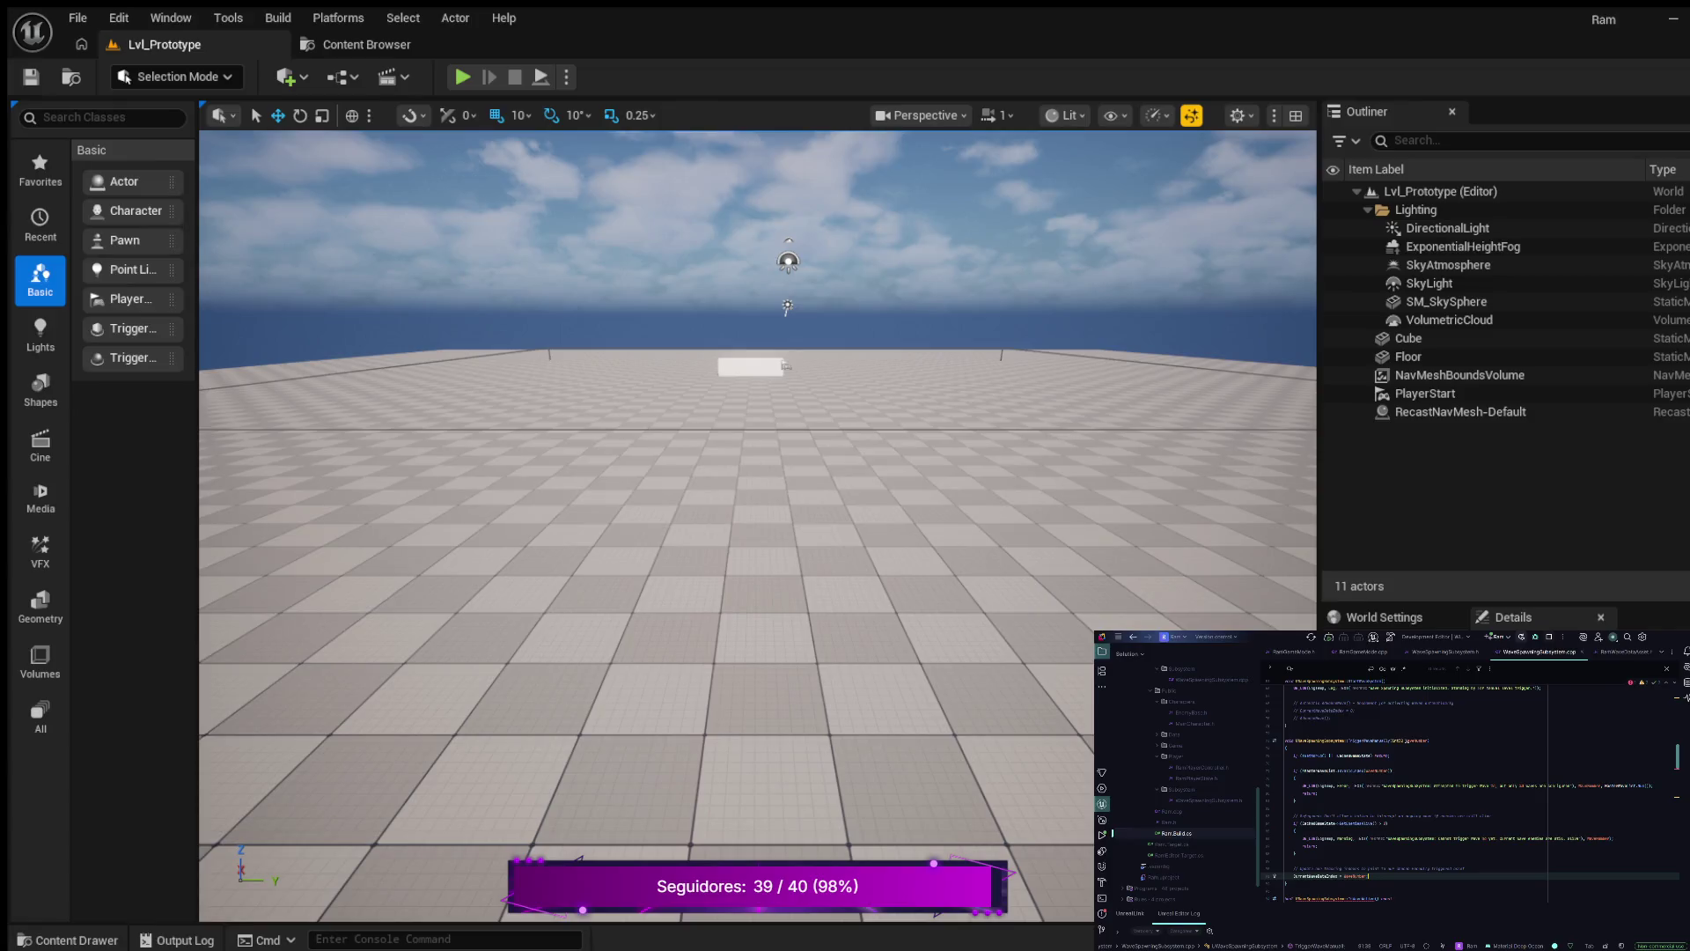
# - Add a line under the fetch comment that gets the current wave's data using CurrentWaveDataIndex
pyautogui.press('Return')
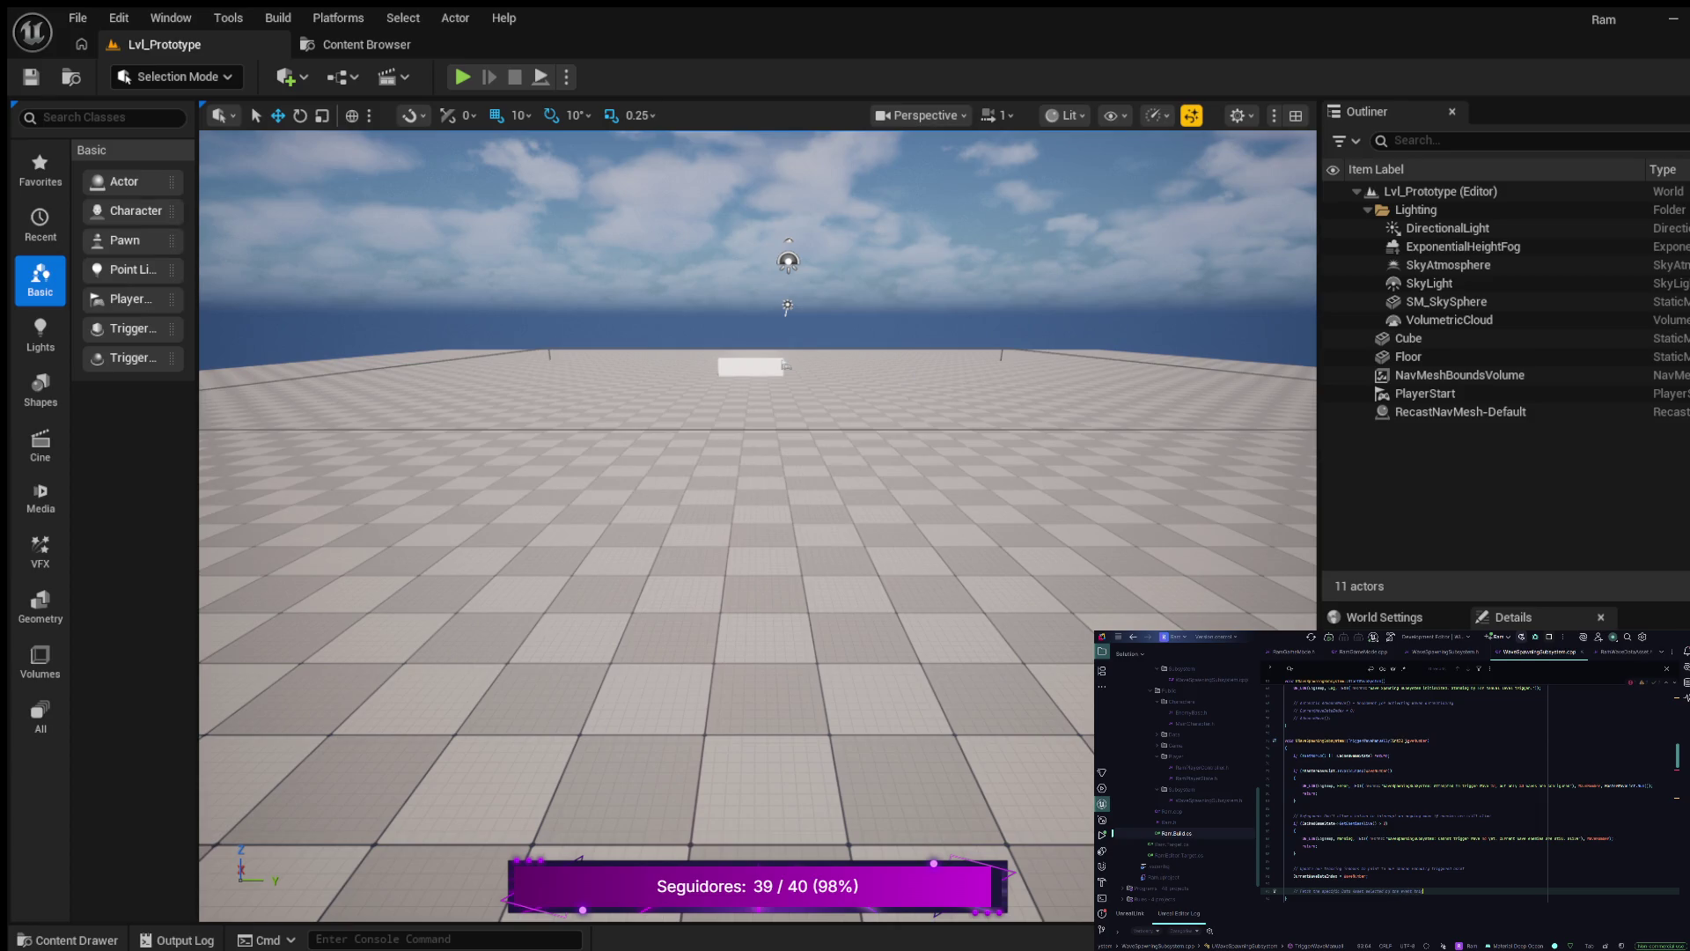
pyautogui.press('Return')
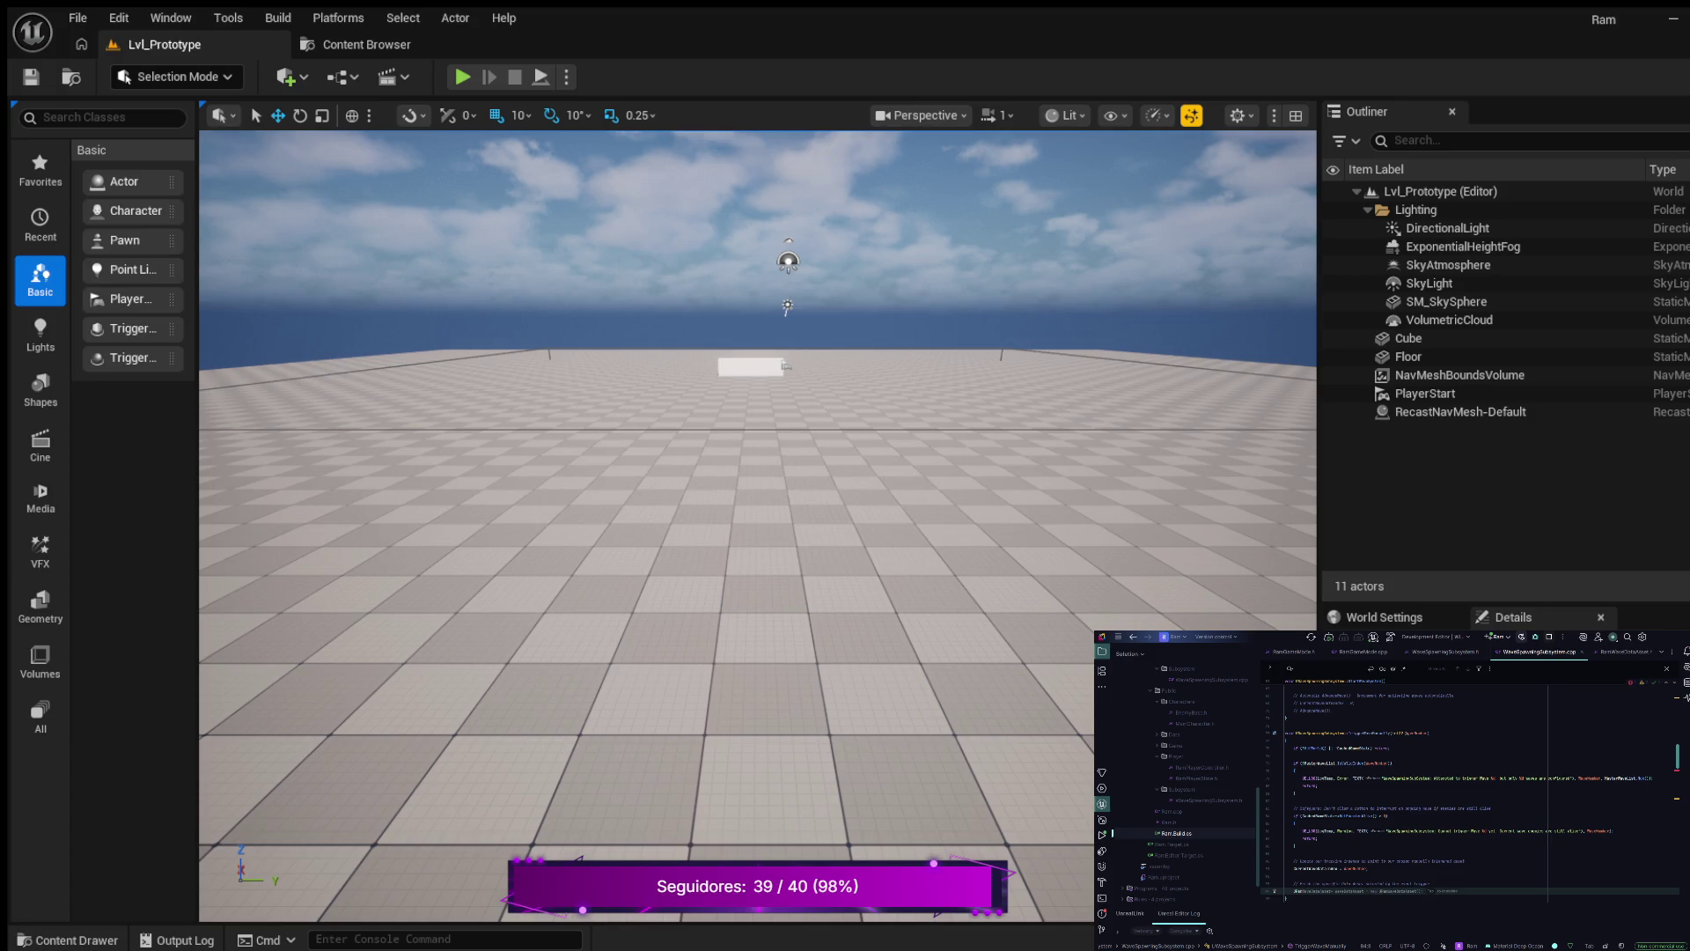
pyautogui.press('Tab')
pyautogui.write('->')
pyautogui.press('BackSpace')
pyautogui.press('Tab')
pyautogui.press('Tab')
pyautogui.press('Return')
# - Add an if guard that returns when the wave data is missing or SpawnGroups.Num() is empty
pyautogui.write('if')
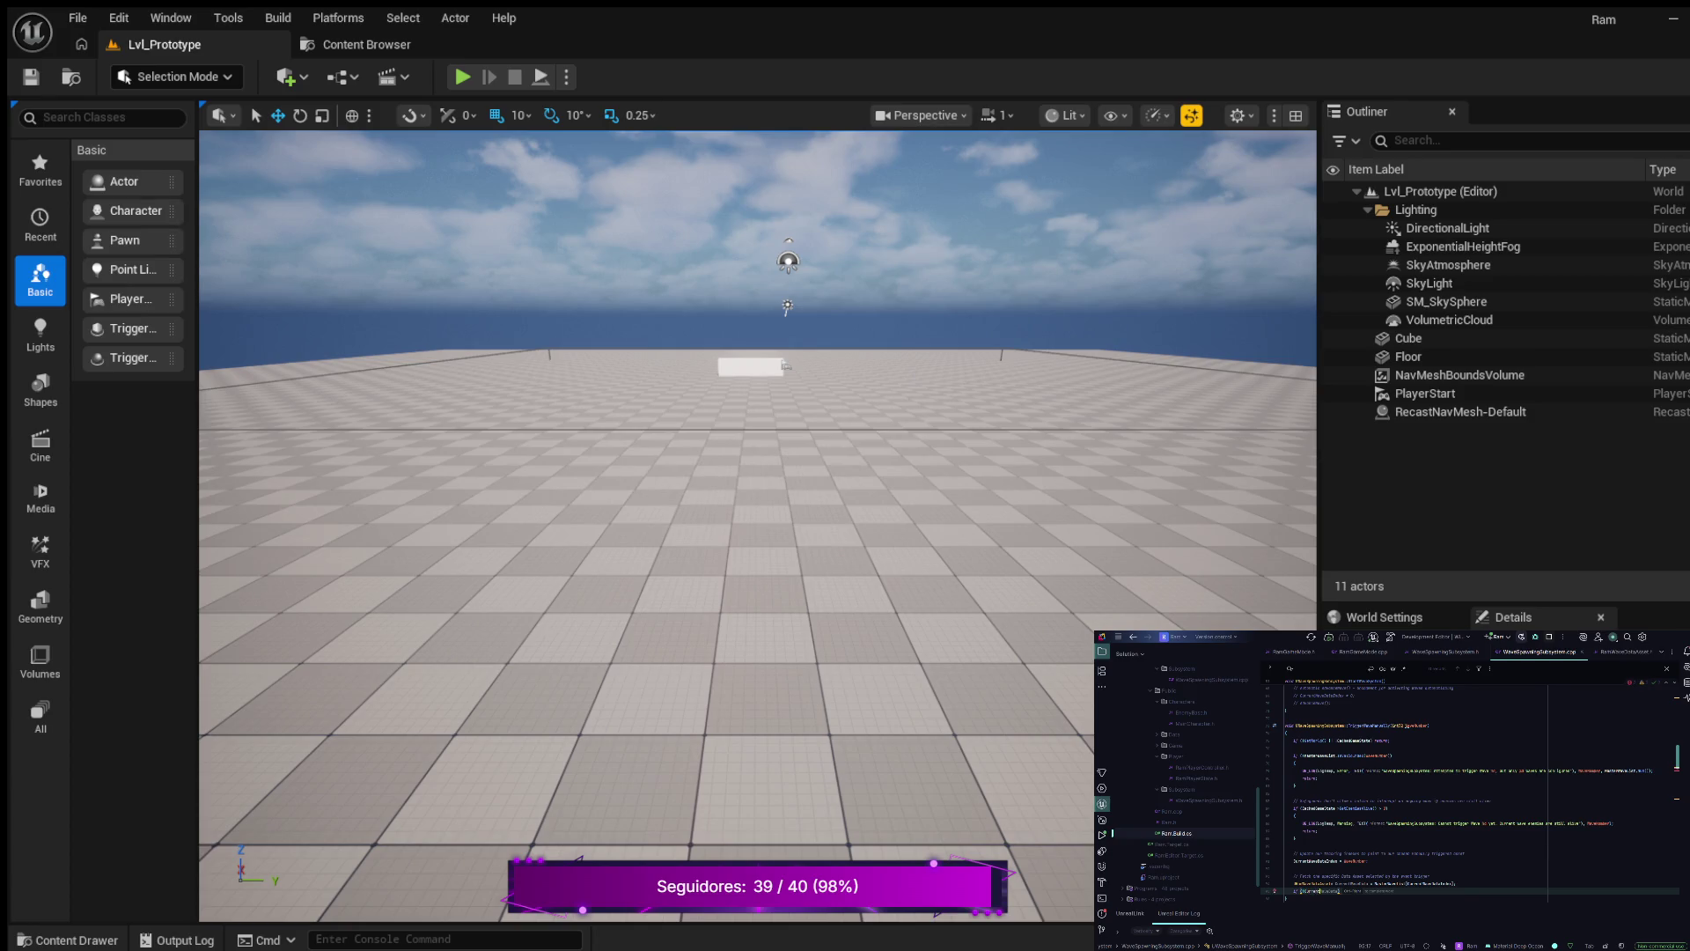
pyautogui.write('|| !')
pyautogui.write('Wa')
pyautogui.press('BackSpace')
pyautogui.press('Return')
pyautogui.write('.Num()')
pyautogui.write(') return;')
pyautogui.press('Return')
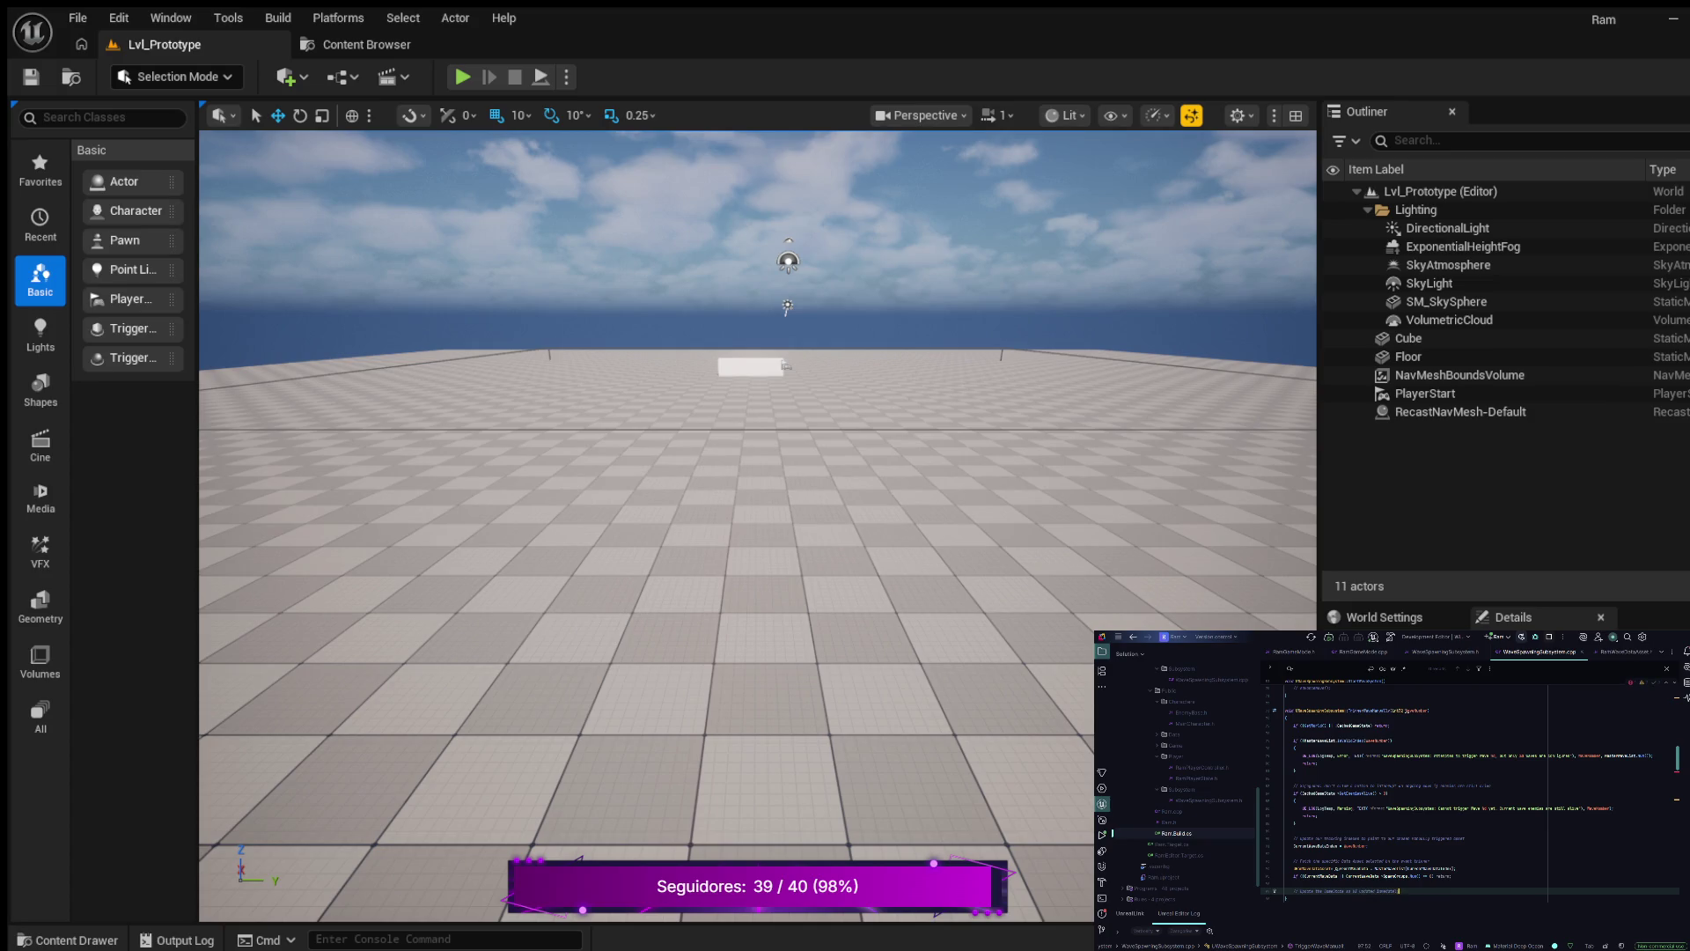
pyautogui.press('Return')
# - Start the next statement below the comment with the autocompleted member name
pyautogui.press('BackSpace')
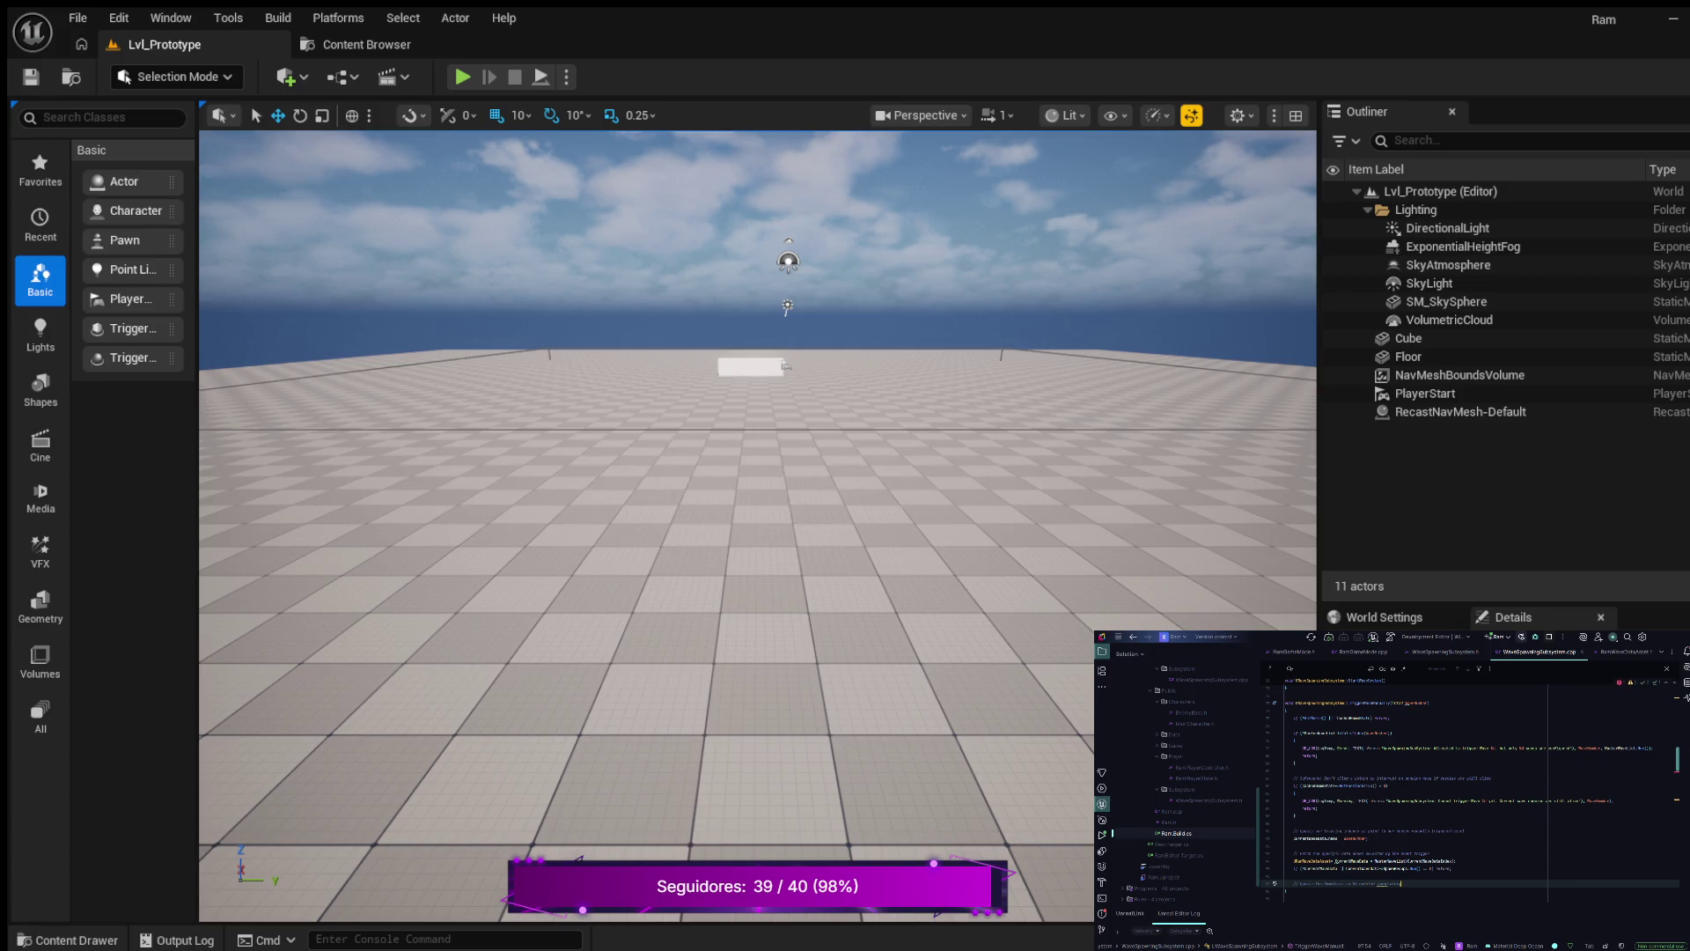
pyautogui.press('Return')
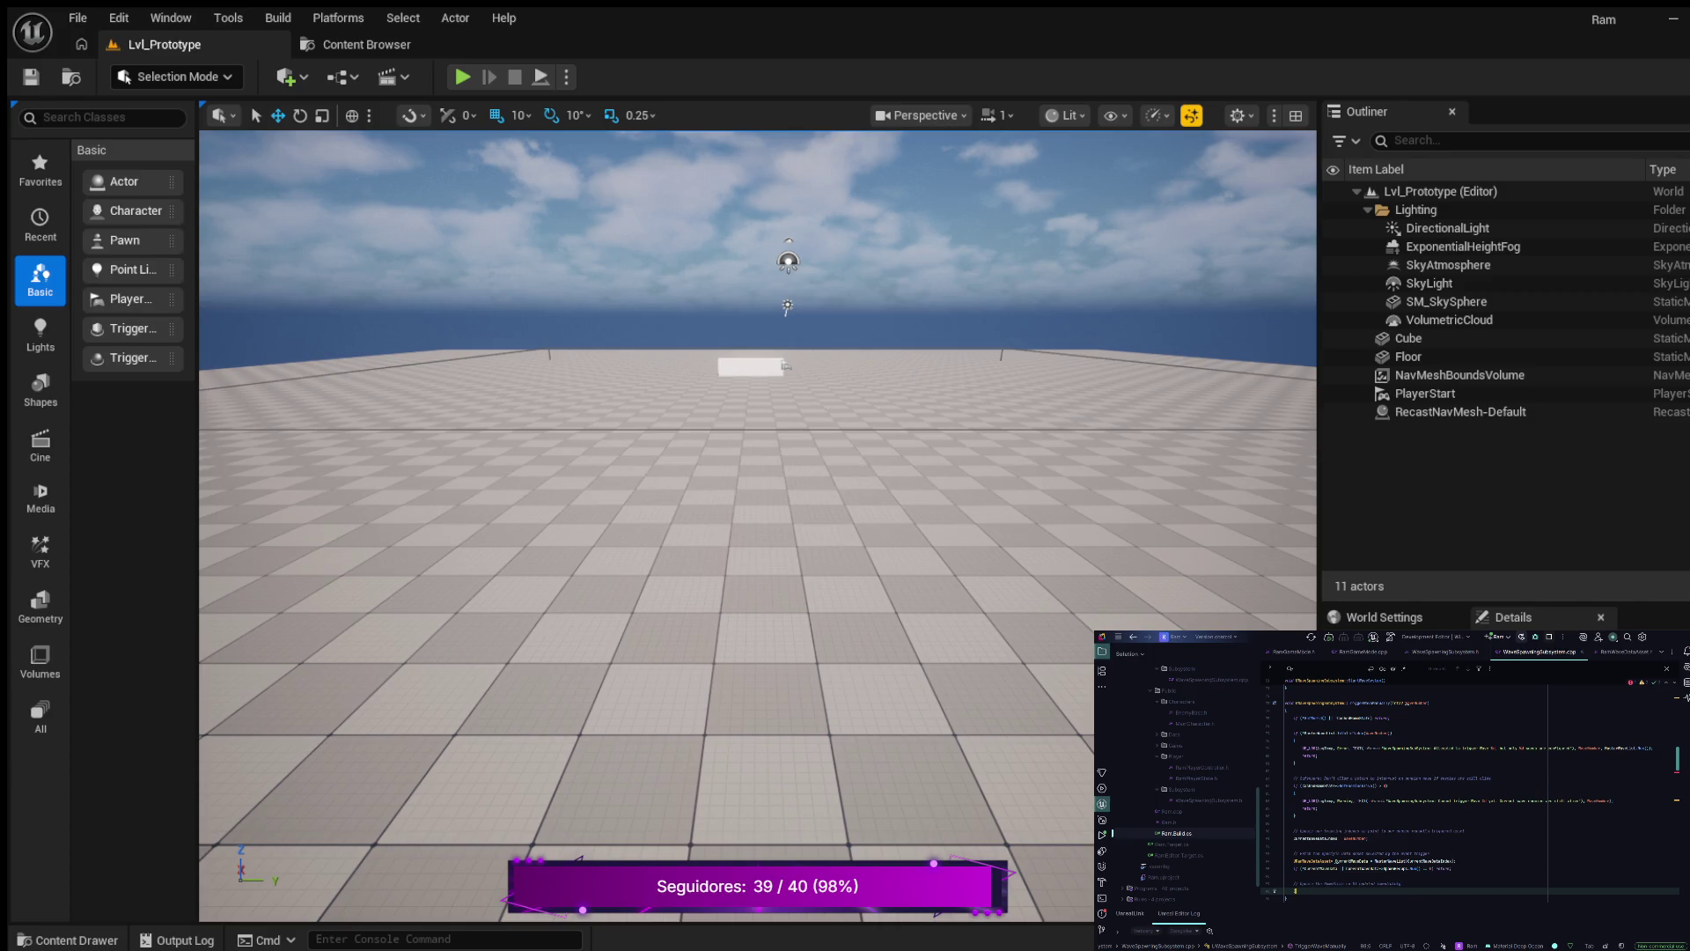
pyautogui.press('Return')
pyautogui.press('Escape')
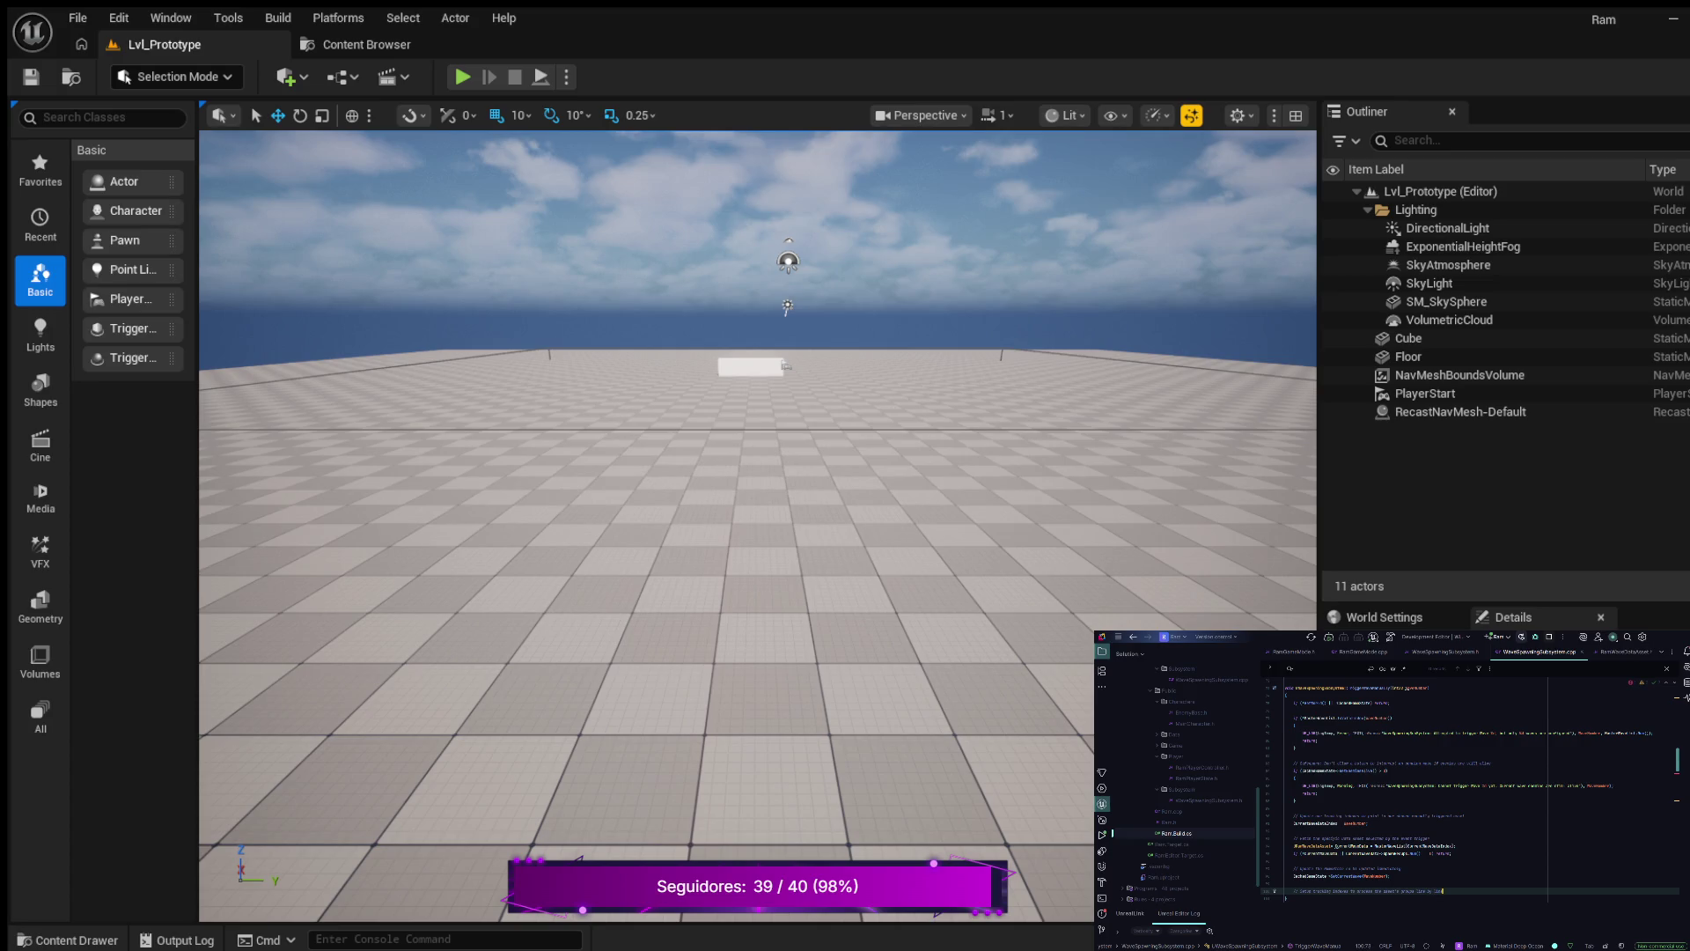
# - Reset CurrentWaveIndex to 0 on a new line below the comment
pyautogui.press('Return')
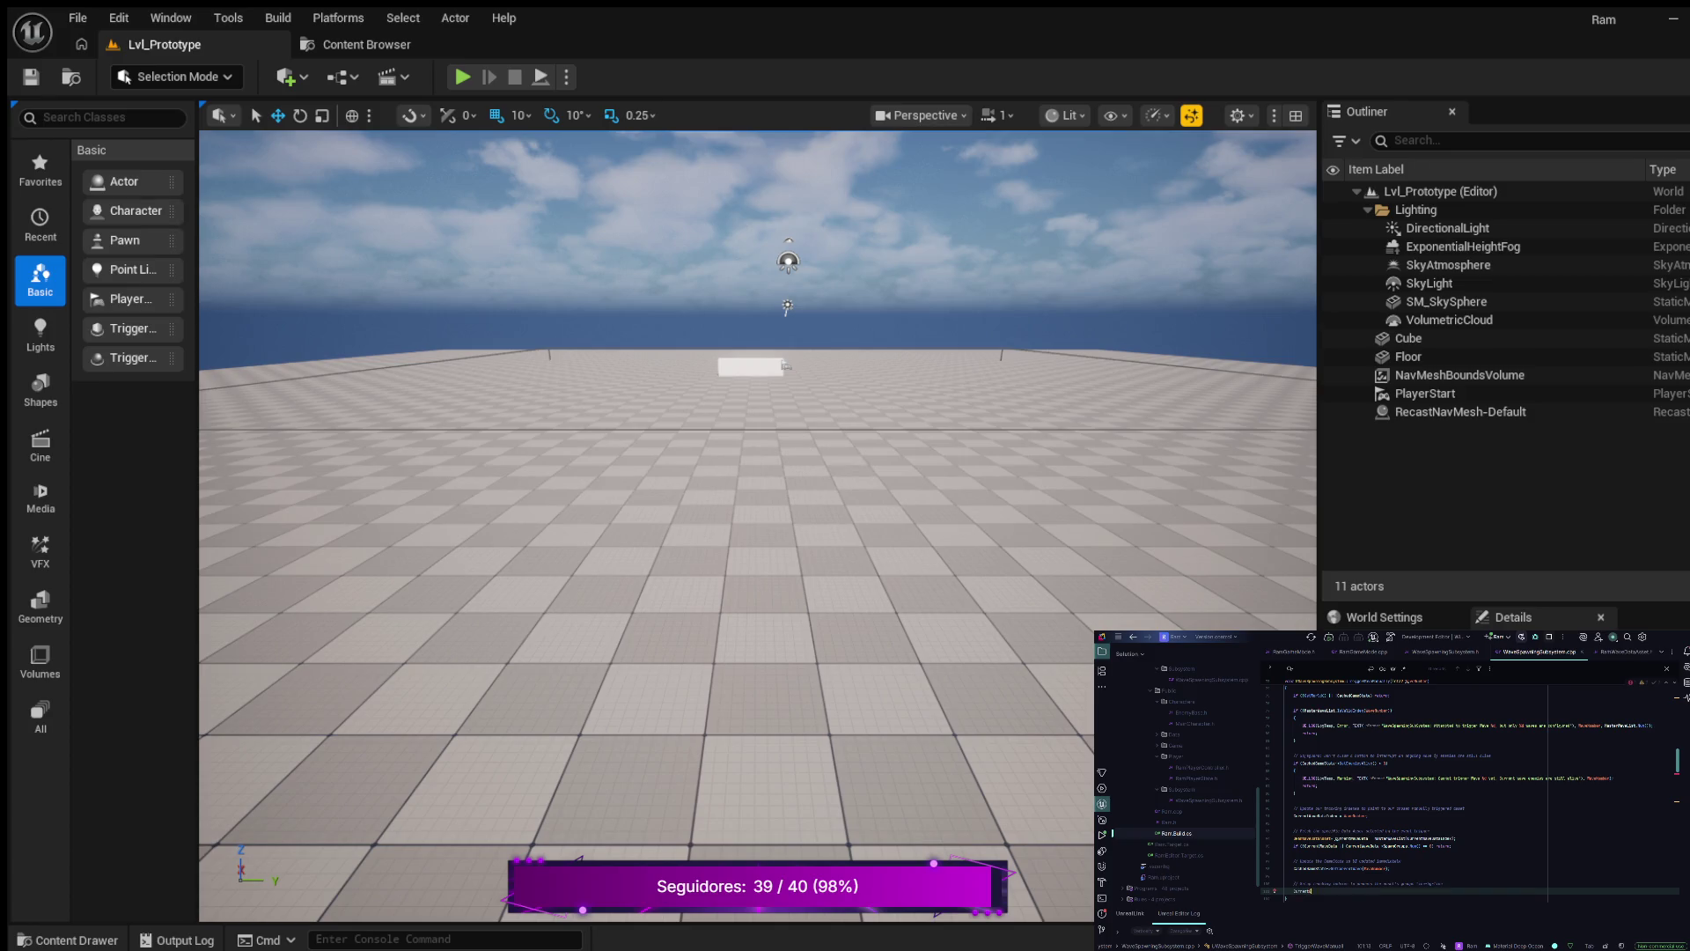
pyautogui.write('veIndex = Wa')
pyautogui.press('Return')
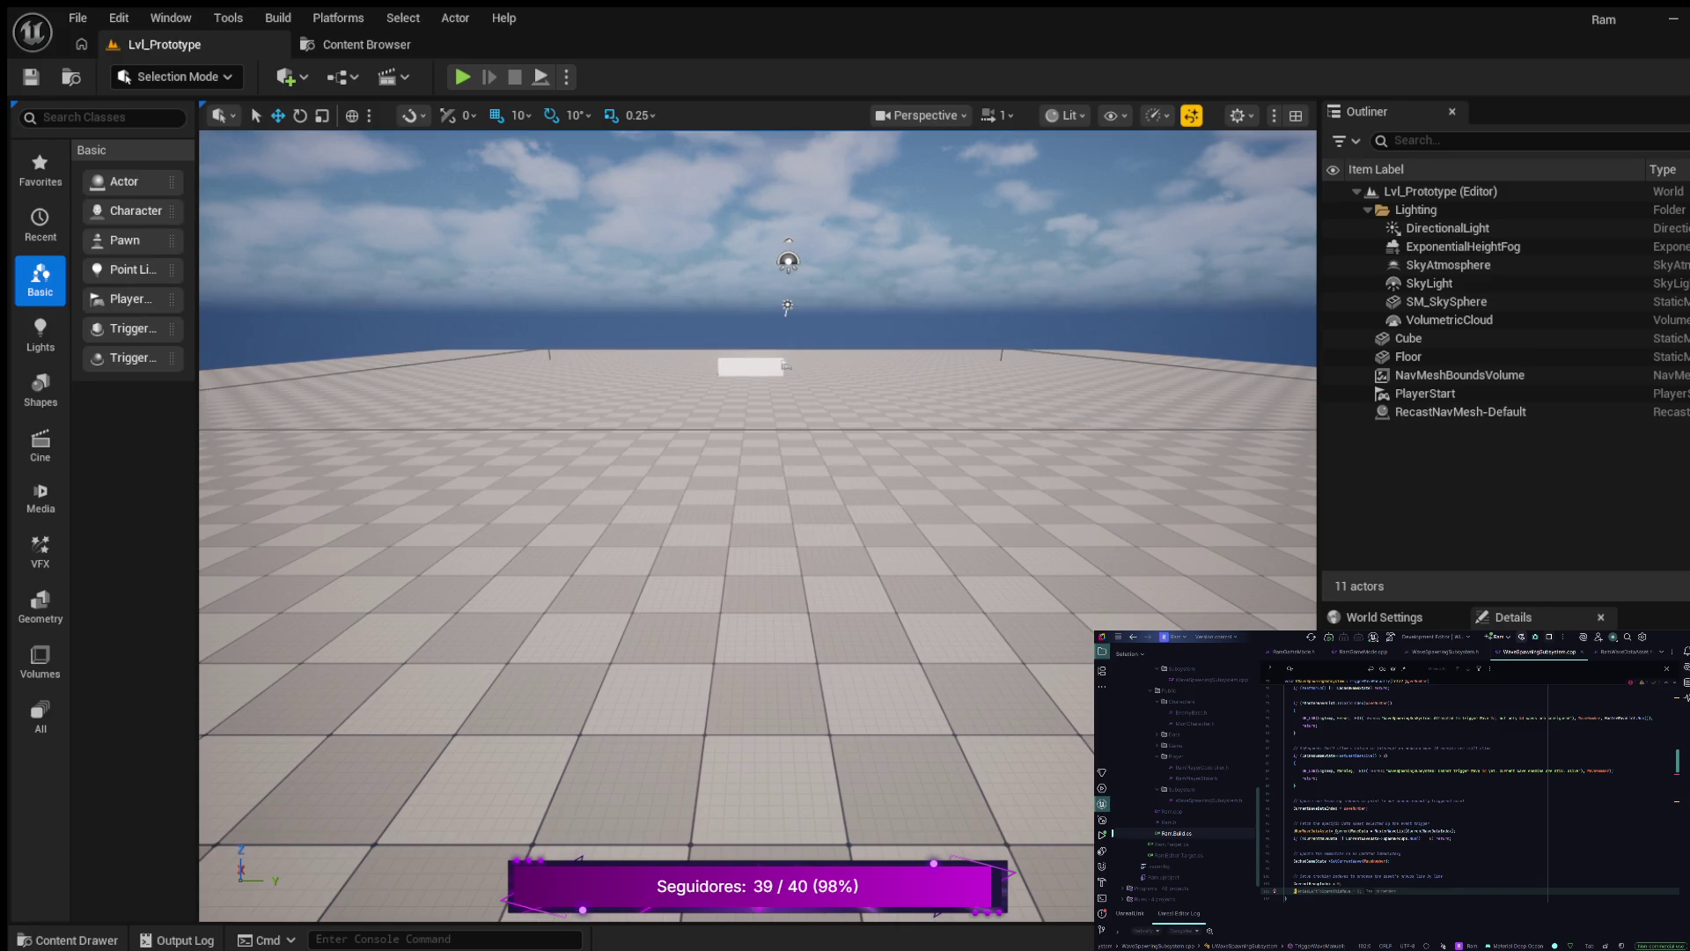
# - Add the final call, passing a CurrentWaveData member as its argument
pyautogui.write('ex')
pyautogui.doubleClick(1374, 891)
pyautogui.click(1393, 891)
pyautogui.doubleClick(1406, 891)
pyautogui.click(1422, 891)
pyautogui.write('(')
pyautogui.write('S')
pyautogui.press('Tab')
# - Finish the function's last statement with the completed TotalToSpawn argument
pyautogui.scroll(-2, 1470, 793)
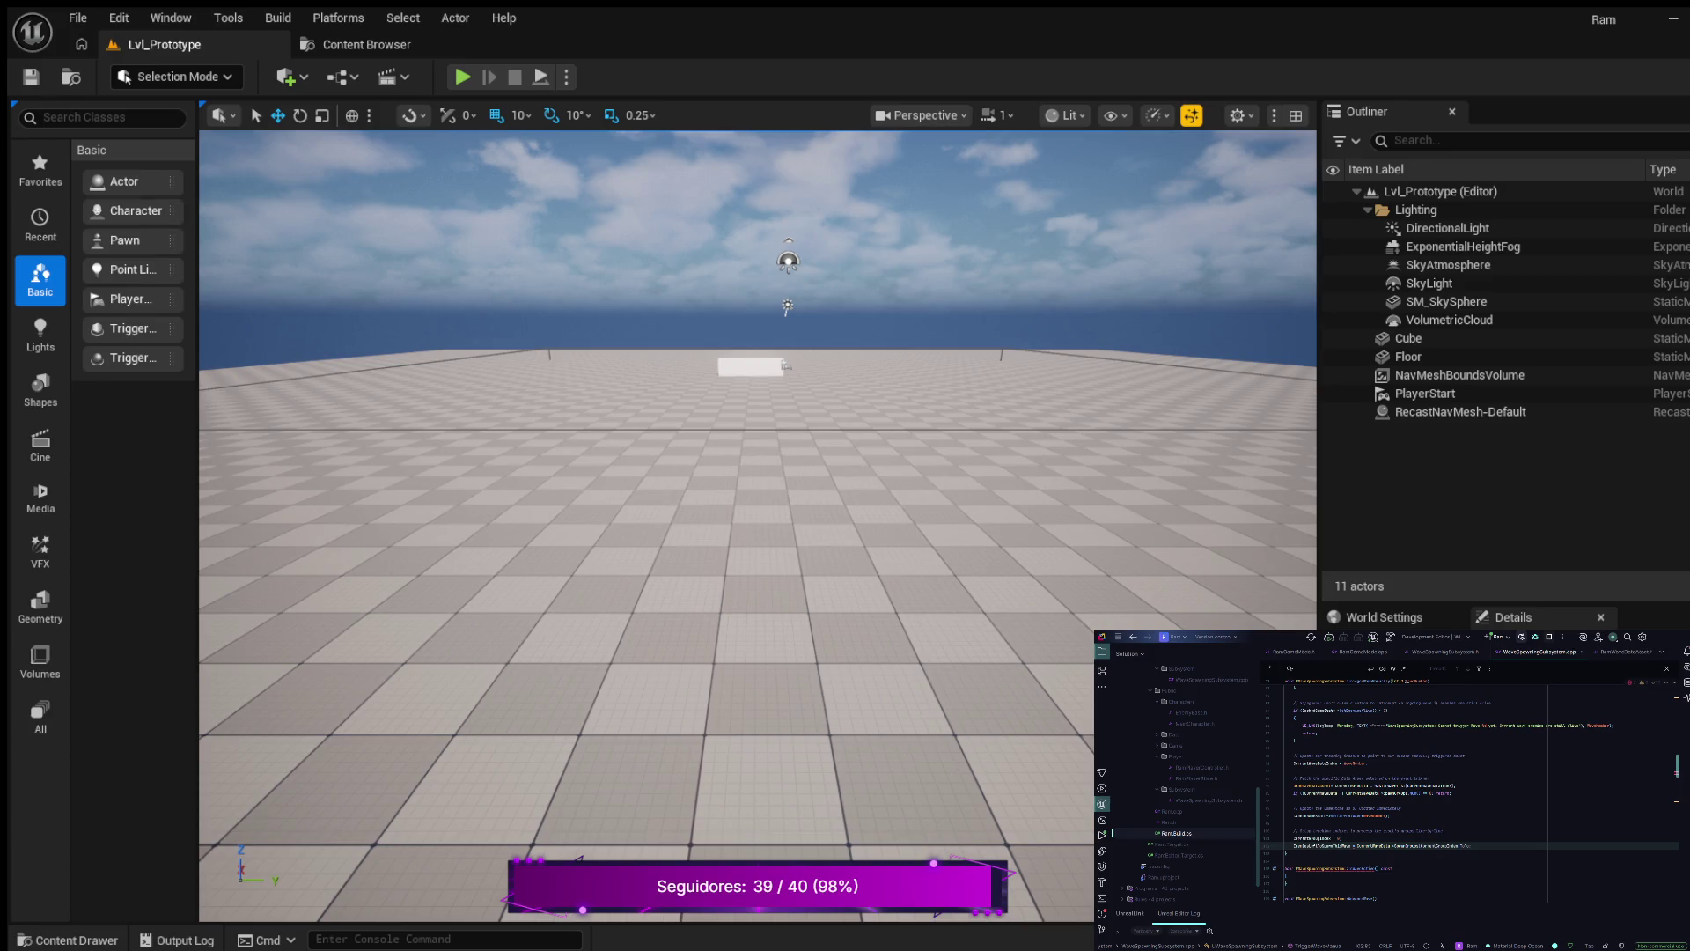
pyautogui.click(1440, 845)
pyautogui.click(1468, 845)
pyautogui.press('Return')
pyautogui.press('Right')
# - Add a log statement printing 'Wave %d started with: %d' and the current wave name
pyautogui.press('Return')
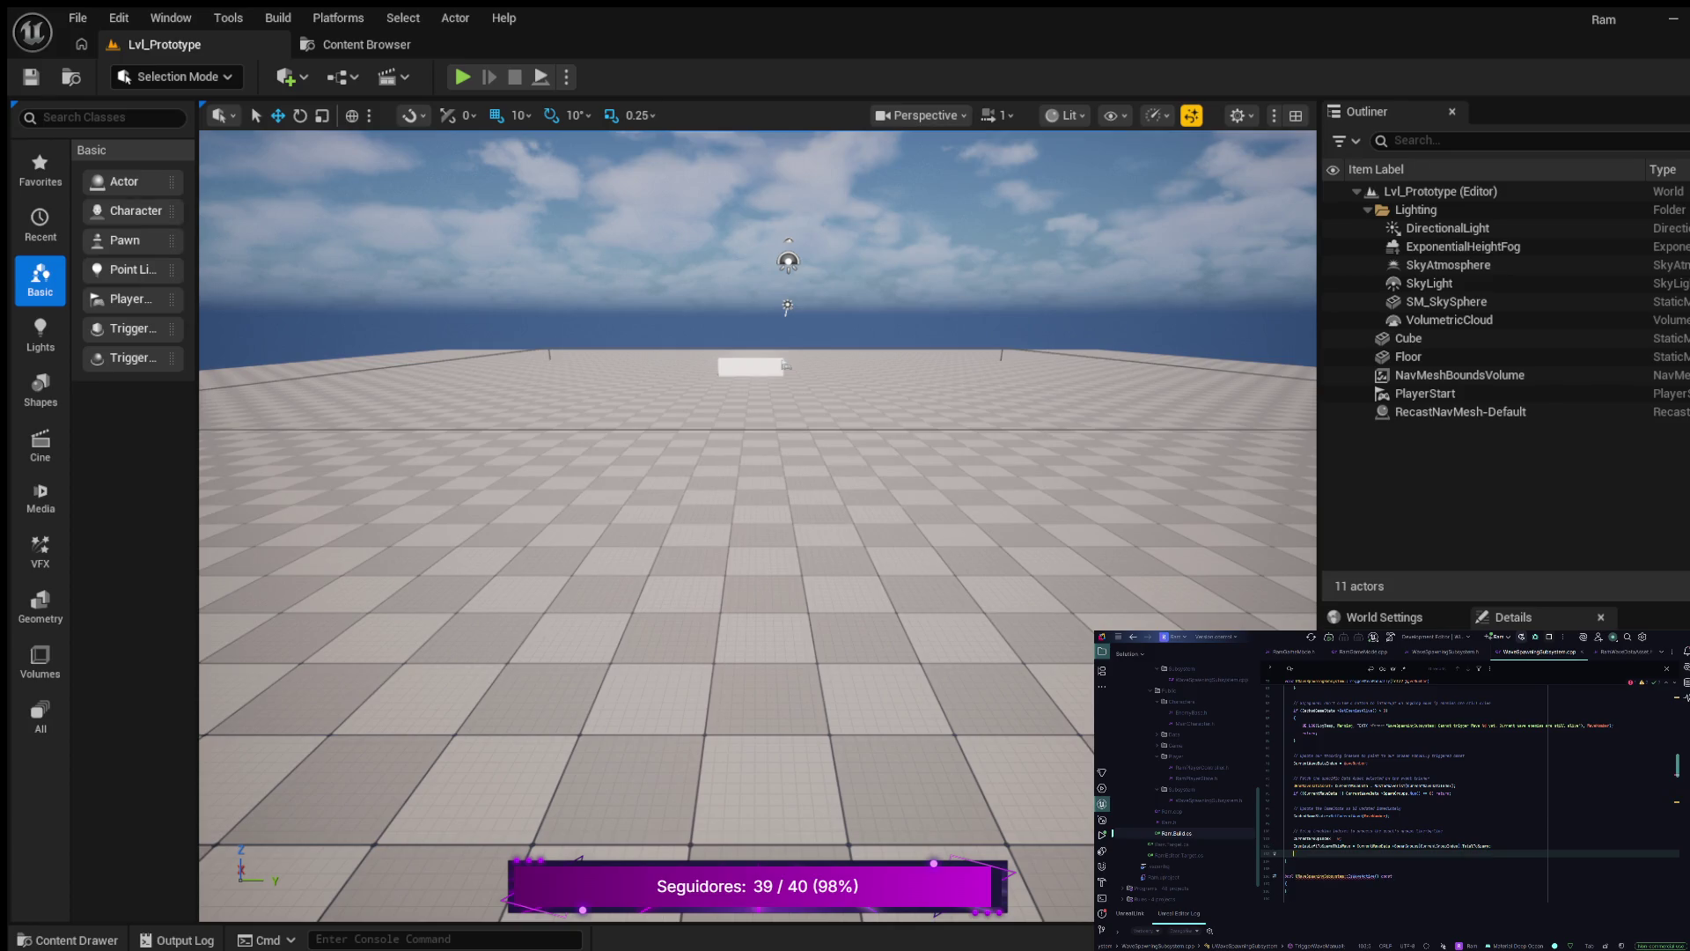
pyautogui.write('Sp')
pyautogui.write('(')
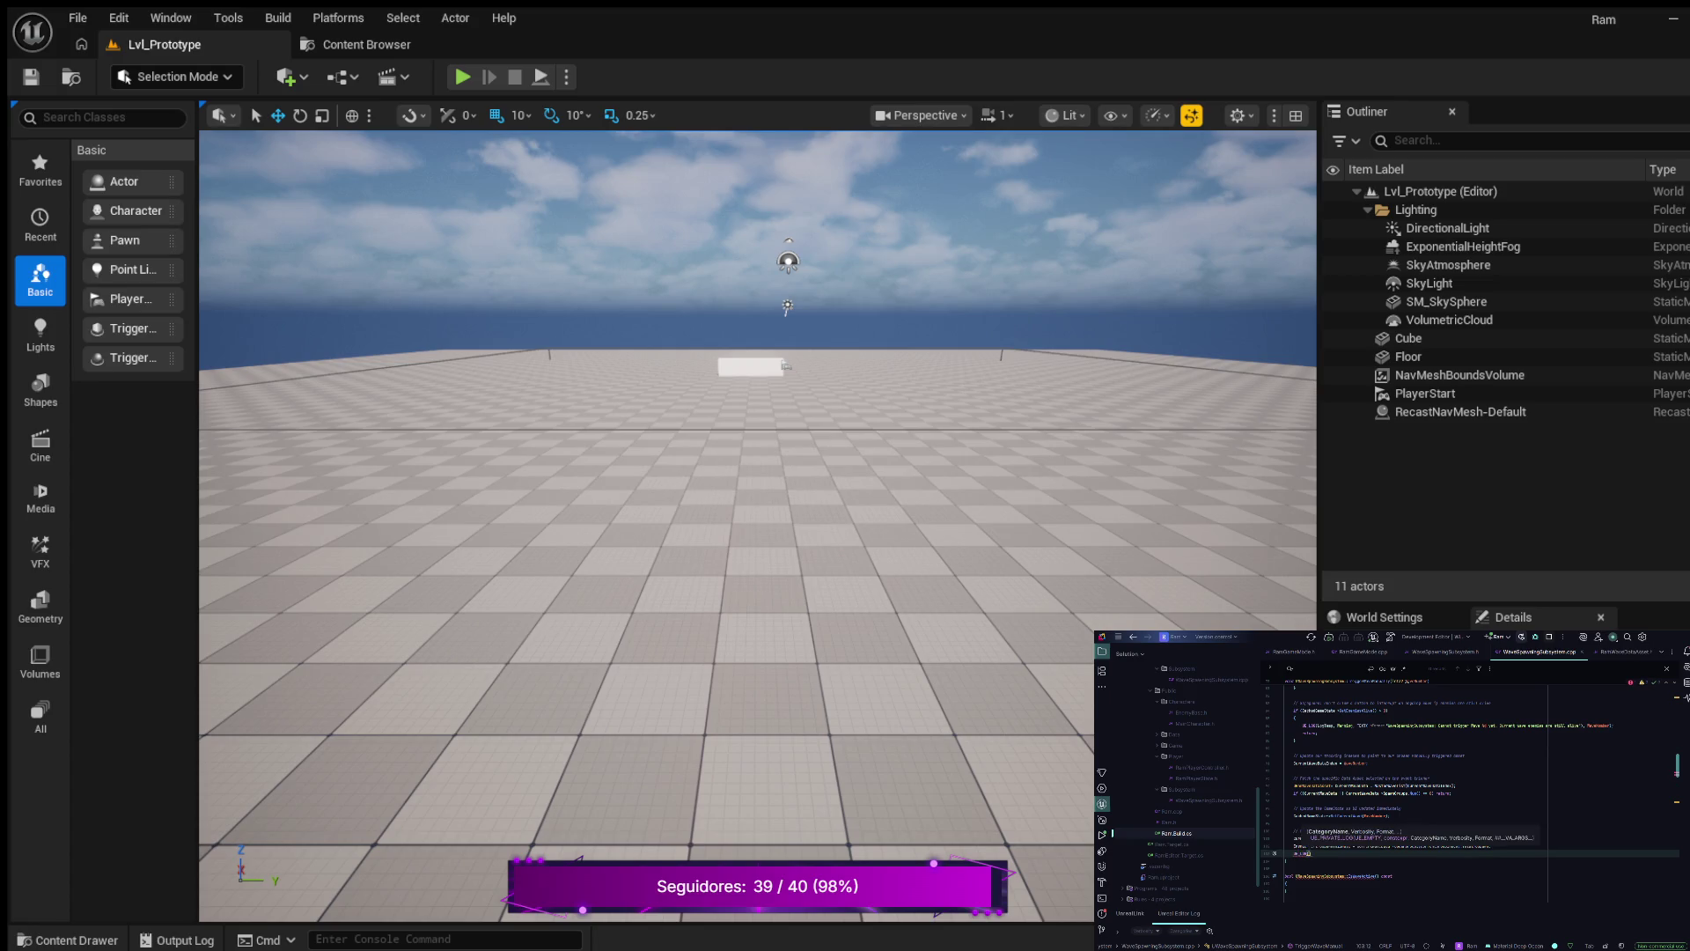
pyautogui.write('Log')
pyautogui.write('W')
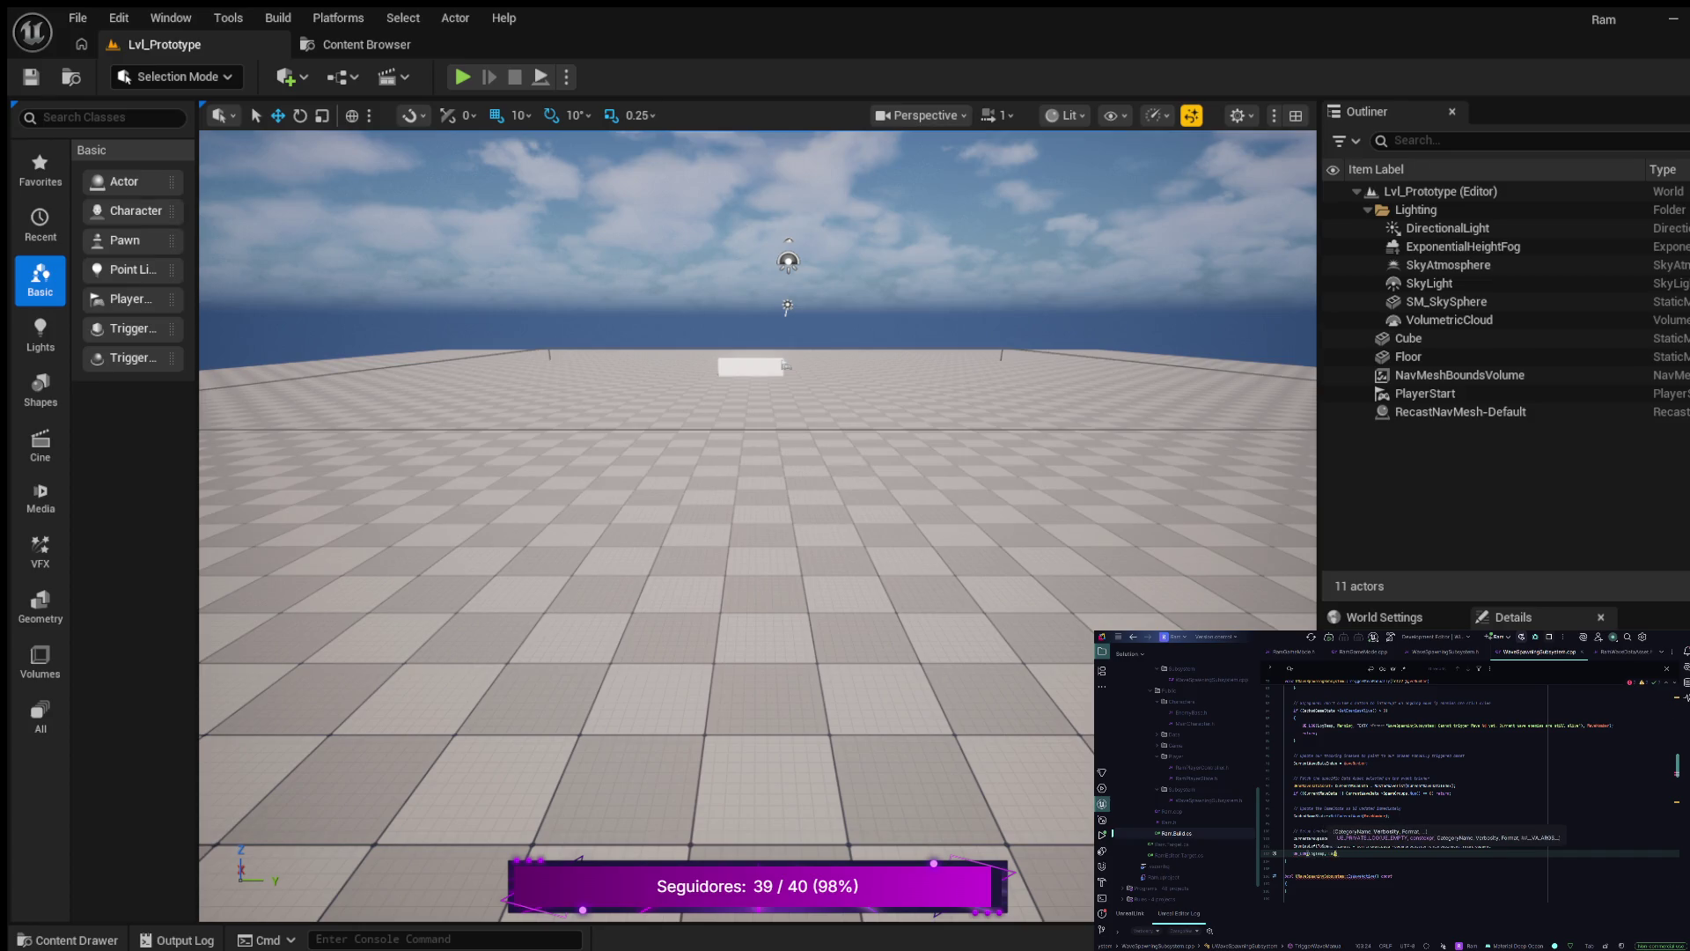
pyautogui.write(', ')
pyautogui.write('T"Wave')
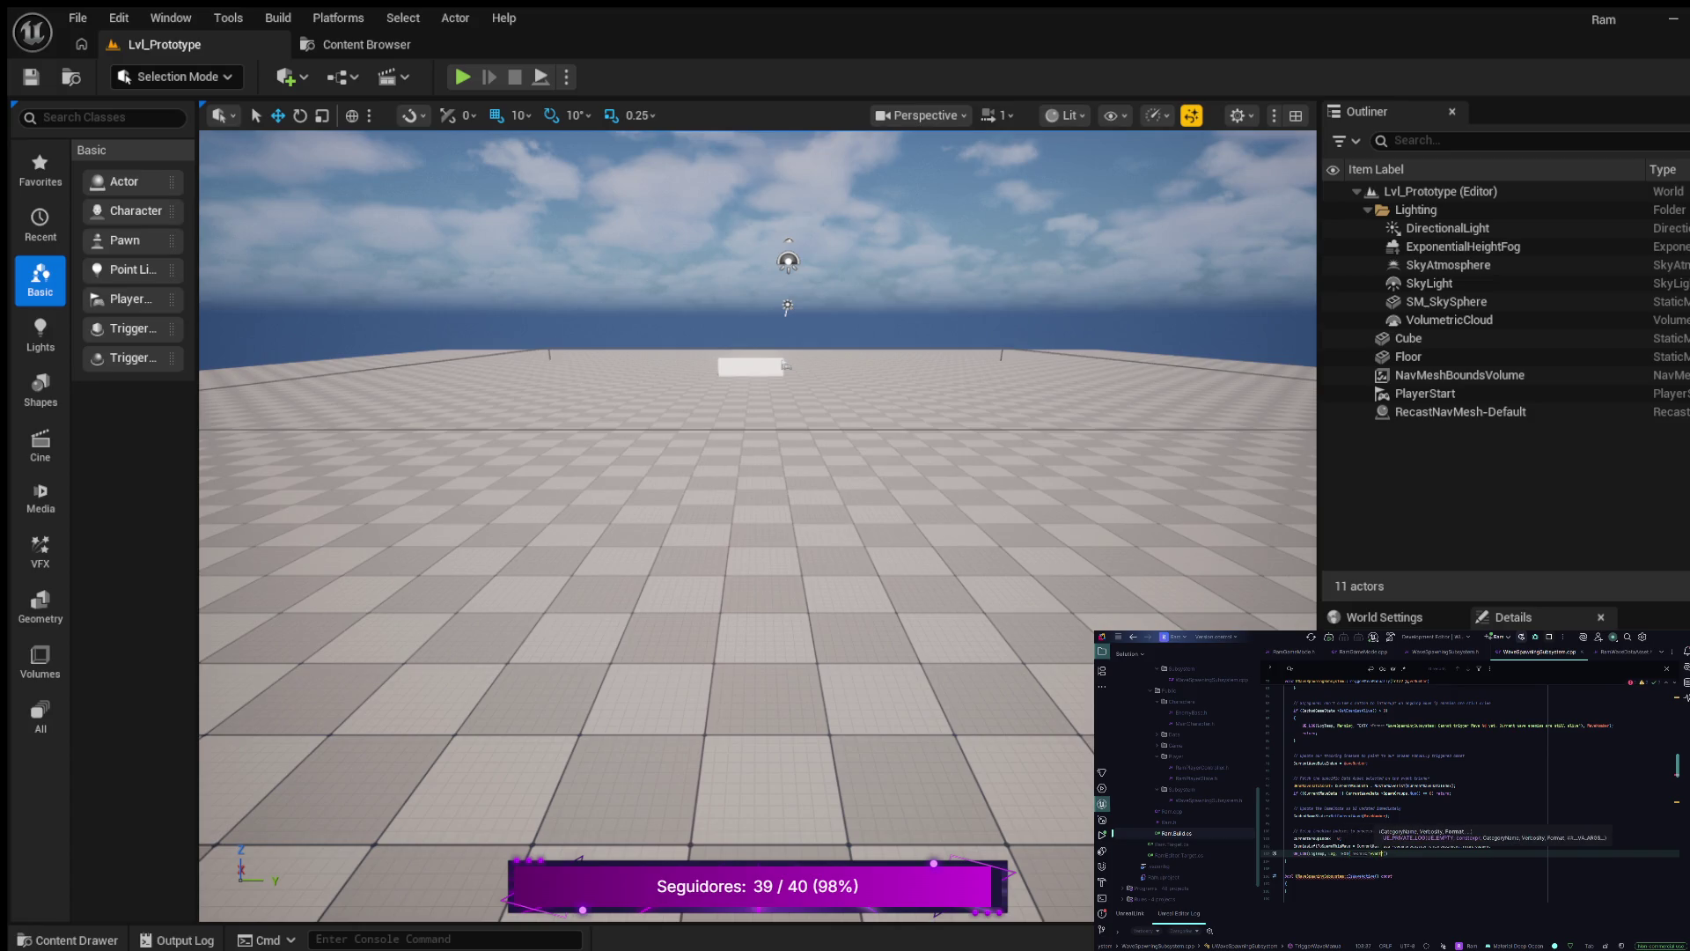
pyautogui.write(' %d st')
pyautogui.write('arted')
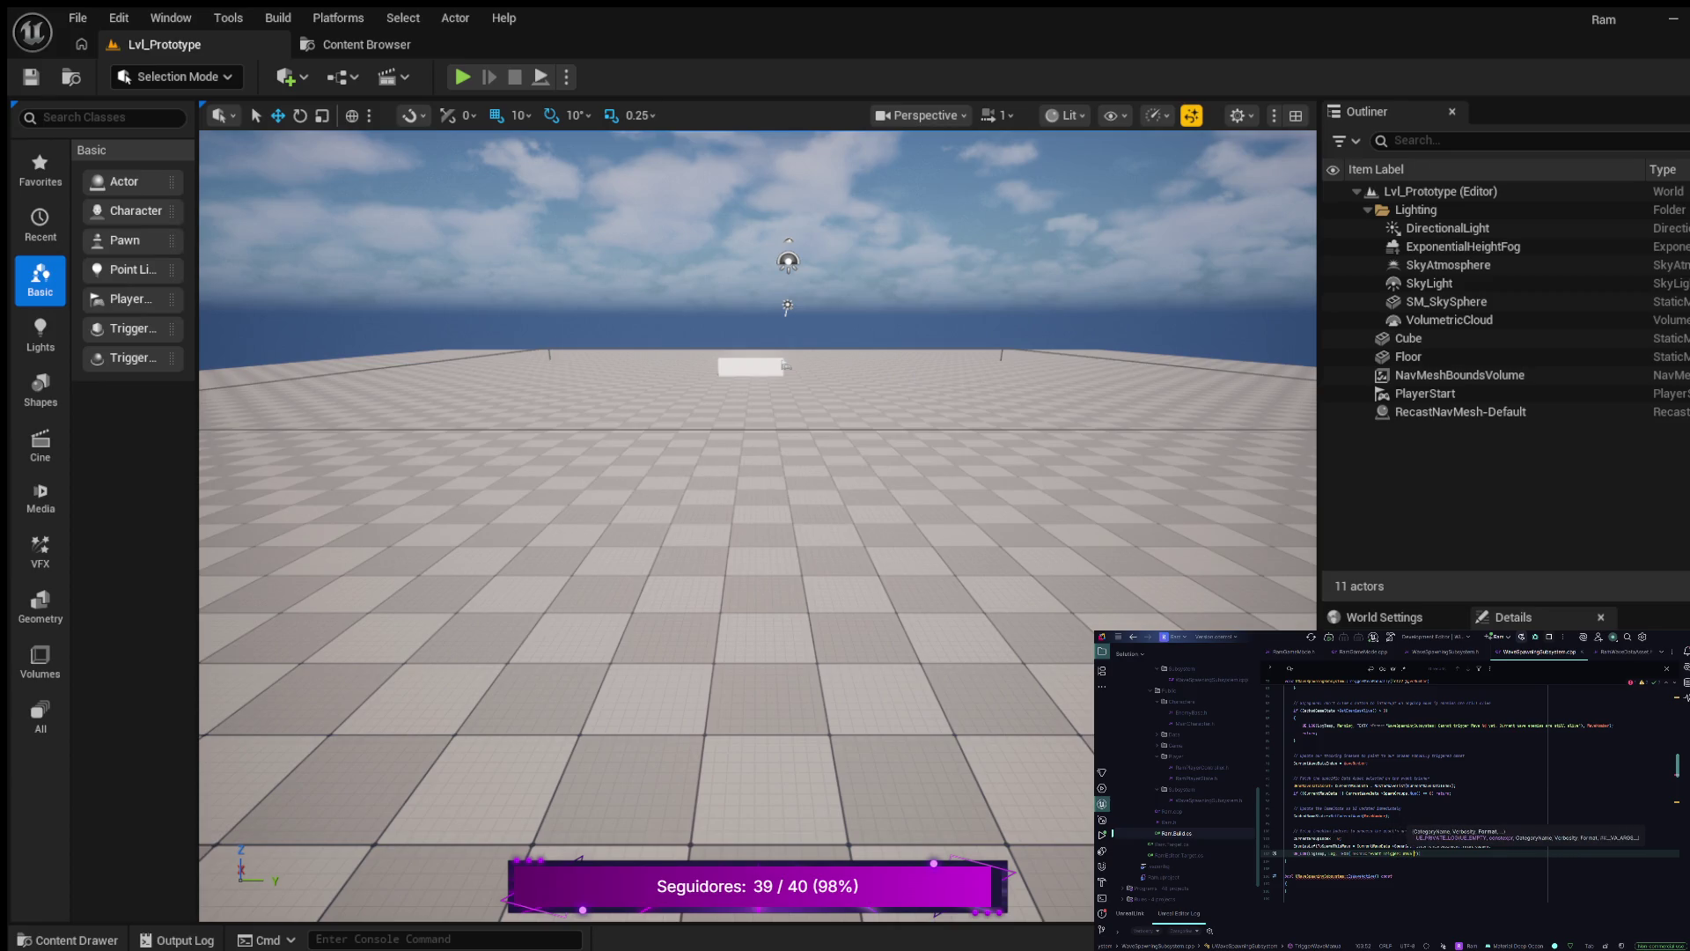
pyautogui.write(' wit')
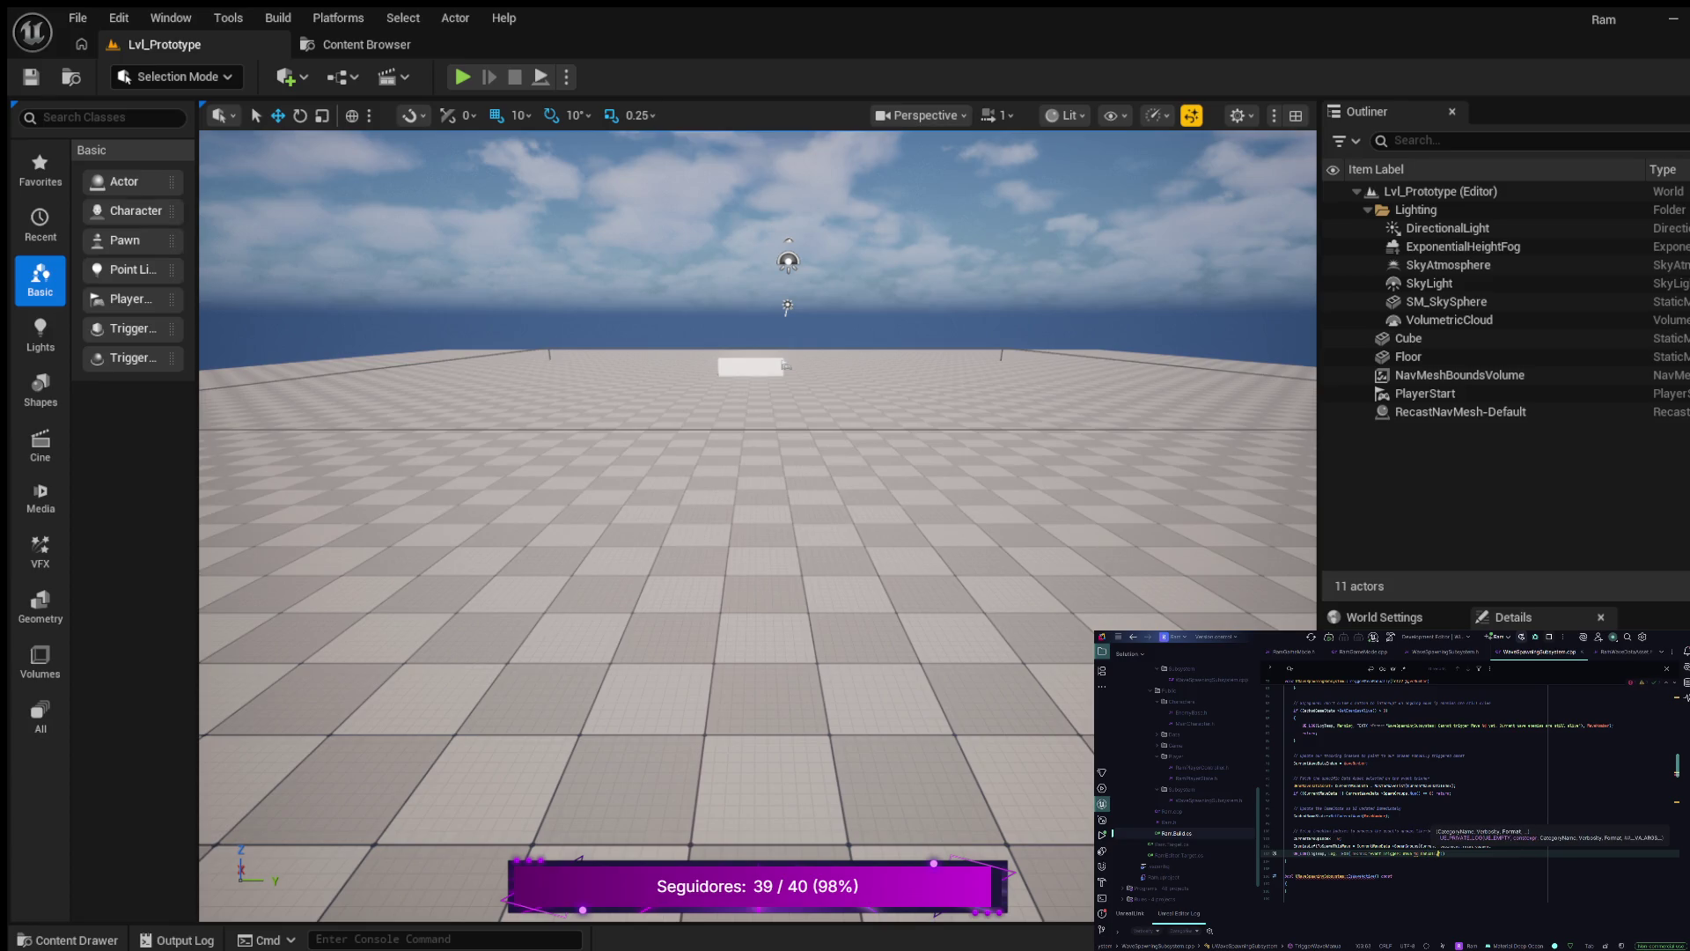
pyautogui.write('h: %d')
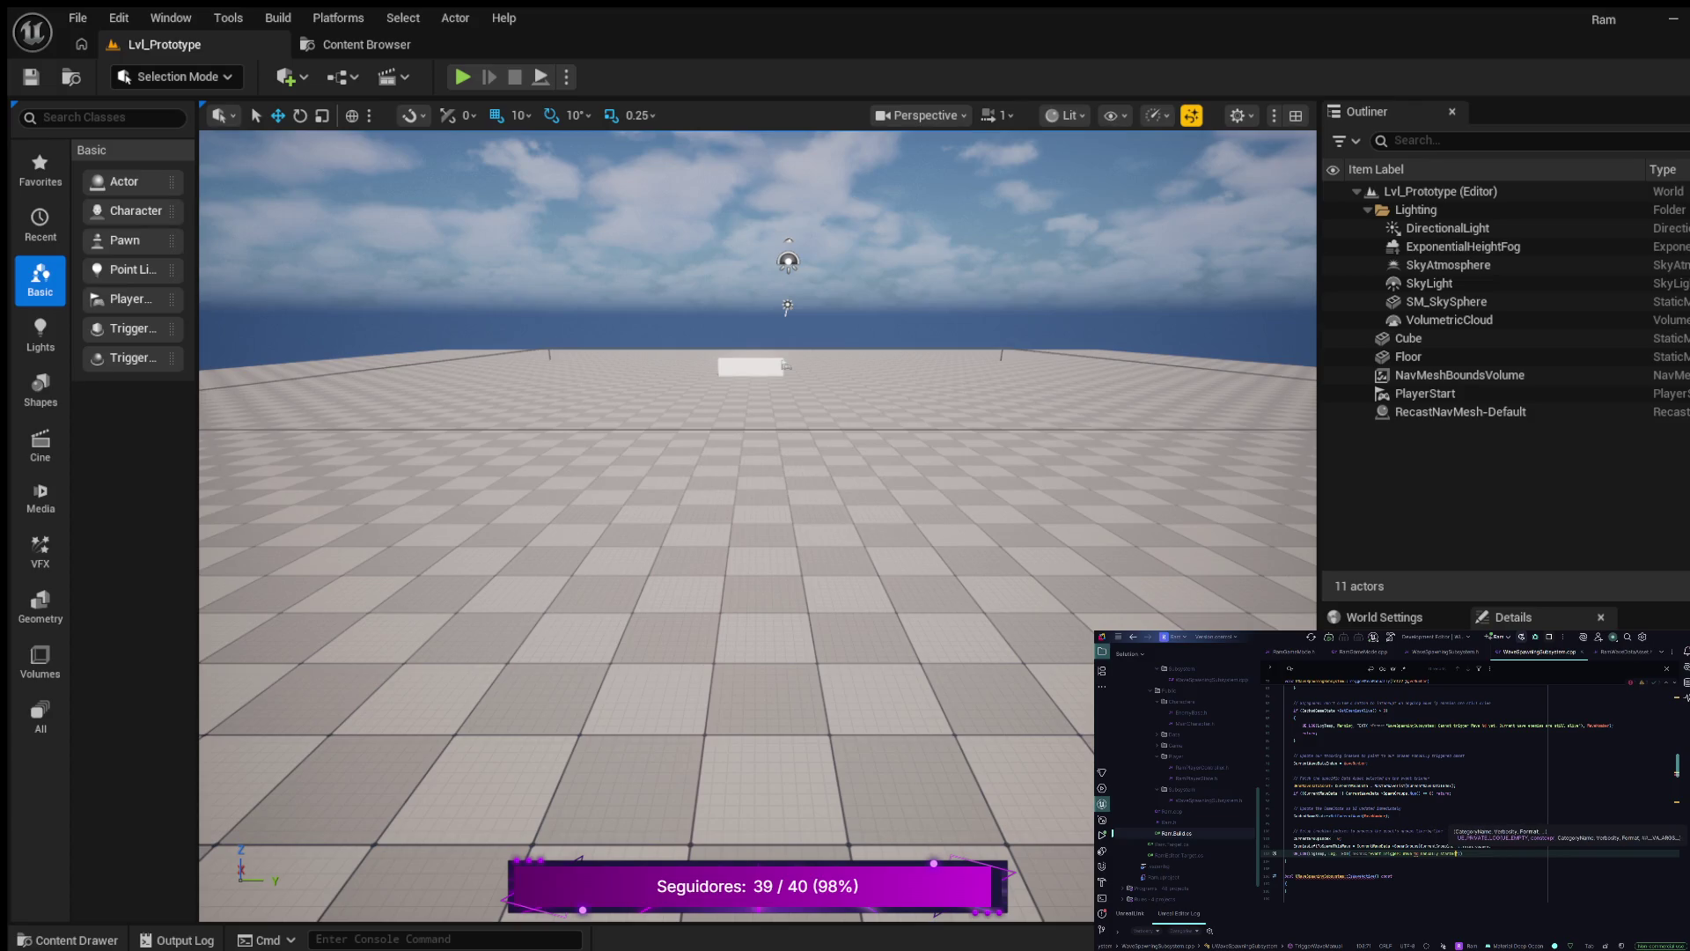
pyautogui.write(', Cu')
pyautogui.write('rr')
pyautogui.write('aveName')
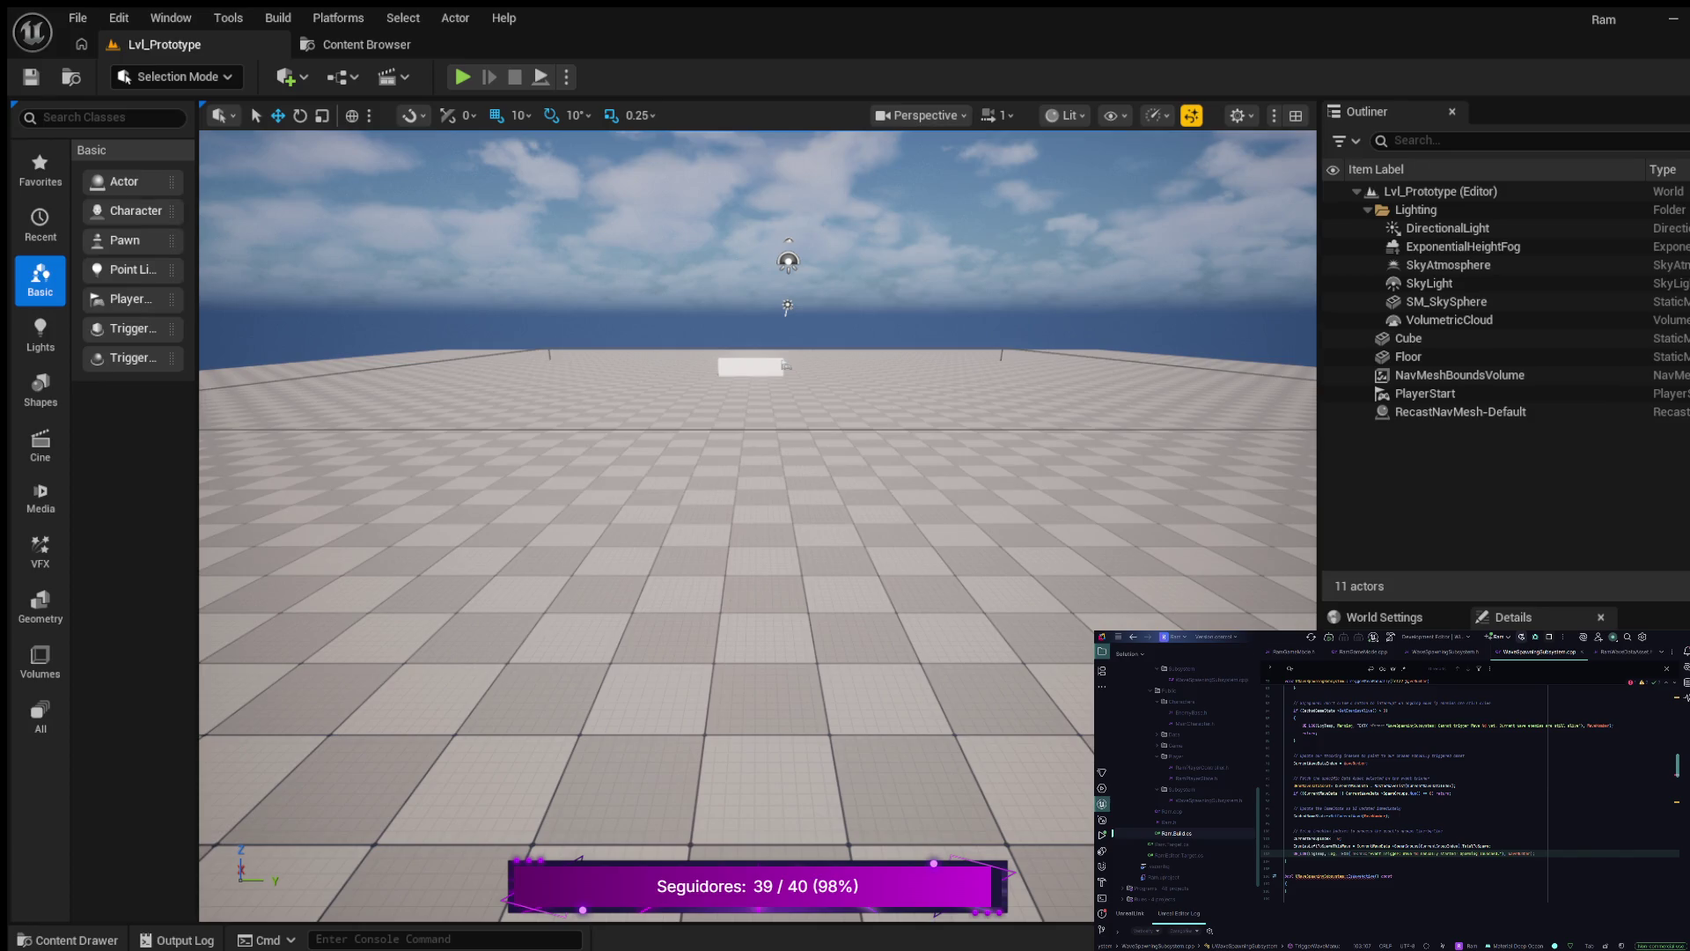
pyautogui.press('Return')
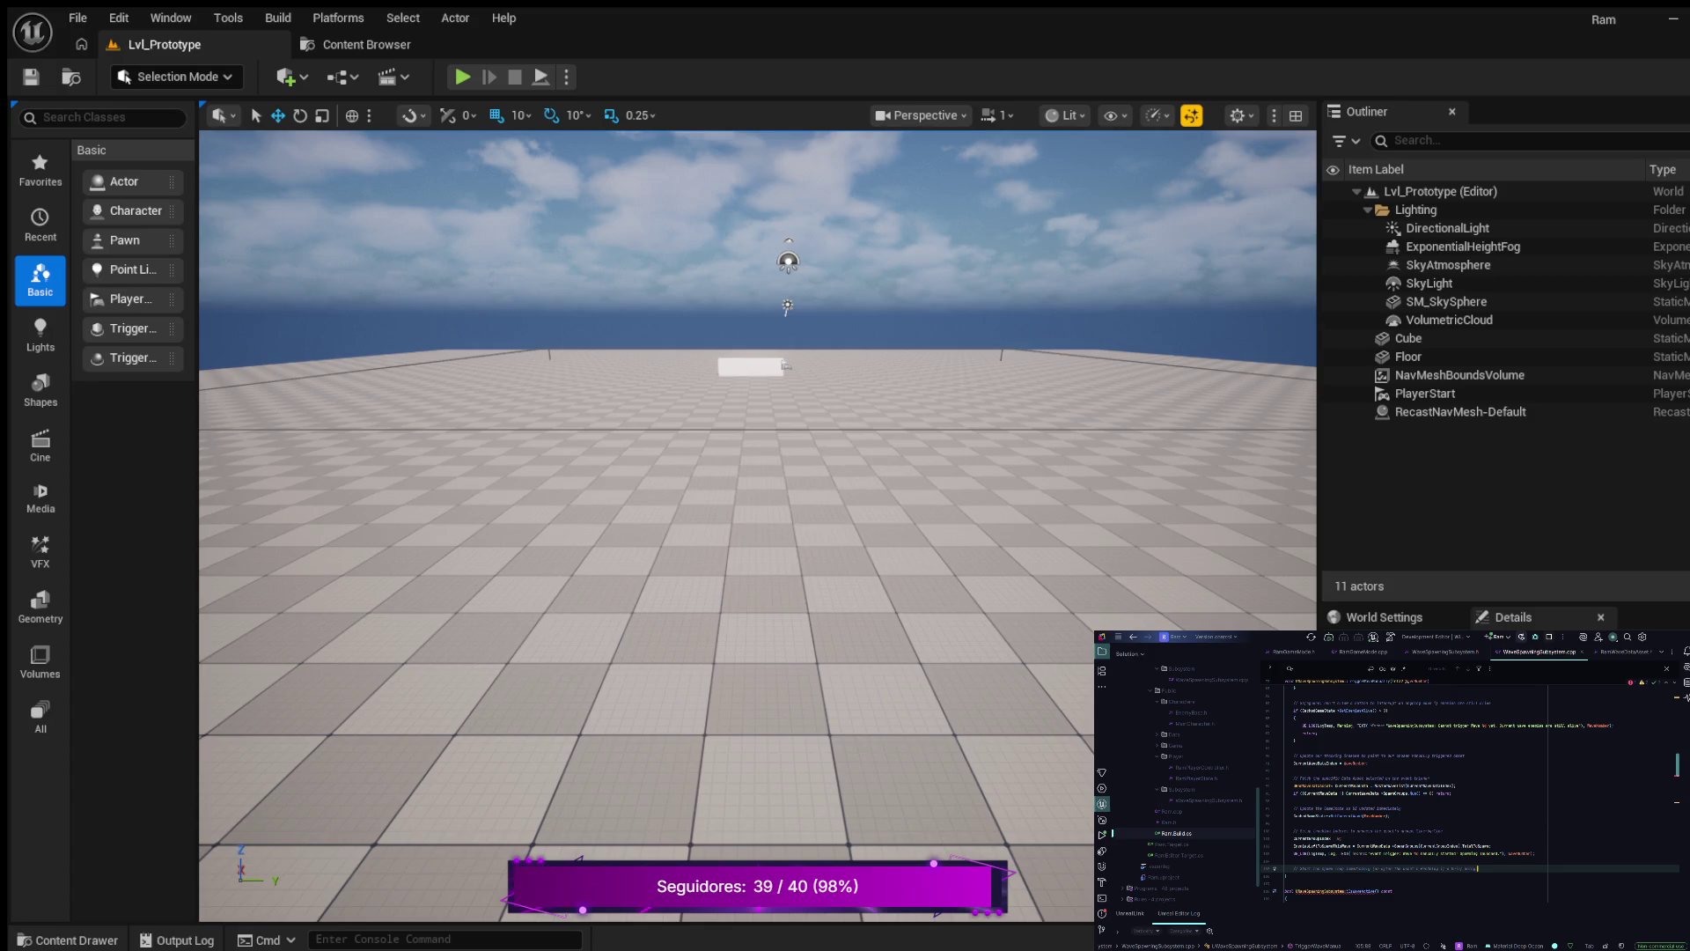
# - Call StartNextWave(); below the comment in the manual trigger function
pyautogui.press('Return')
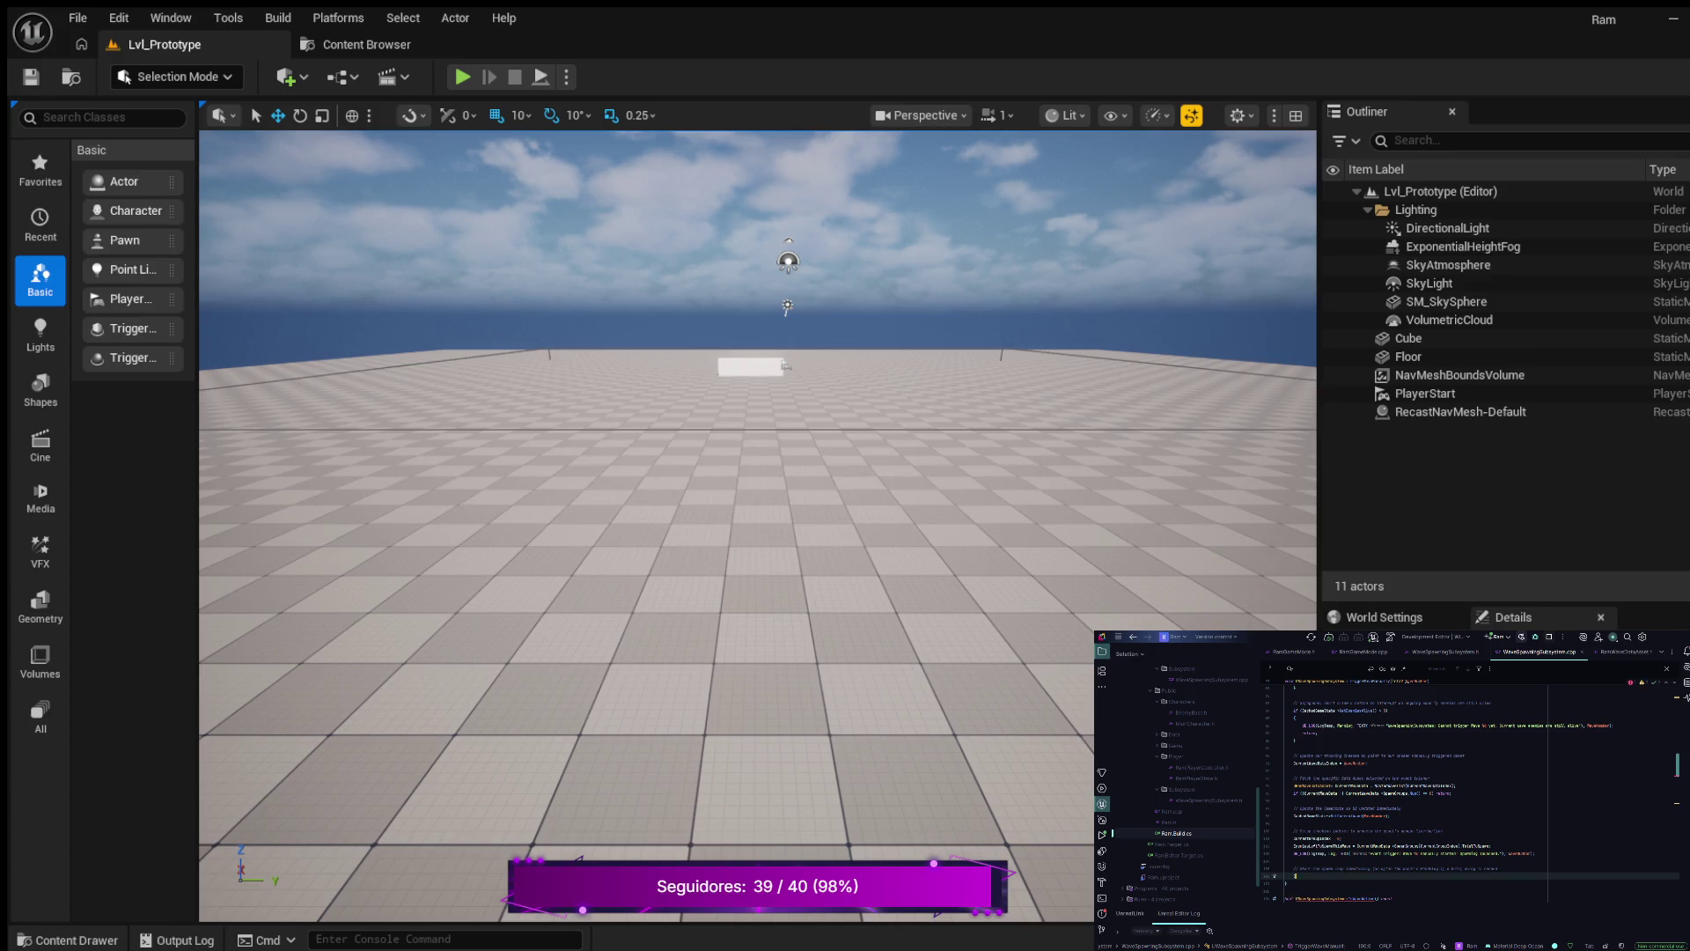
pyautogui.write('NextWave')
pyautogui.write(';')
# - Begin a new indented line inside the IsWaveActive function body
pyautogui.scroll(-3, 1471, 792)
pyautogui.click(1287, 815)
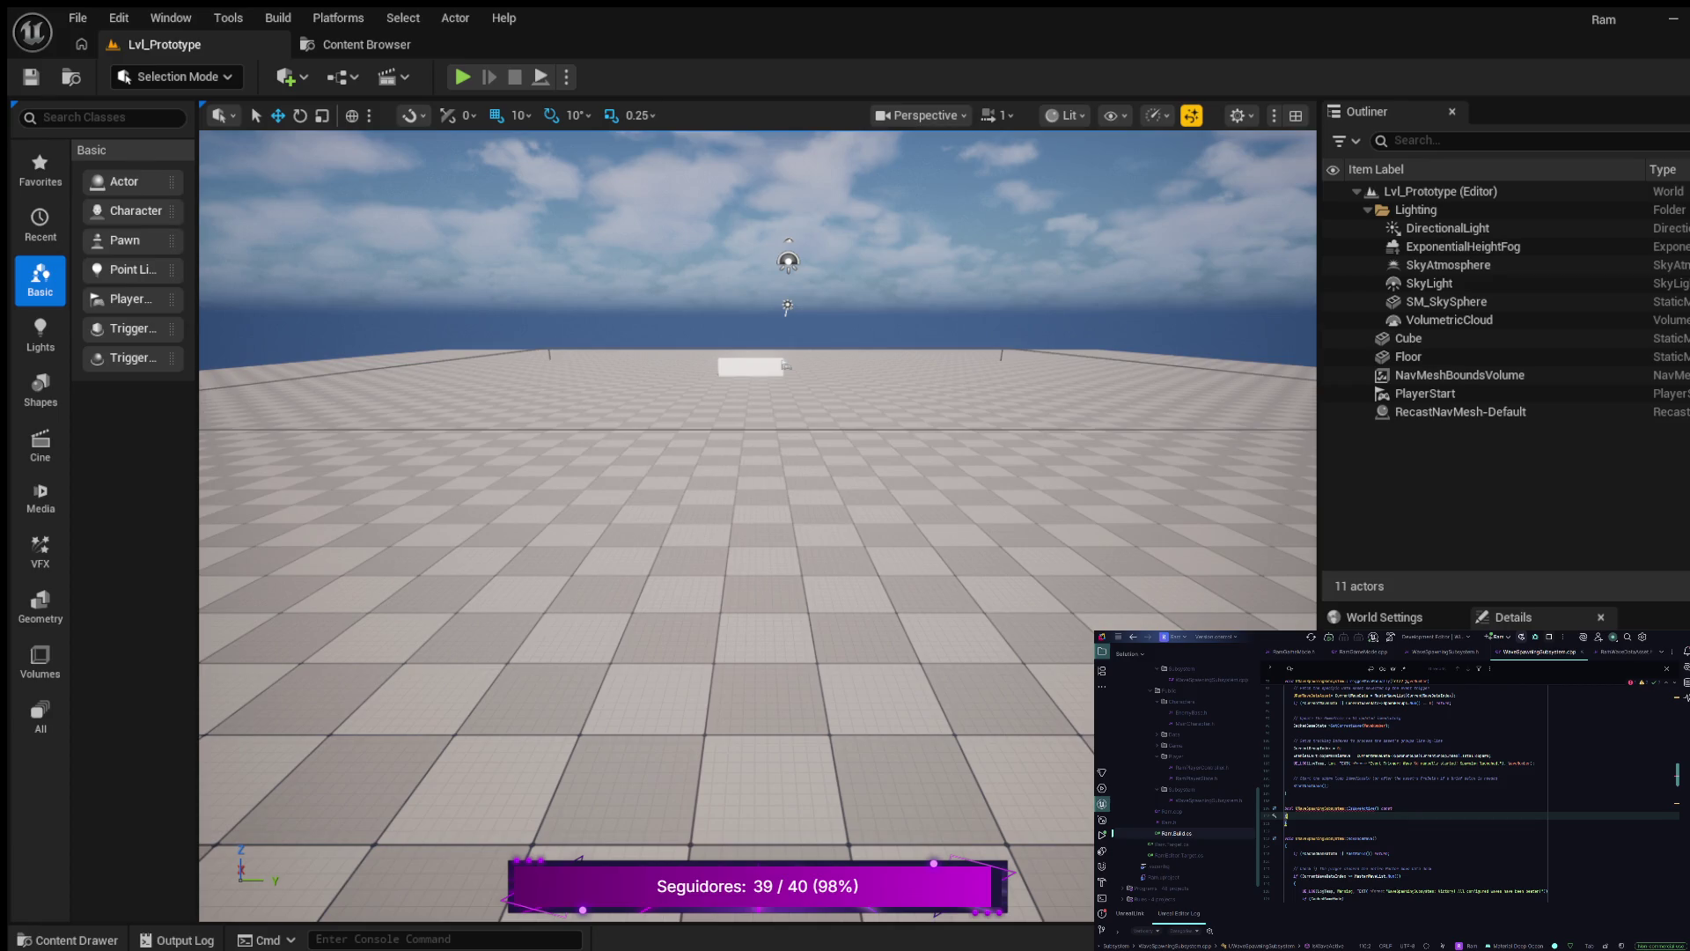
pyautogui.press('Return')
pyautogui.press('Return')
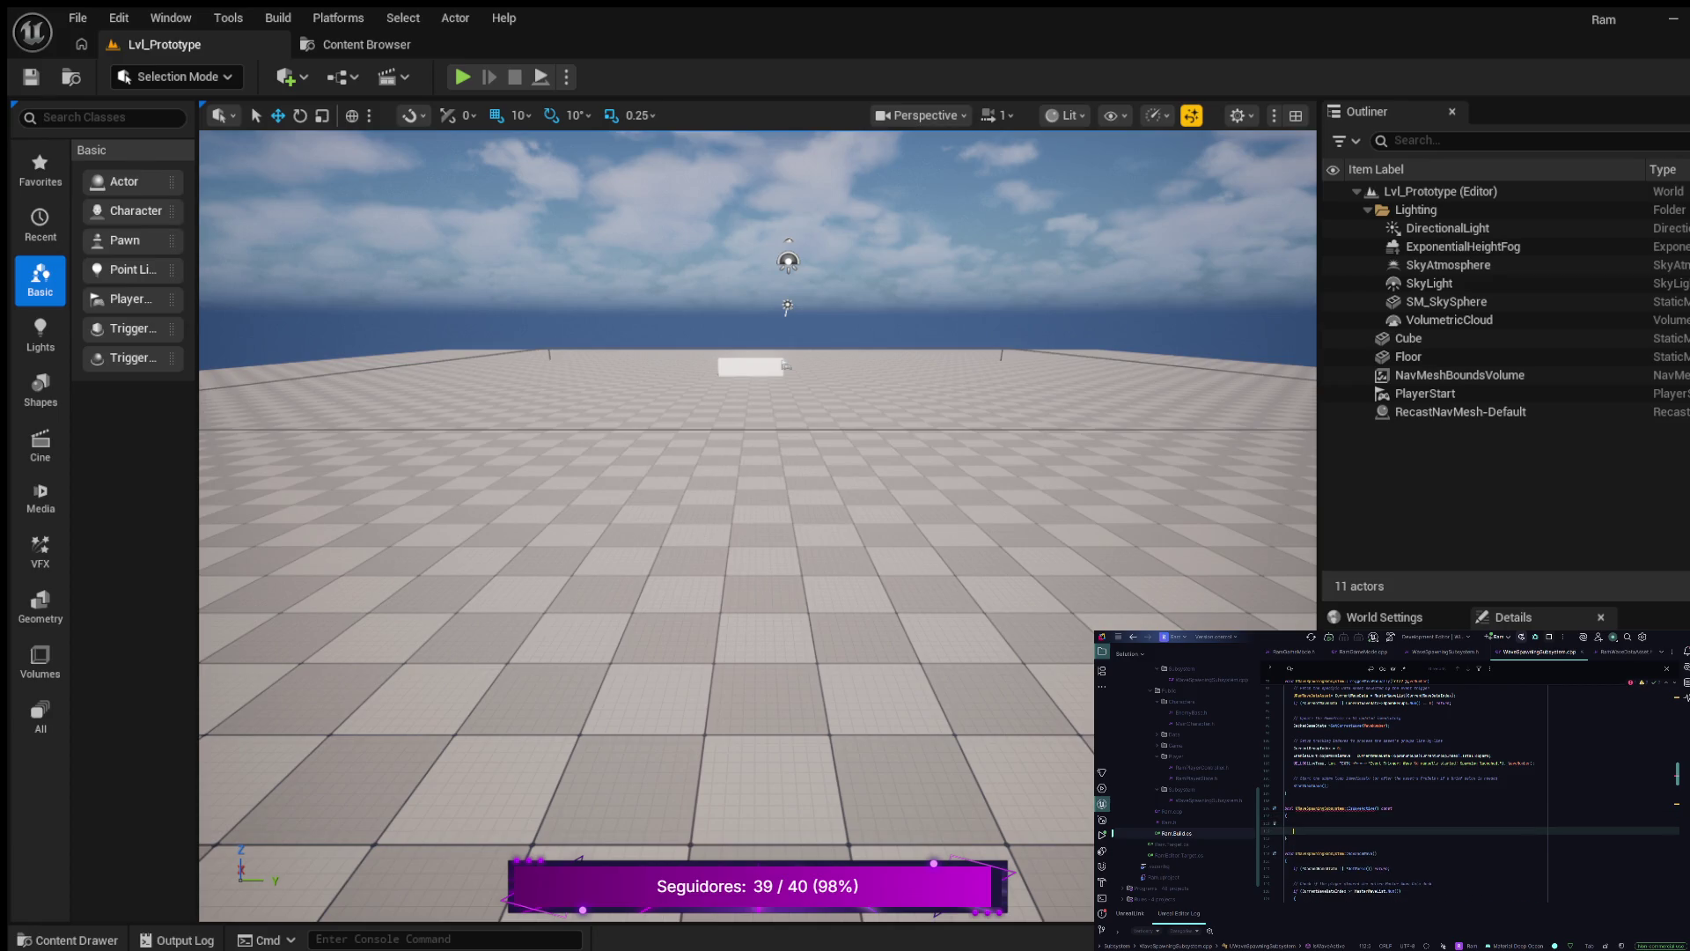
pyautogui.write('r')
pyautogui.write('bI')
pyautogui.click(1293, 822)
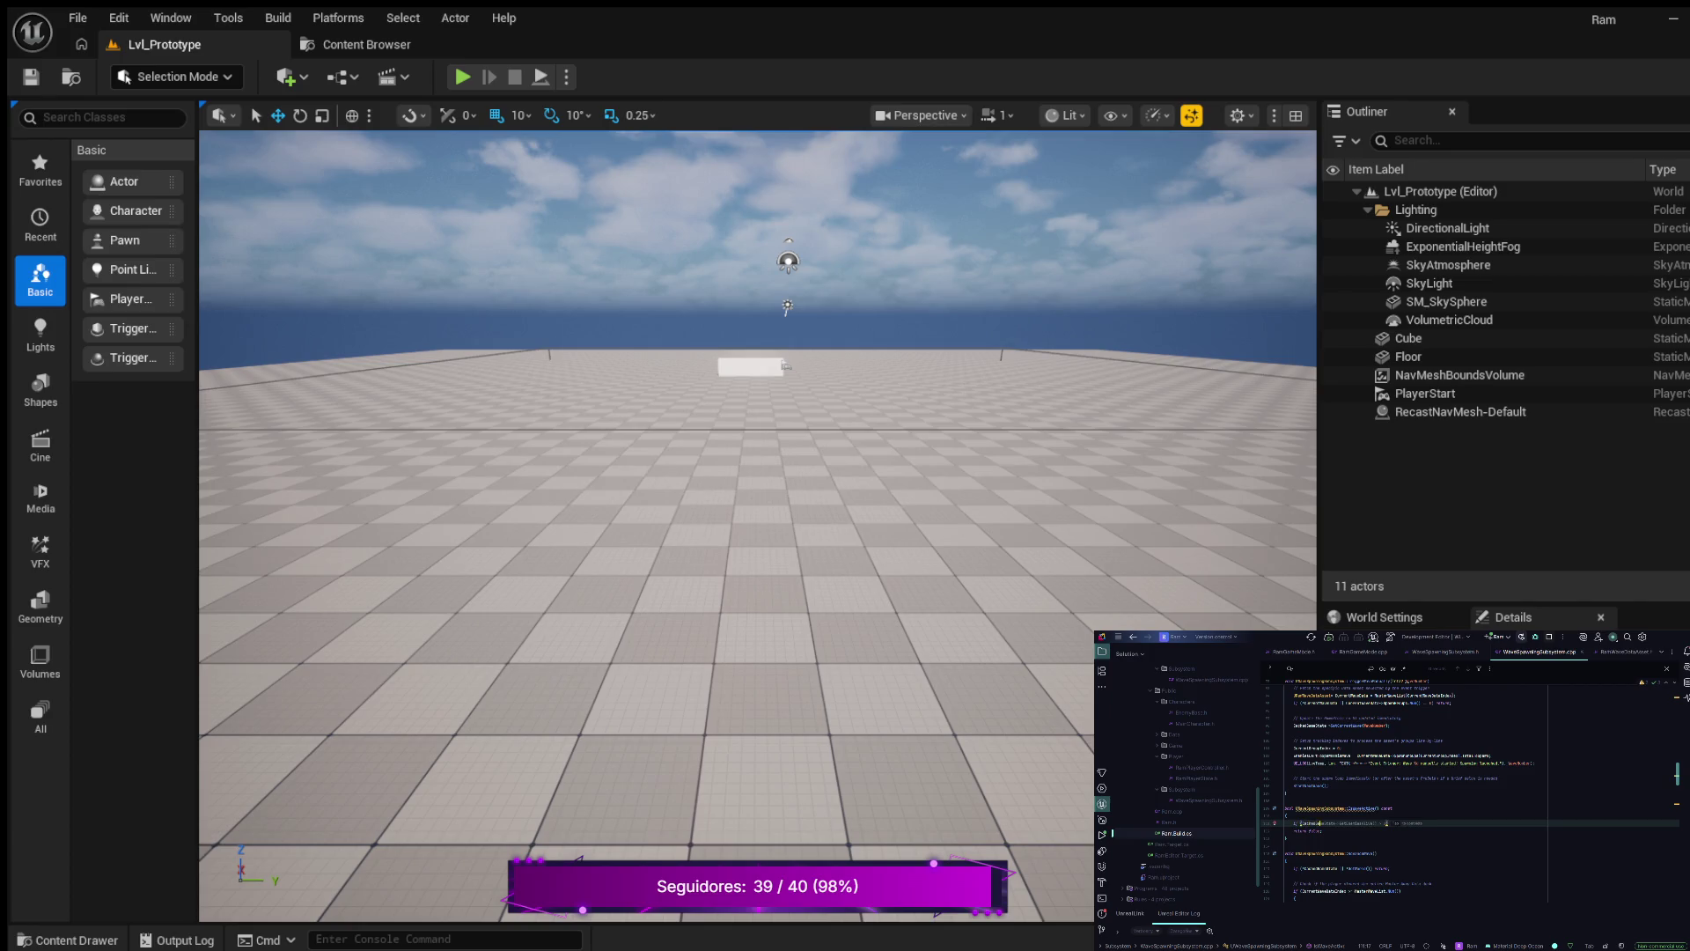
# - Add a braced block after the identifier on line 111 containing a return statement
pyautogui.doubleClick(1321, 822)
pyautogui.hotkey('ctrl', 'z')
pyautogui.click(1336, 823)
pyautogui.write('{')
pyautogui.press('Return')
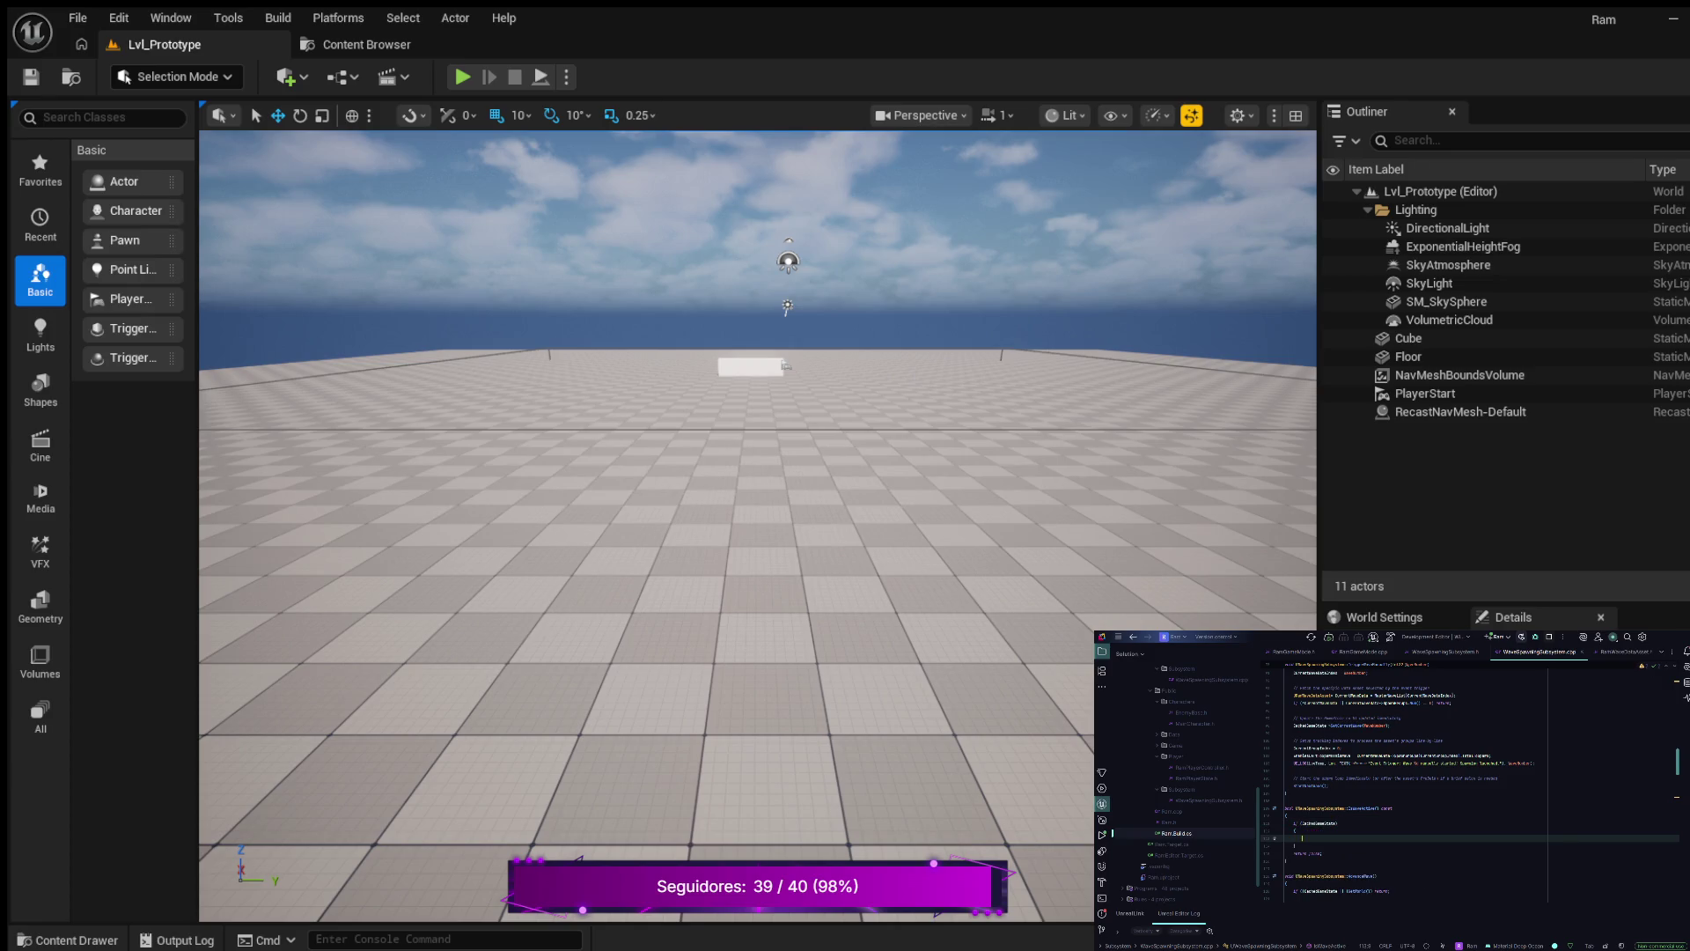
pyautogui.write('urn')
pyautogui.press('Tab')
pyautogui.press('Tab')
# - Clear the identifier usage highlights and build the project
pyautogui.press('BackSpace')
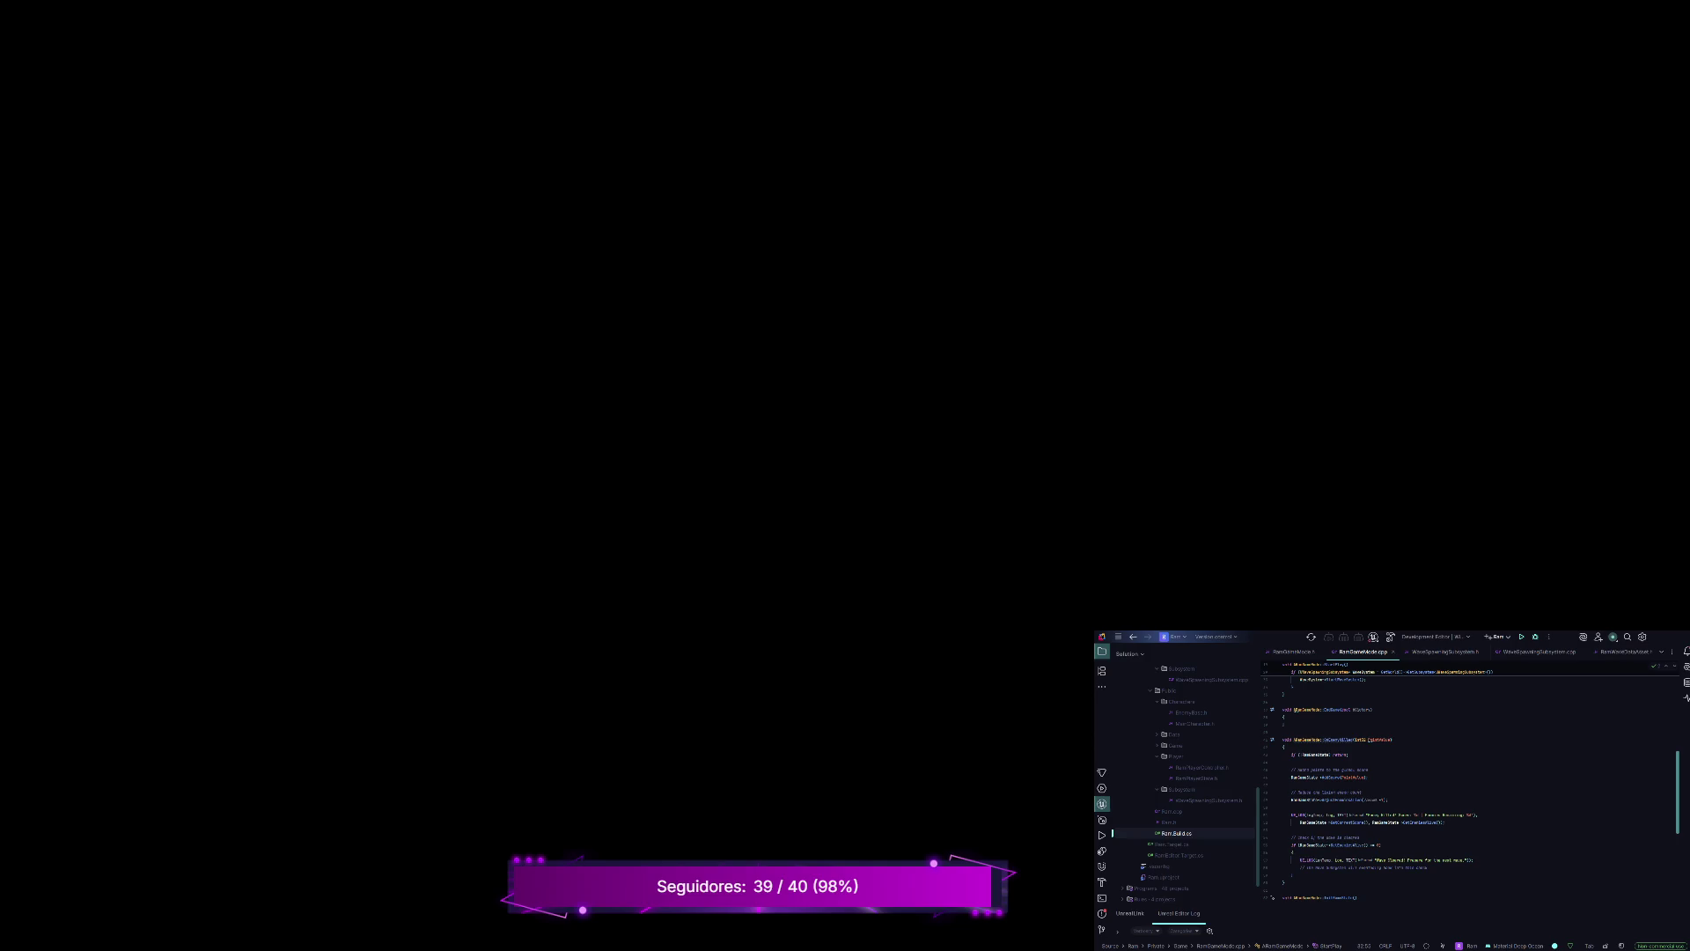
pyautogui.click(1390, 636)
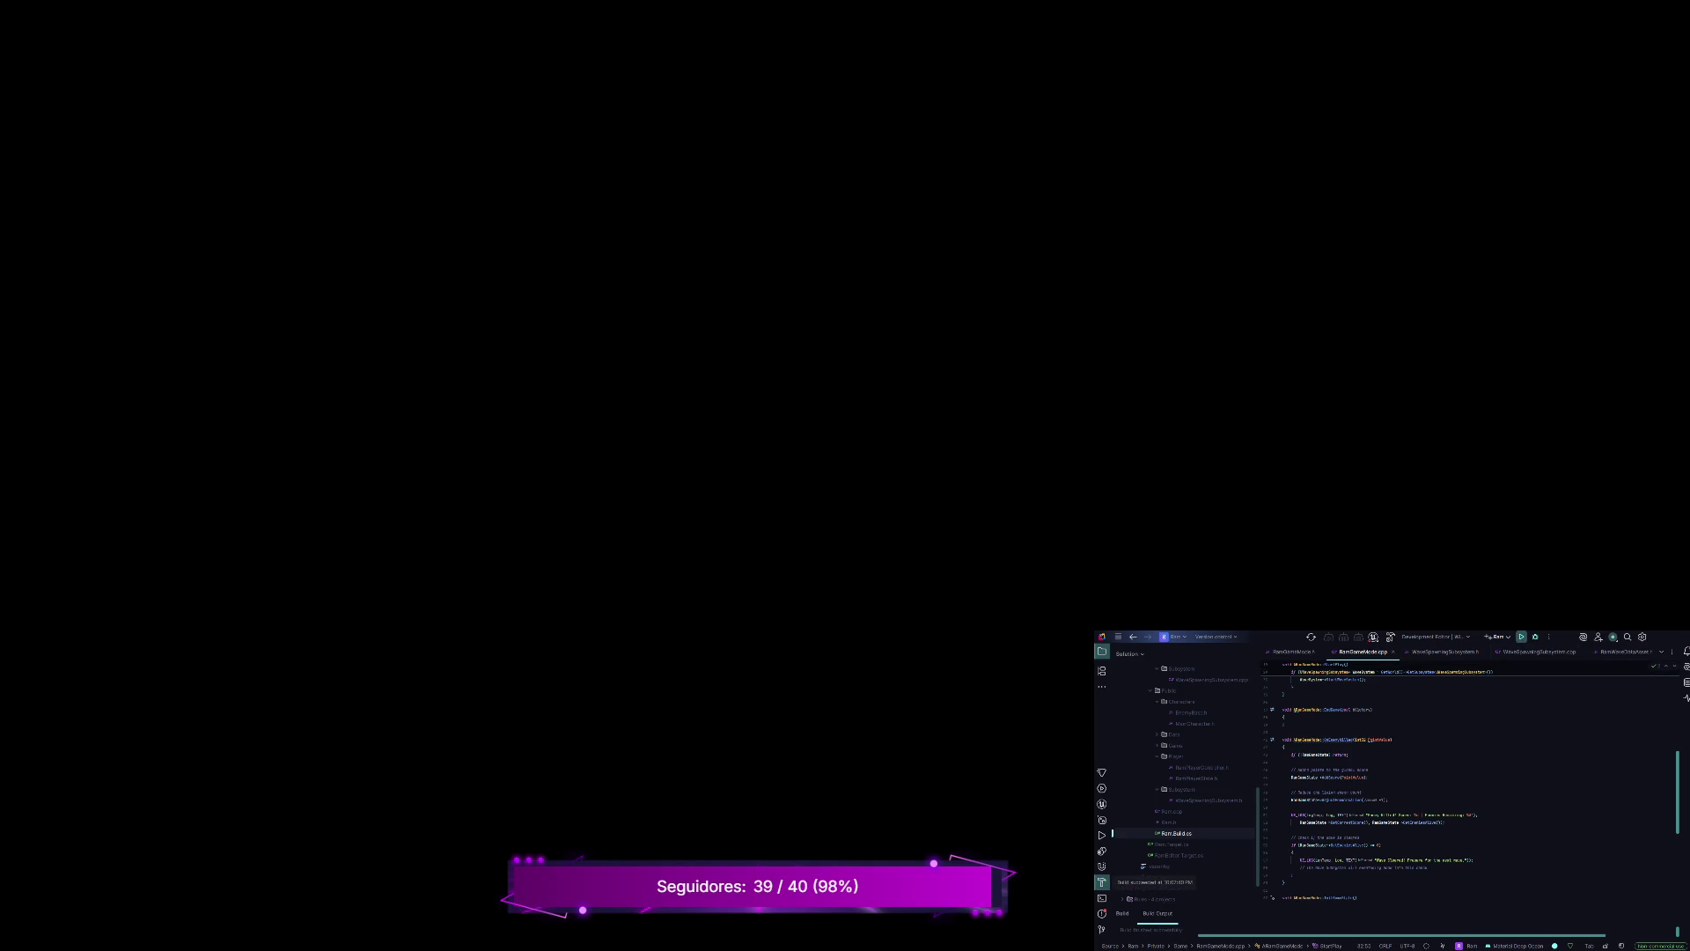
# - Launch the Unreal game project from Rider
pyautogui.click(1521, 636)
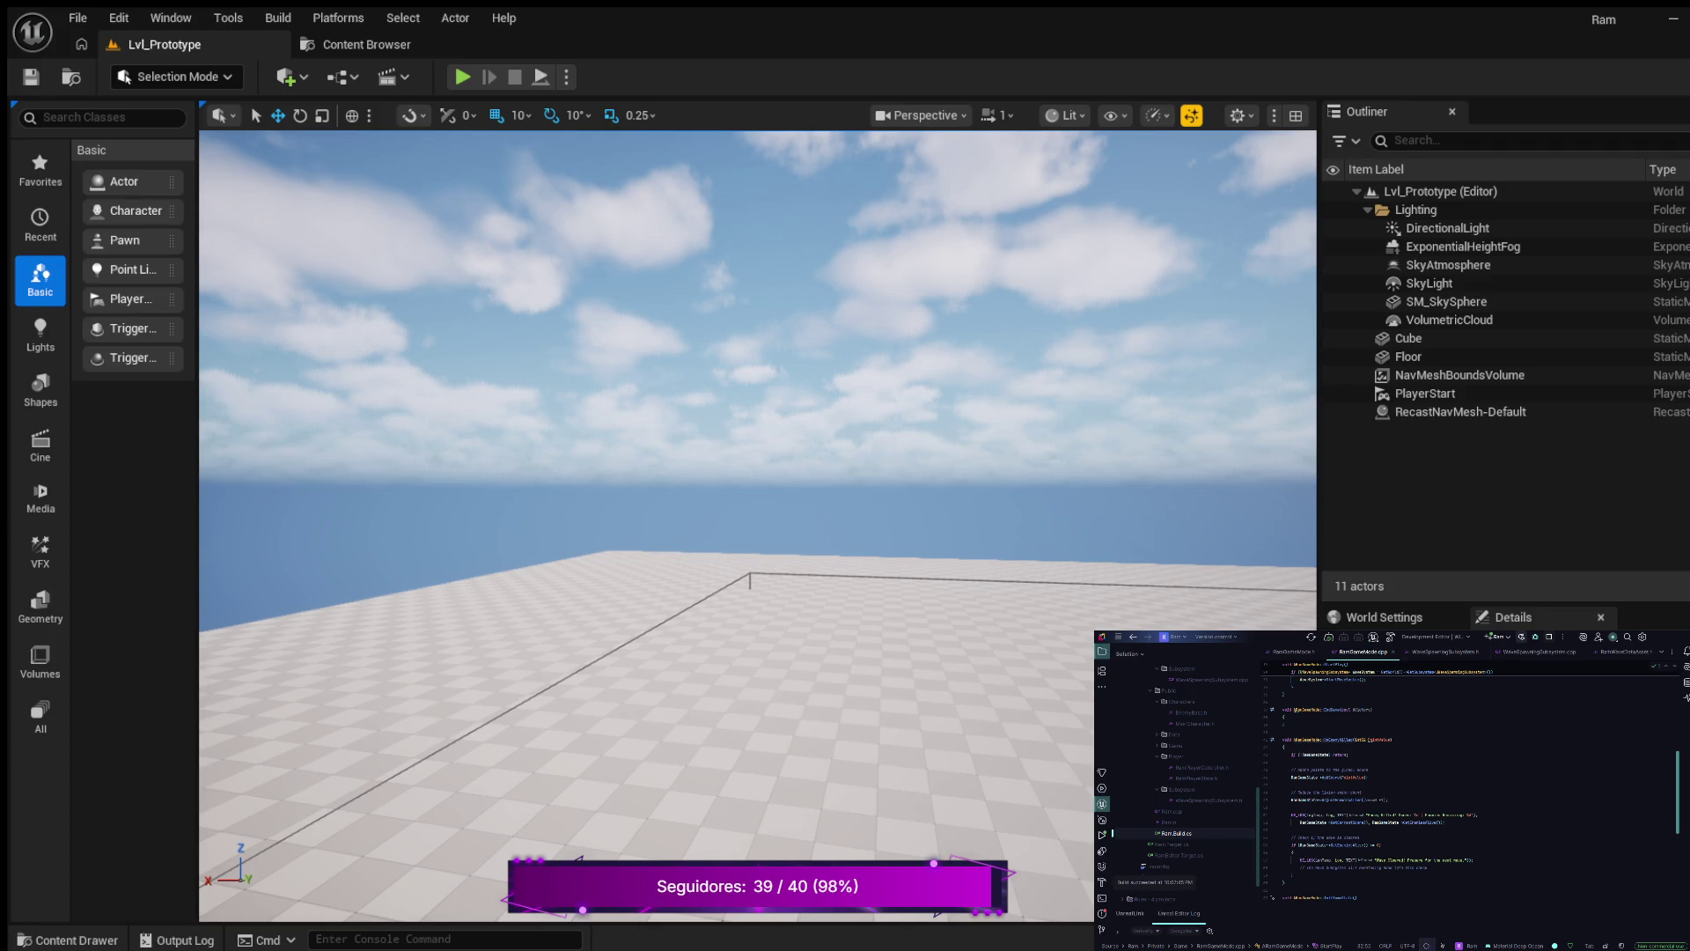
# - Play-test Lvl_Prototype, running and jumping toward the white box, then stop
pyautogui.hotkey('alt', 'p')
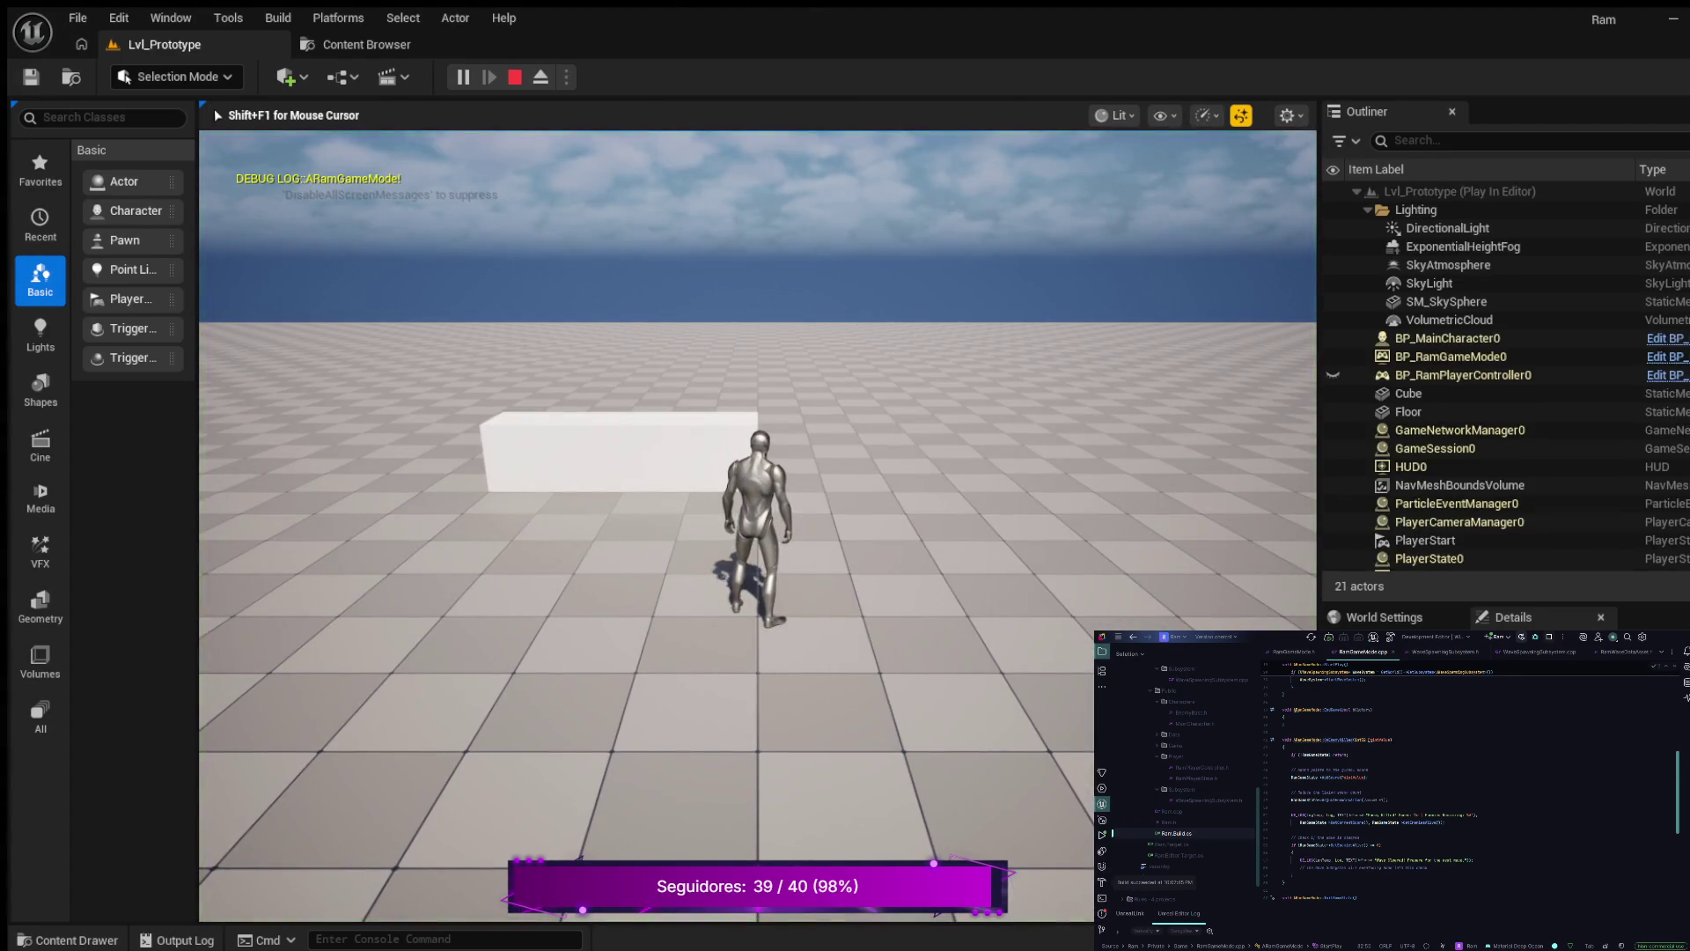
pyautogui.press('w')
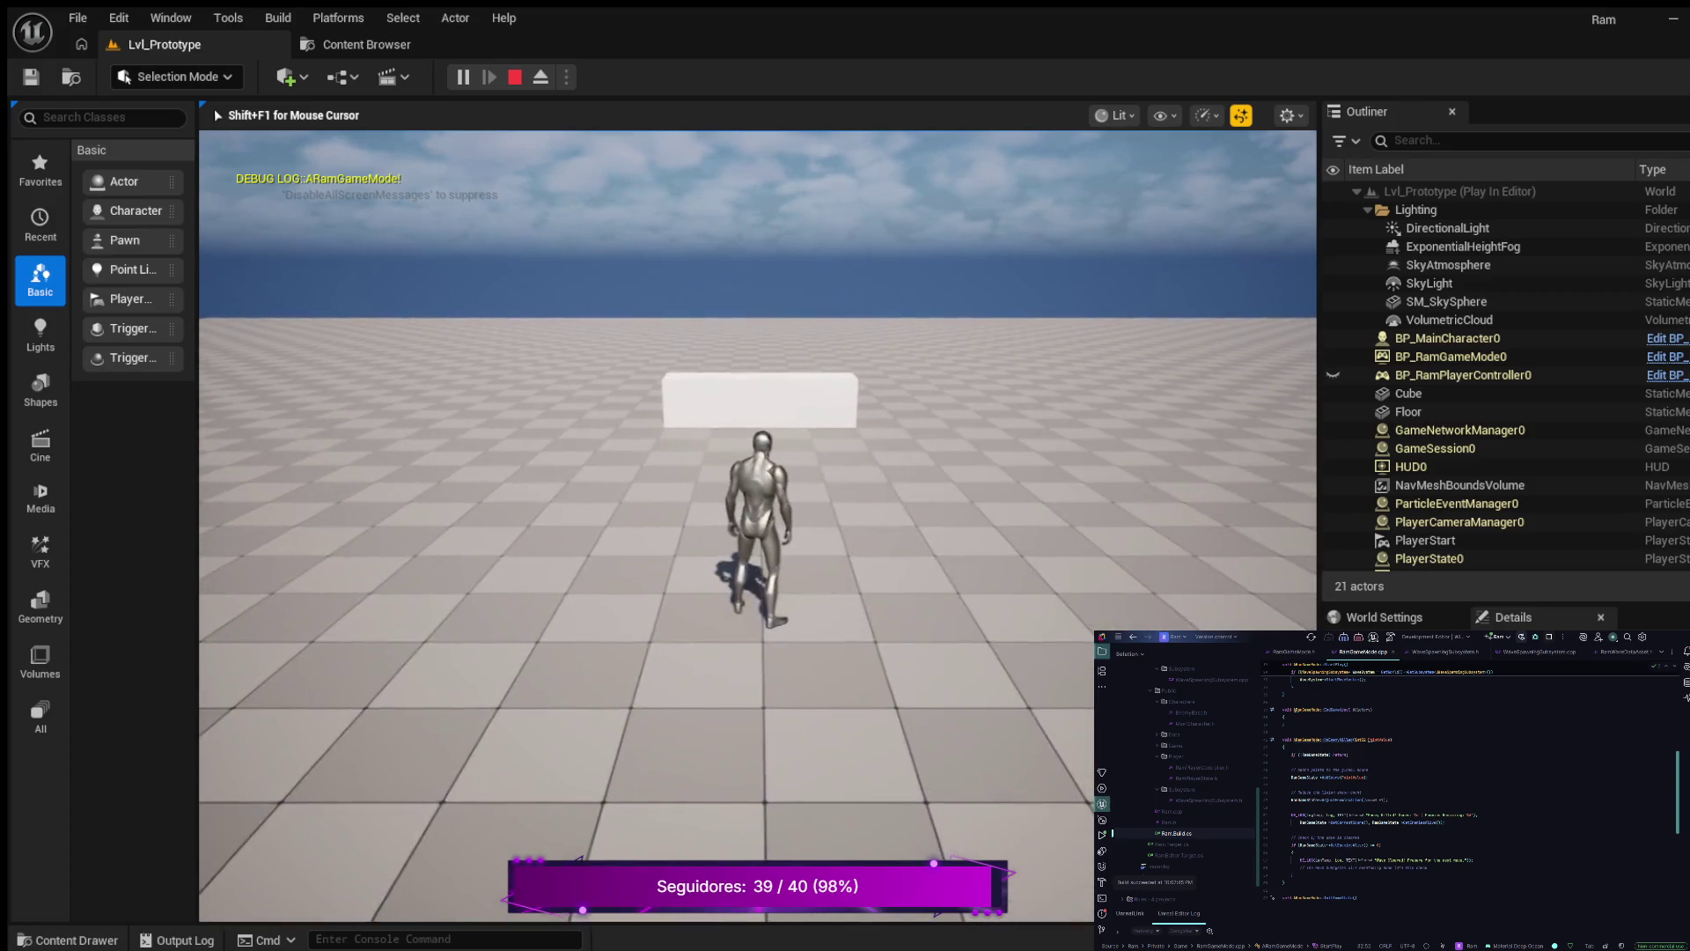
pyautogui.press('w')
pyautogui.press('space')
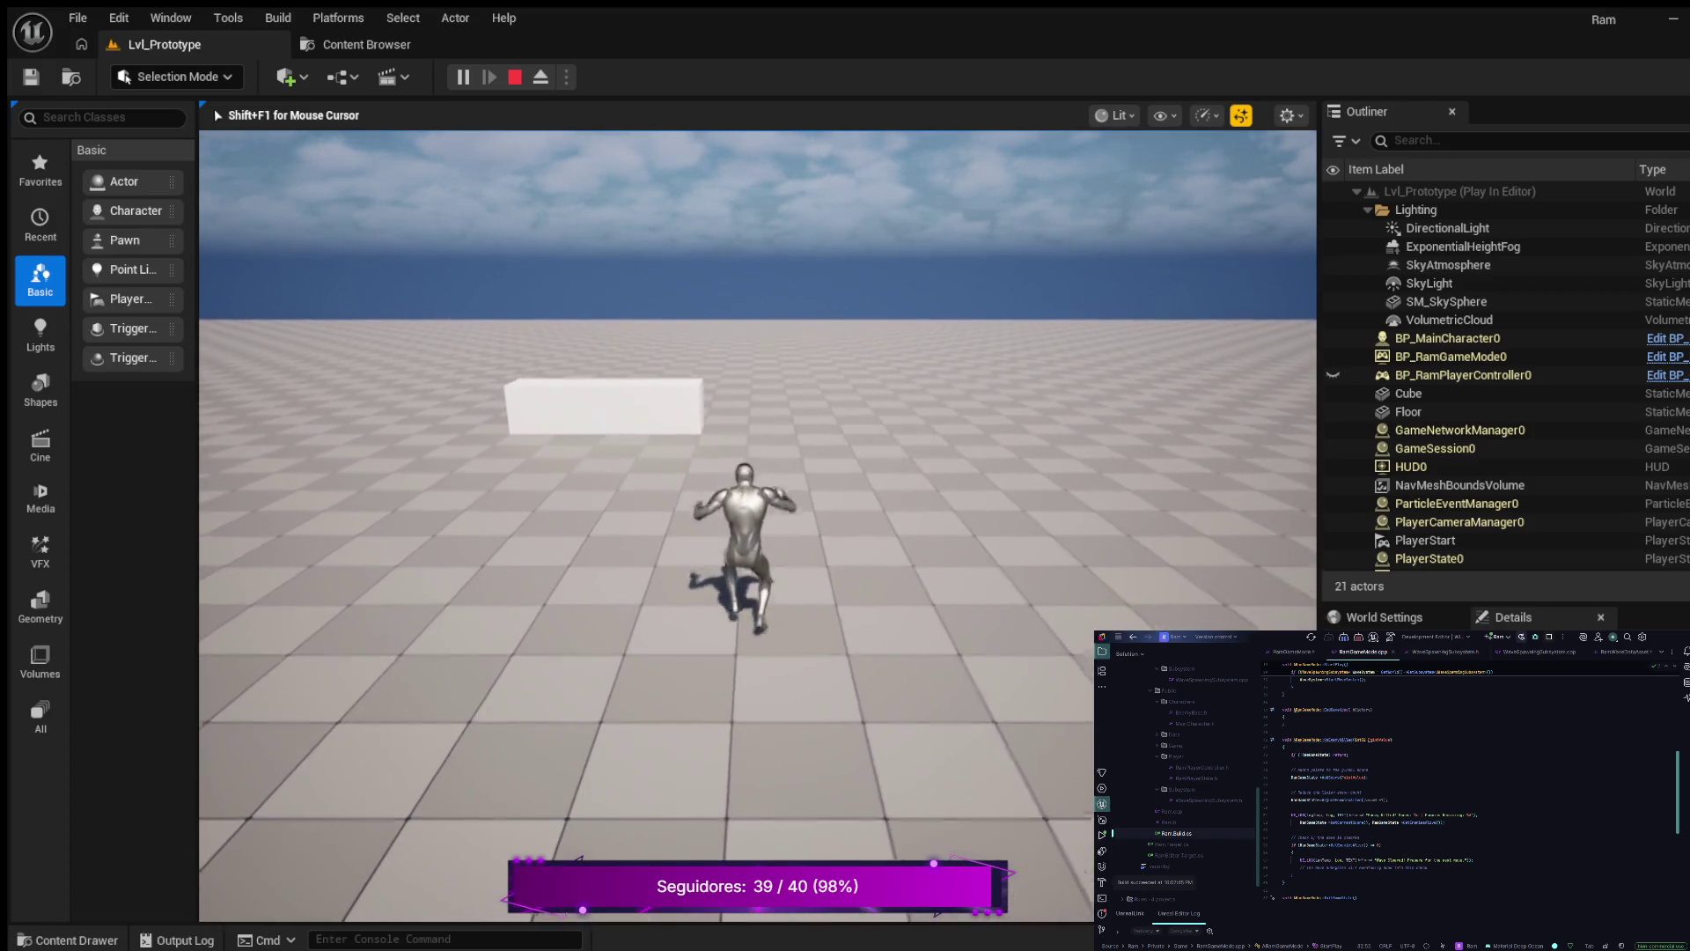
pyautogui.press('w')
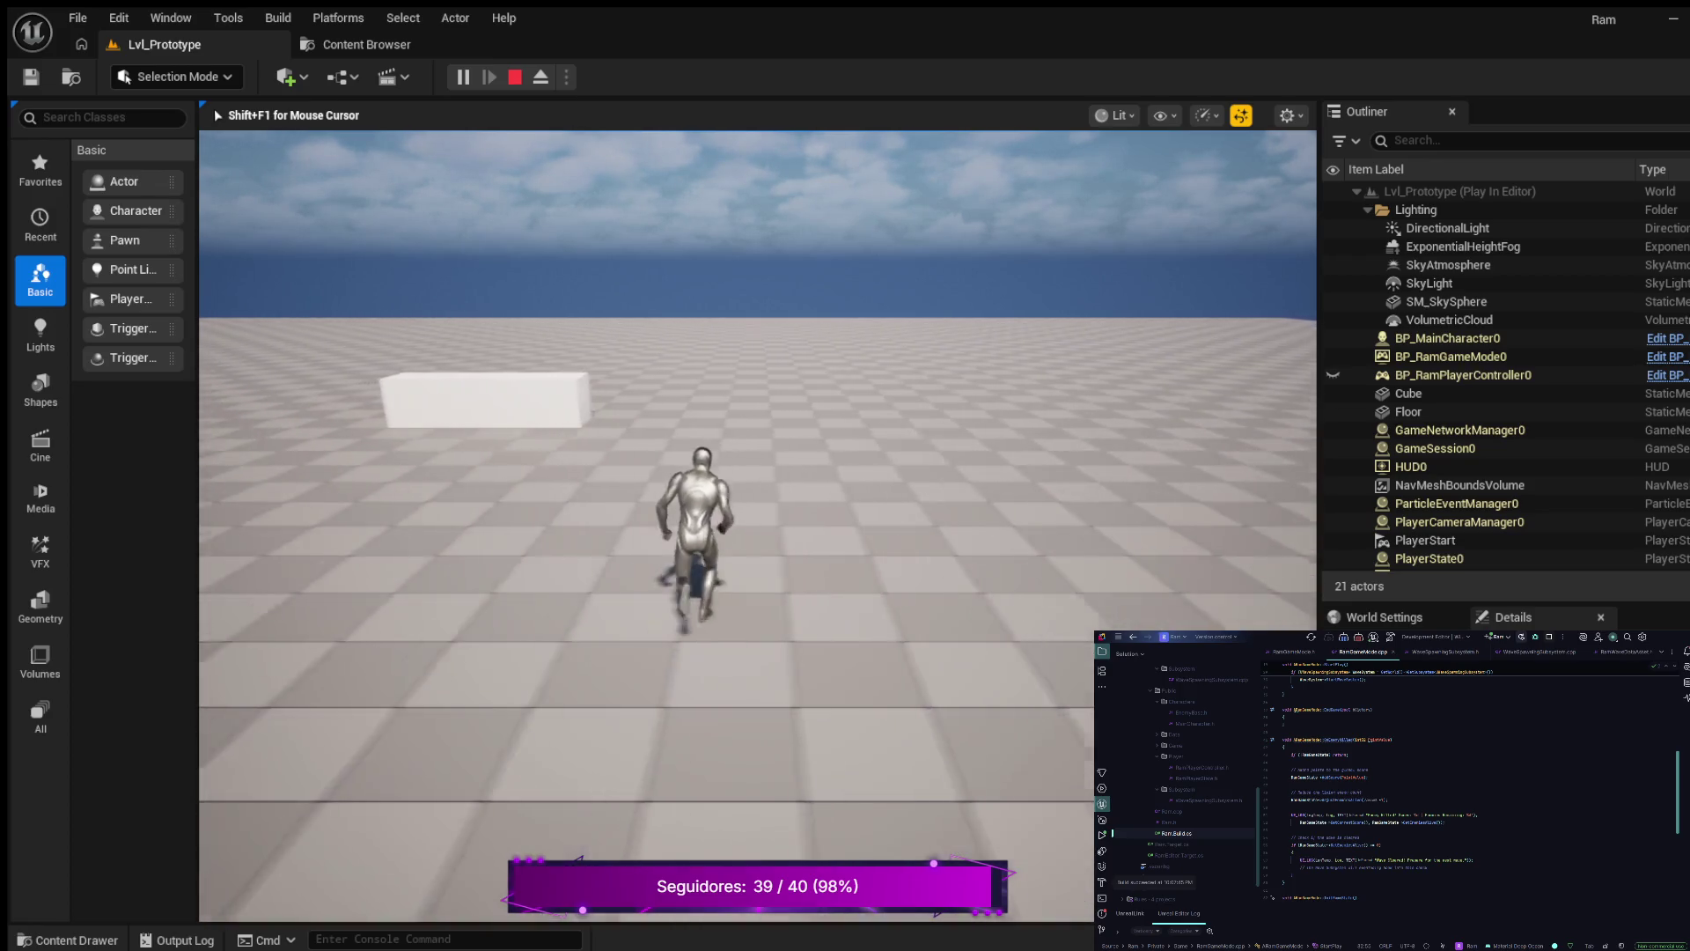
pyautogui.press('space')
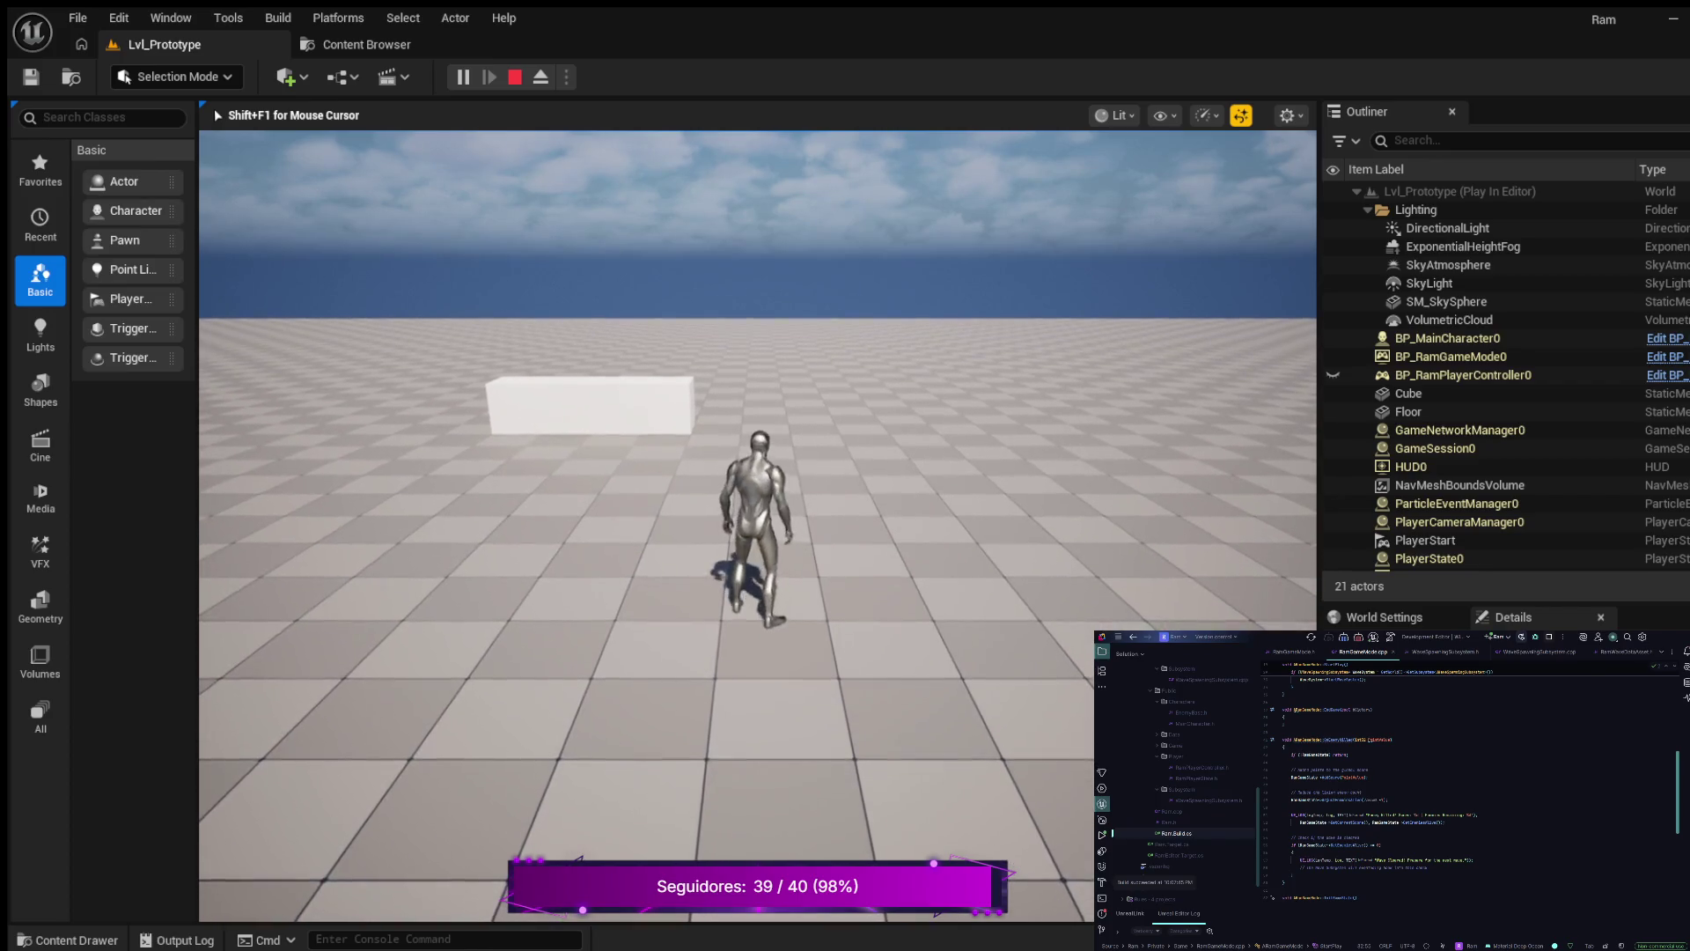
pyautogui.press('w')
pyautogui.press('space')
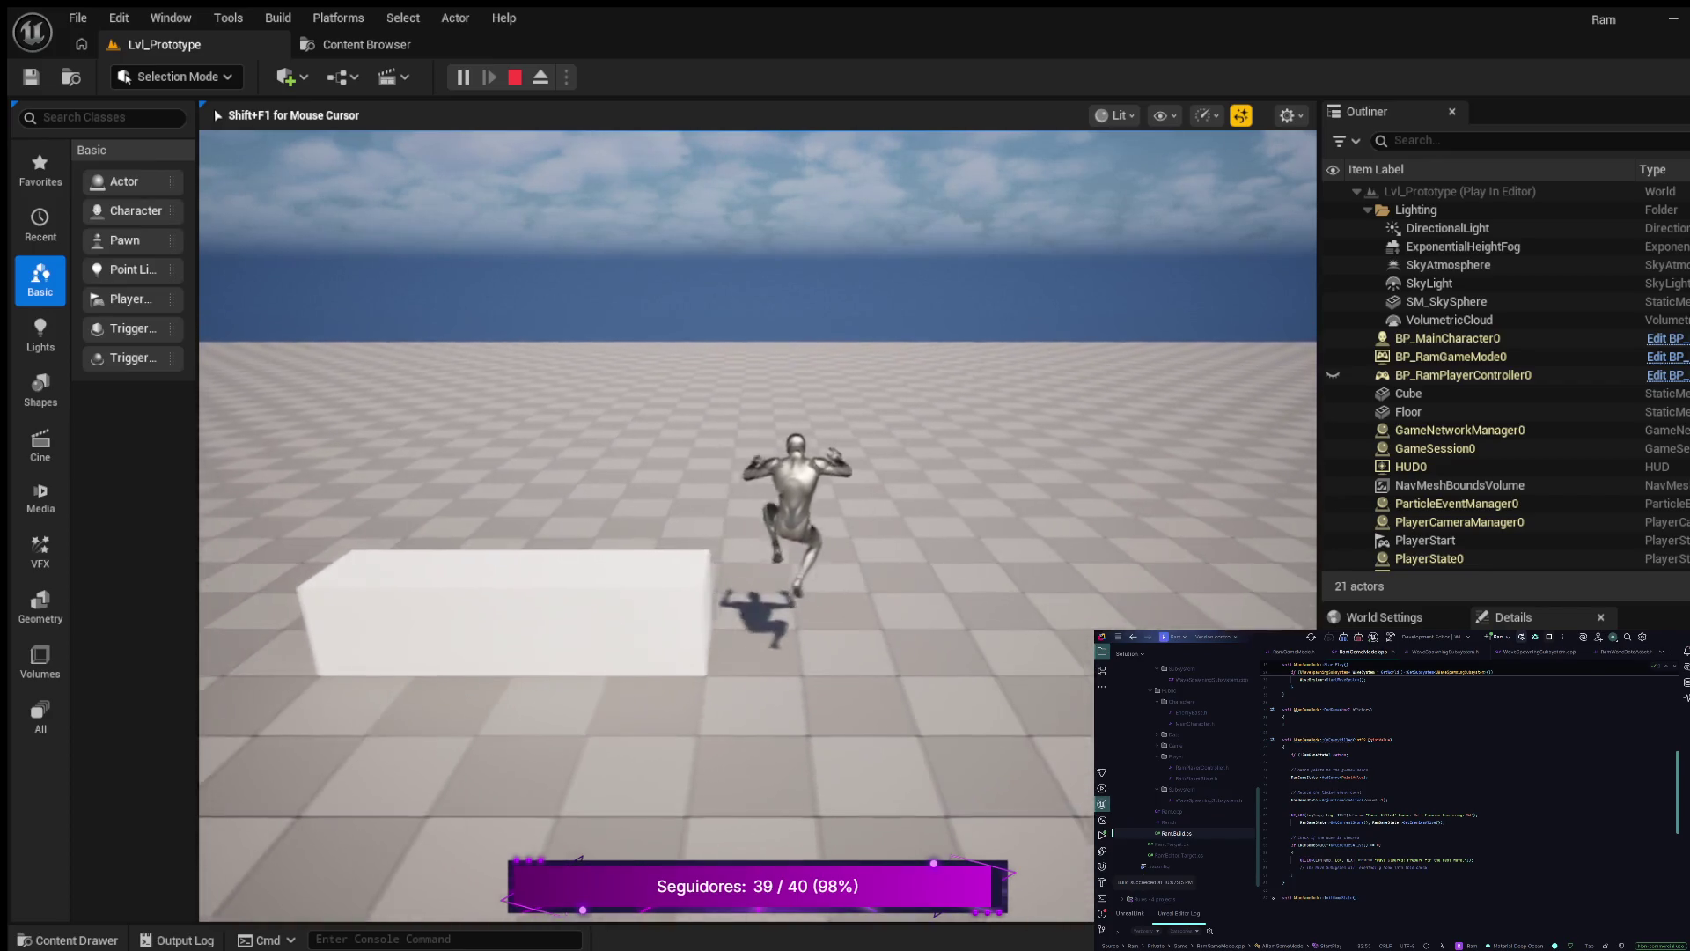
pyautogui.press('Escape')
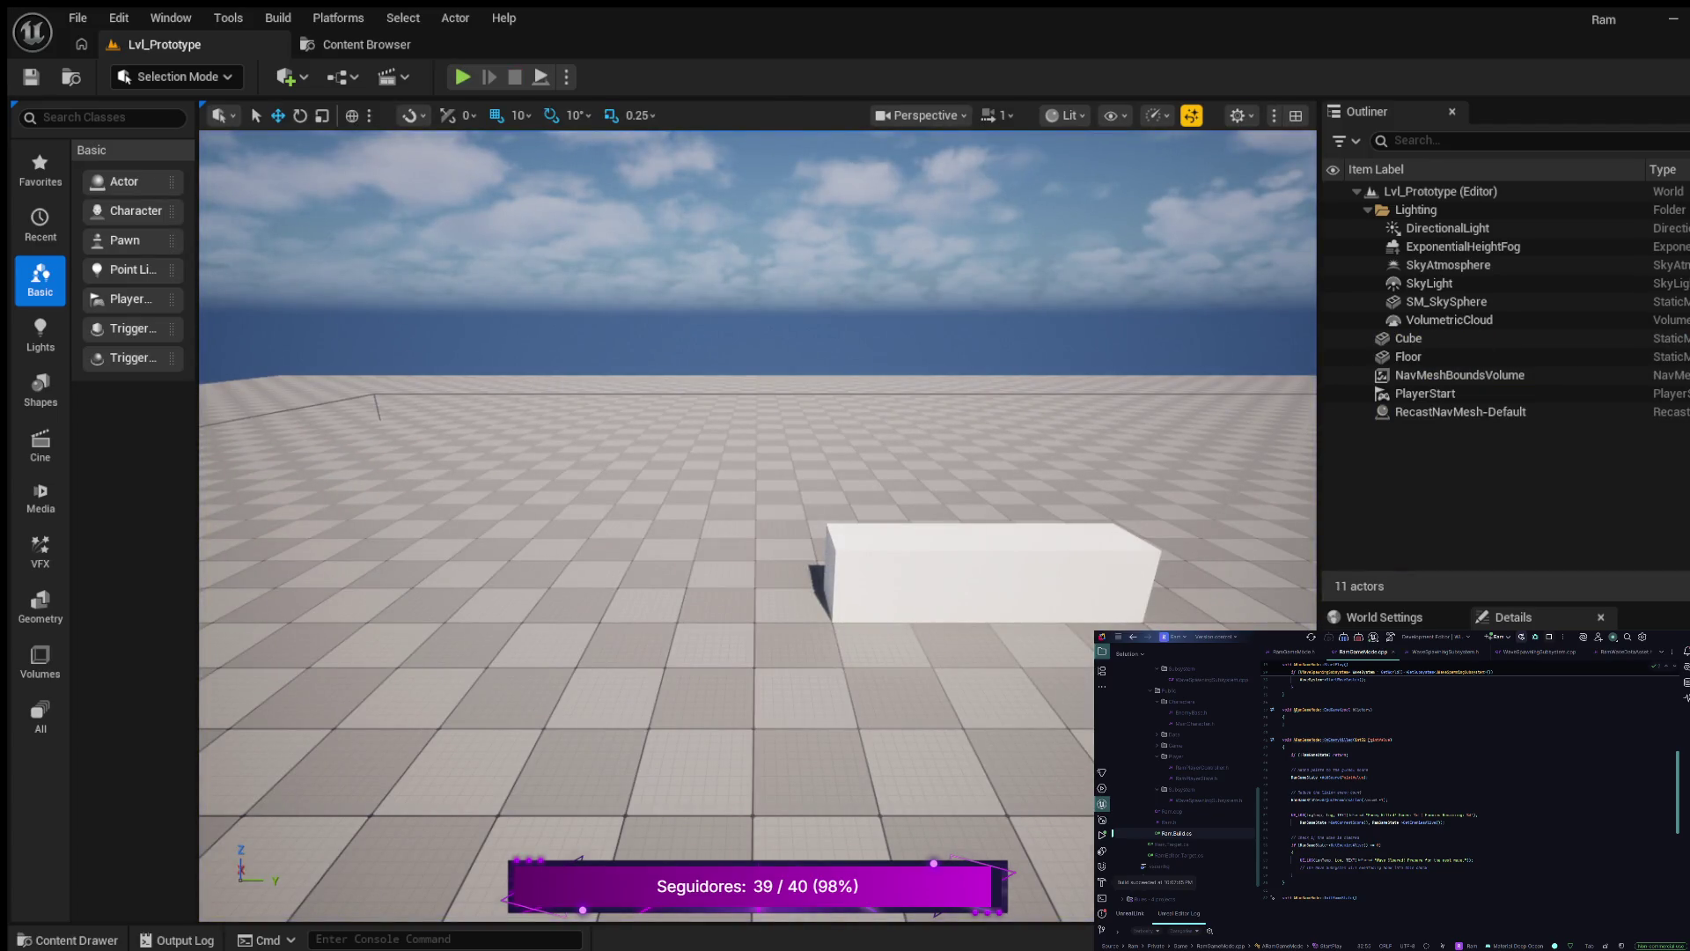
# - Browse the Game, Characters/Enemies and Data folders (DA_Wave1), ending at the Blueprints folder
pyautogui.click(67, 940)
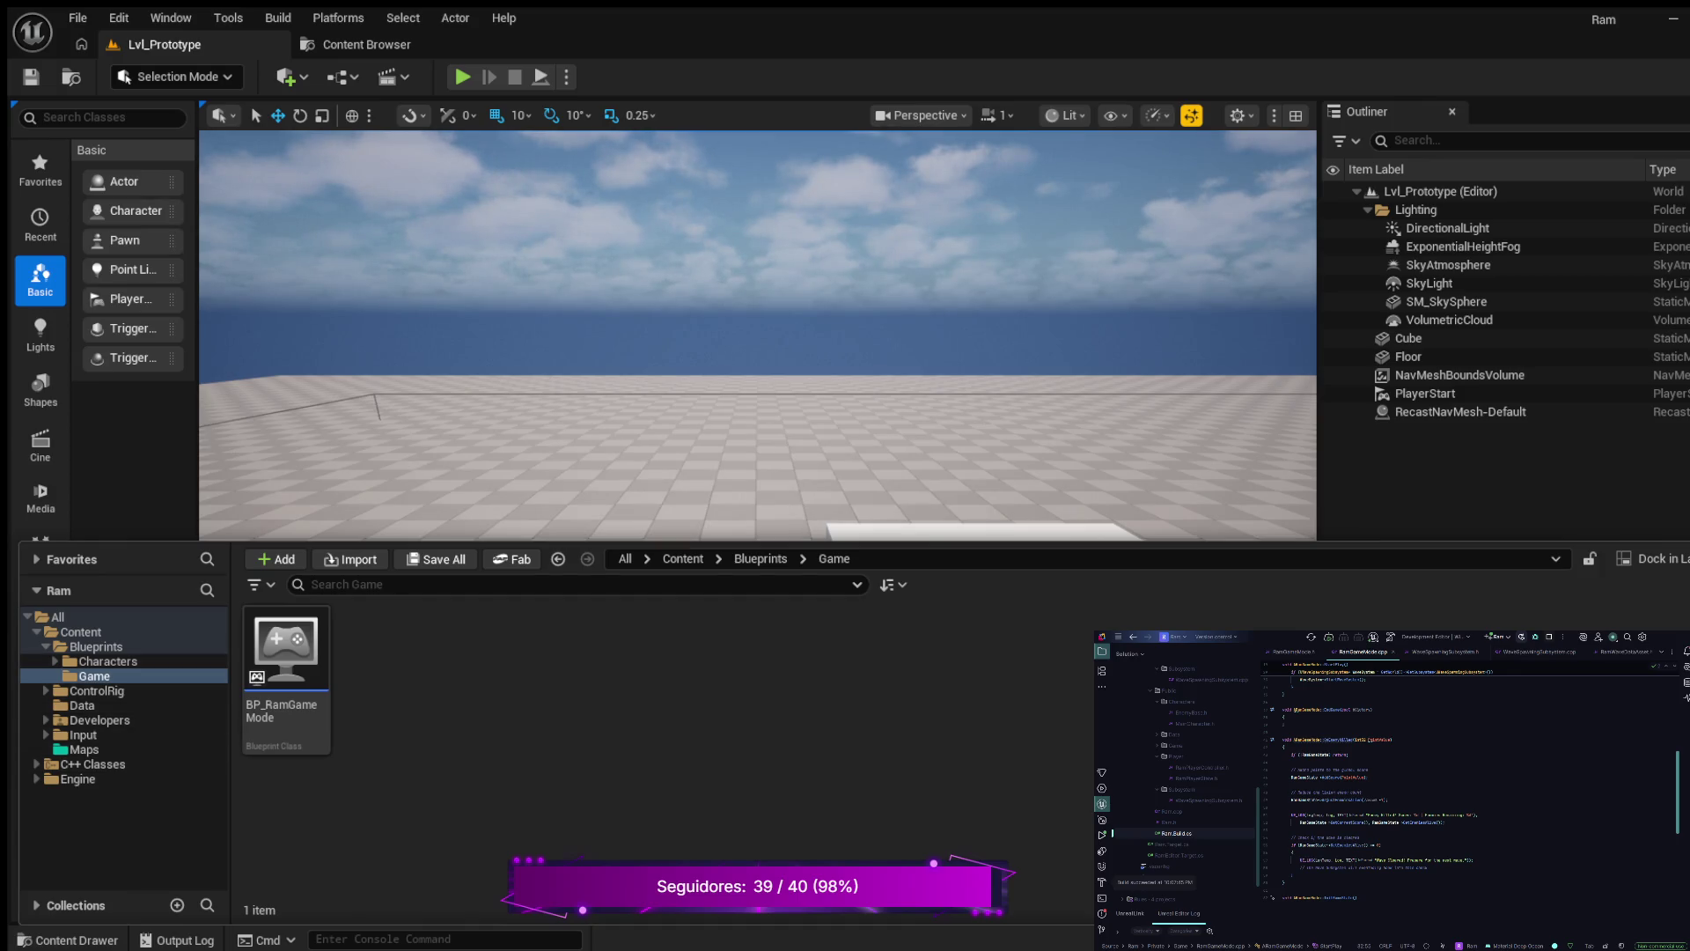
pyautogui.click(94, 676)
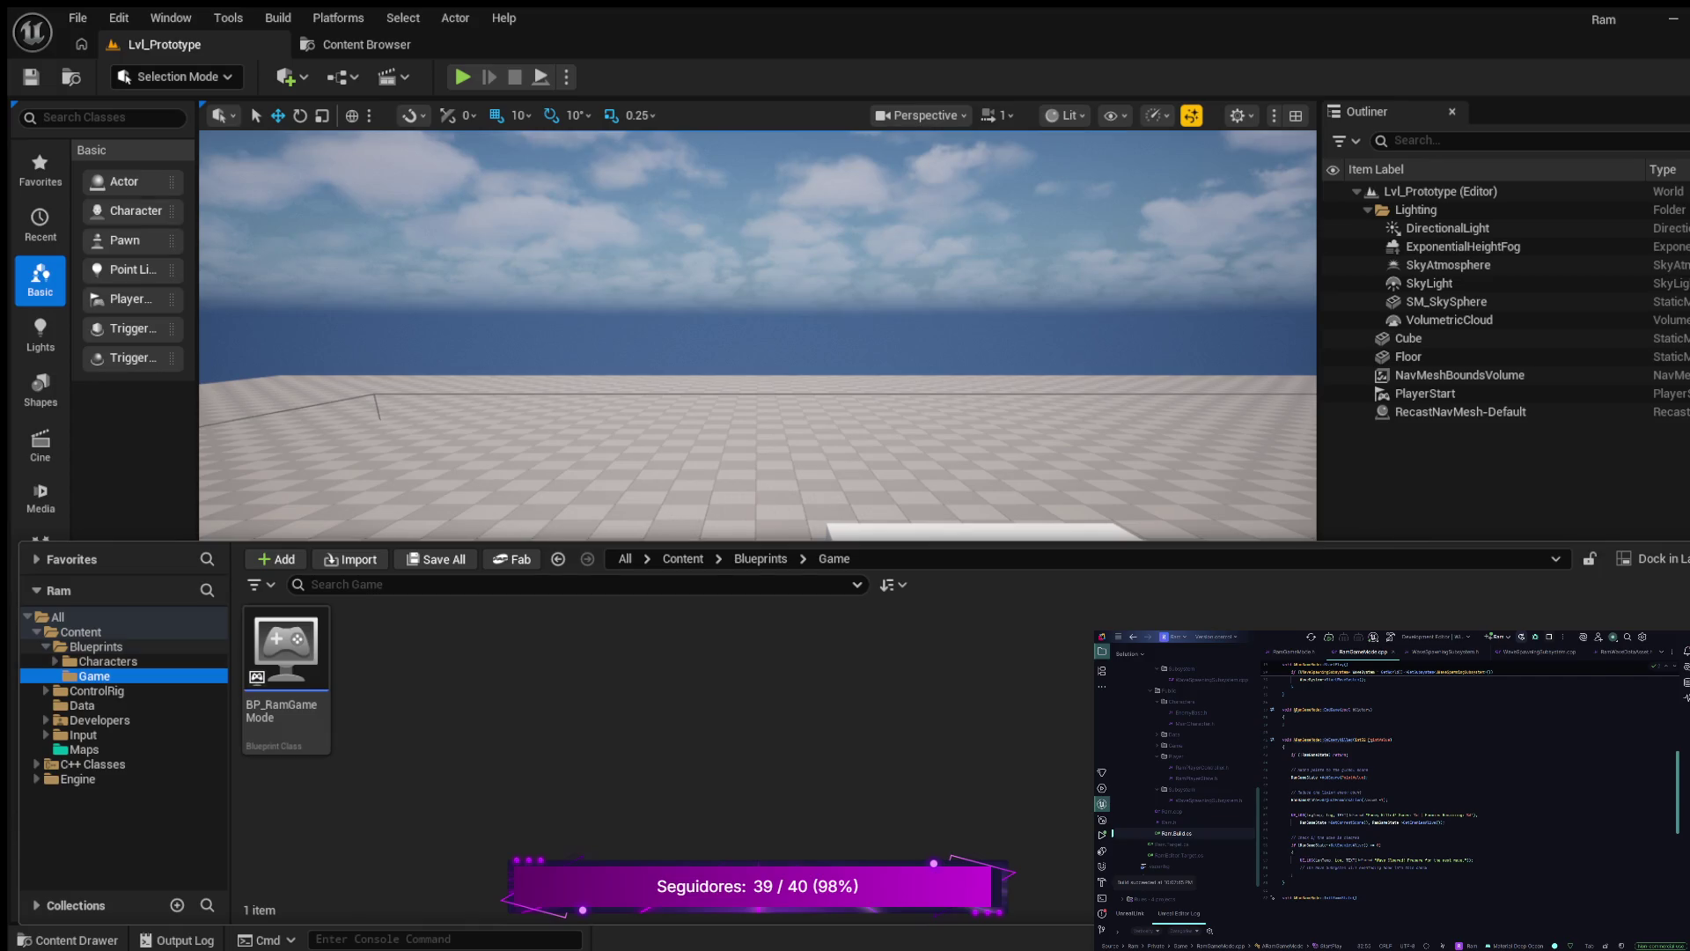
pyautogui.click(54, 661)
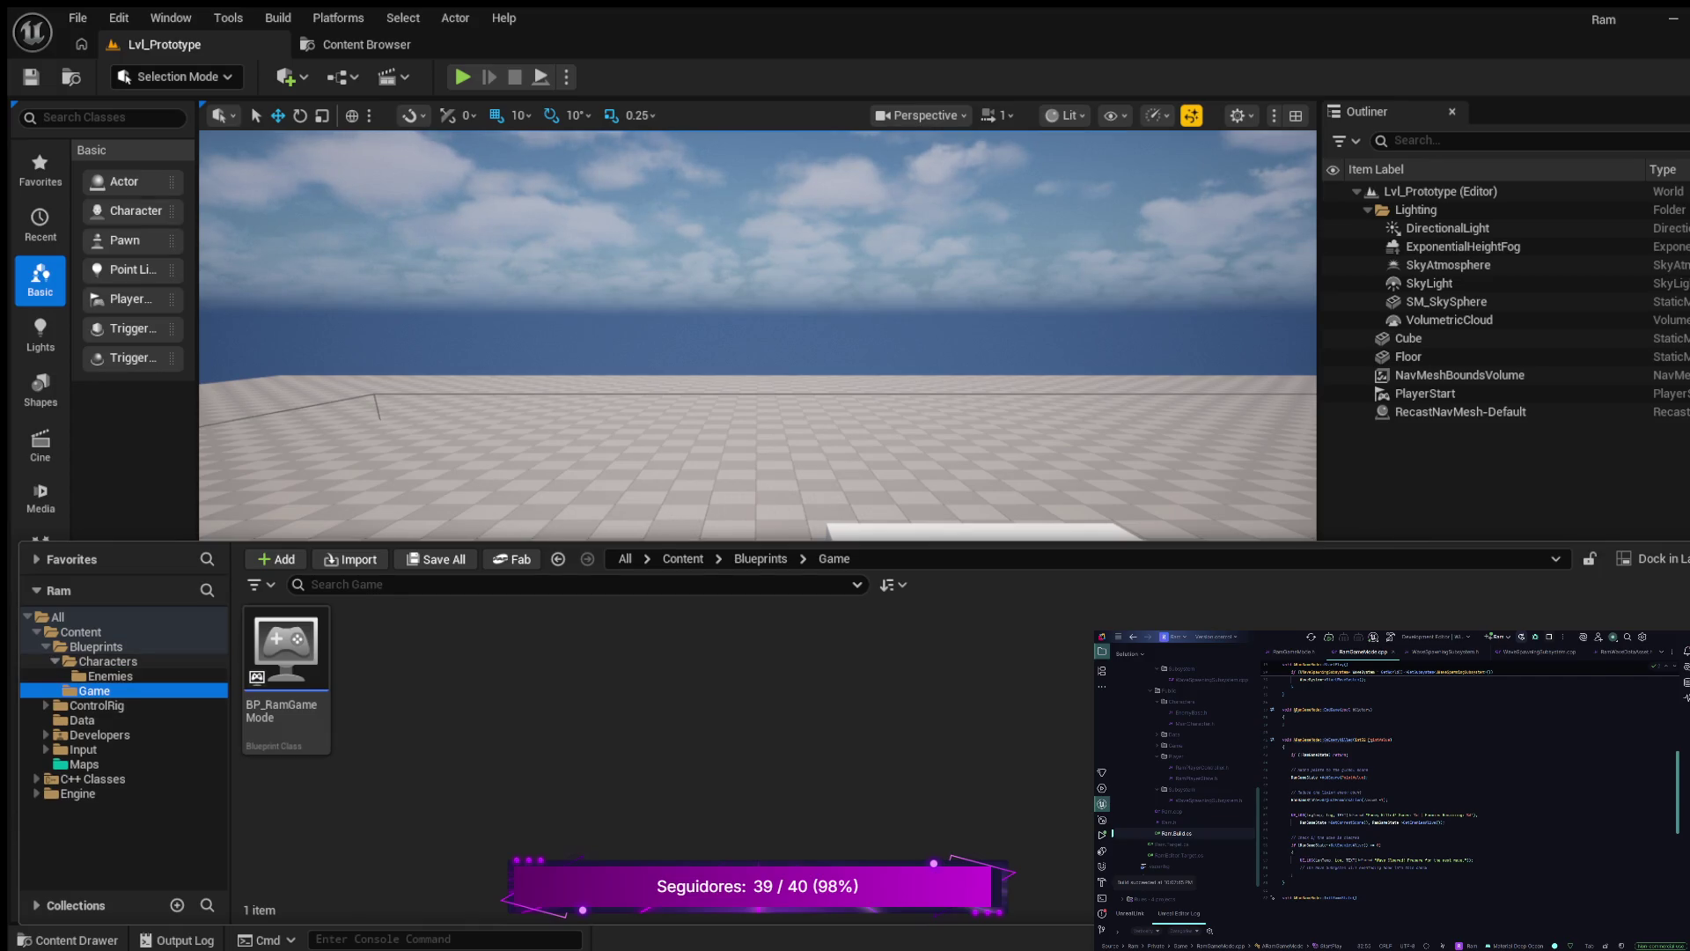
pyautogui.click(110, 676)
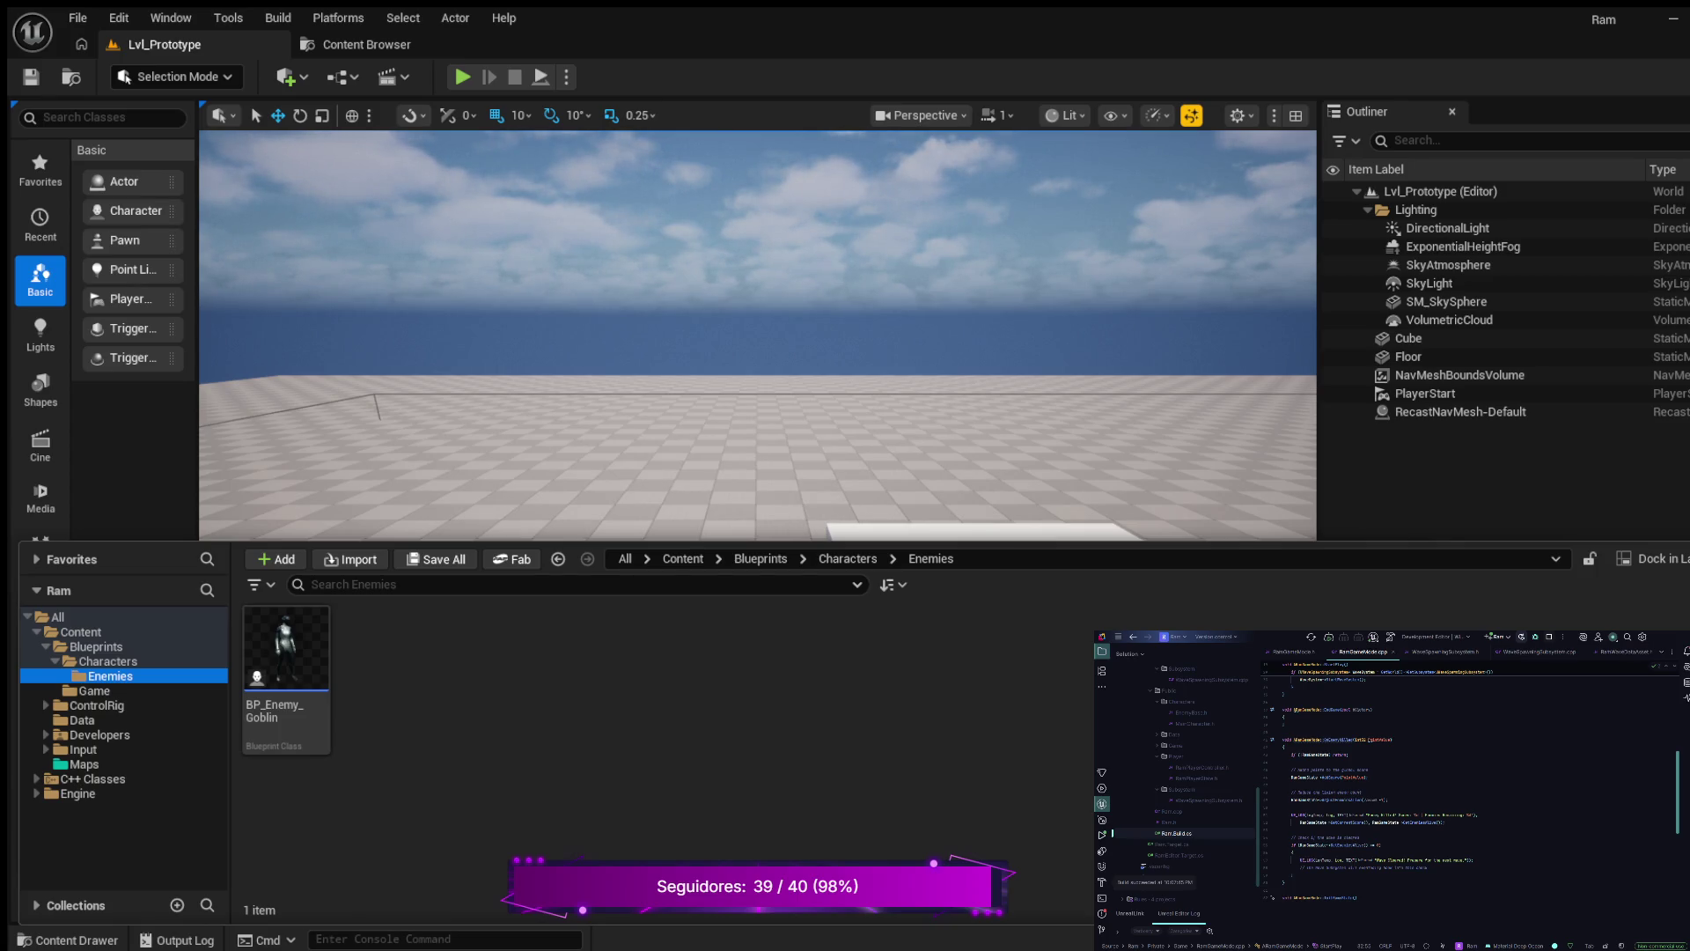
pyautogui.click(82, 720)
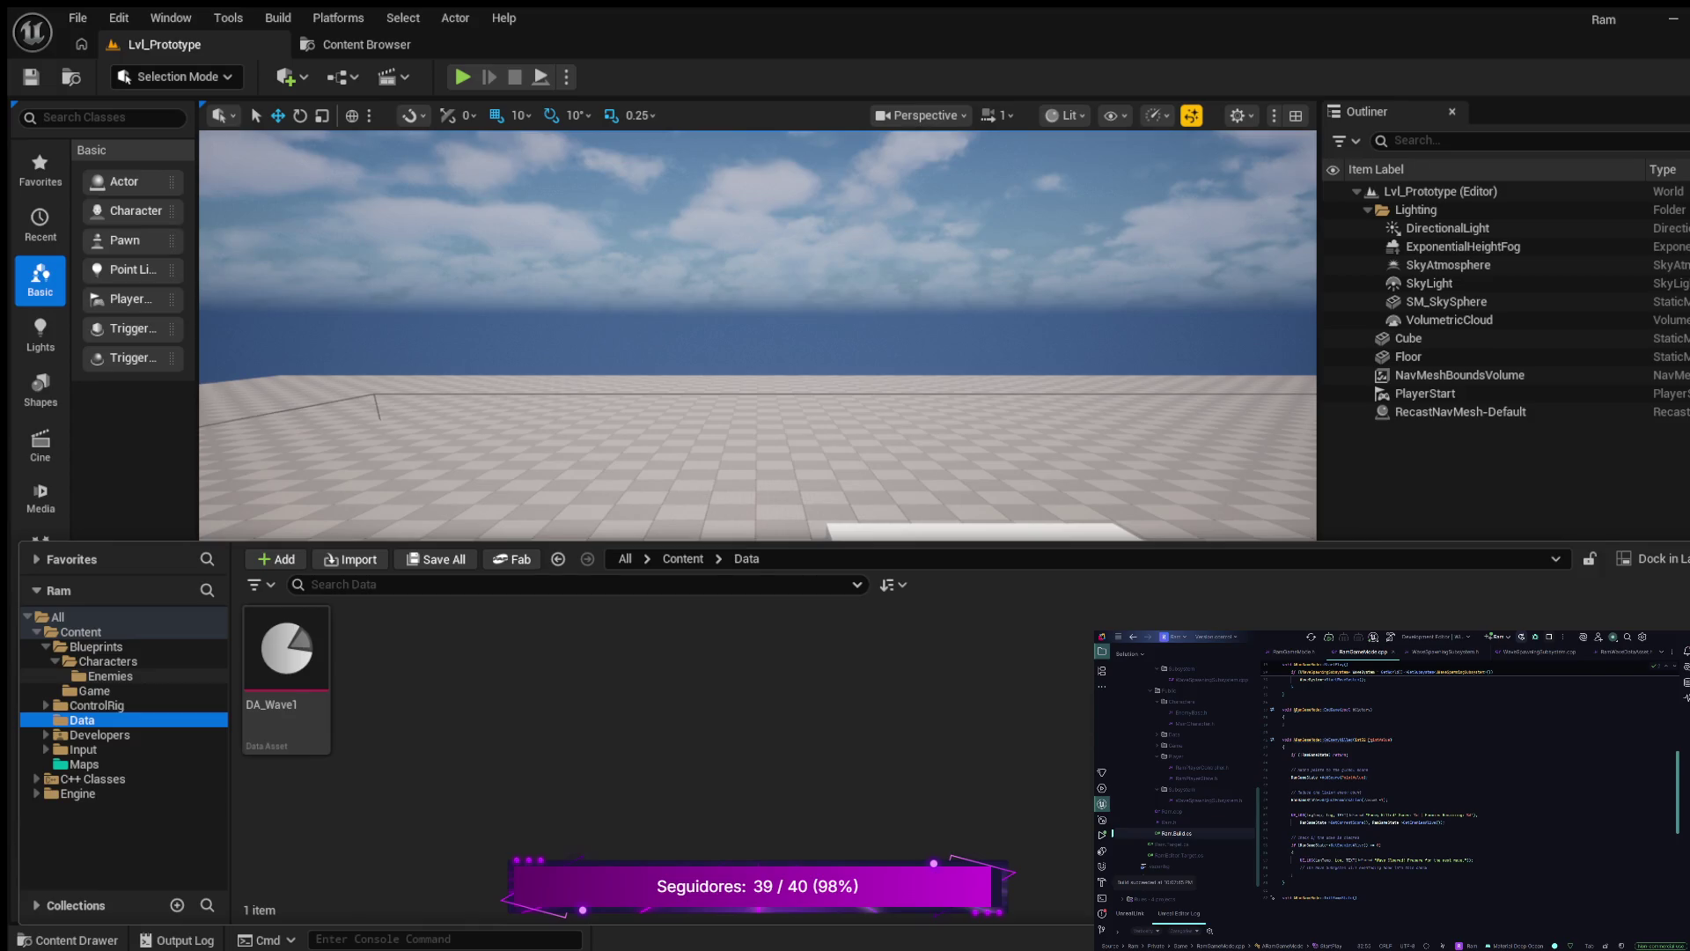
pyautogui.click(110, 676)
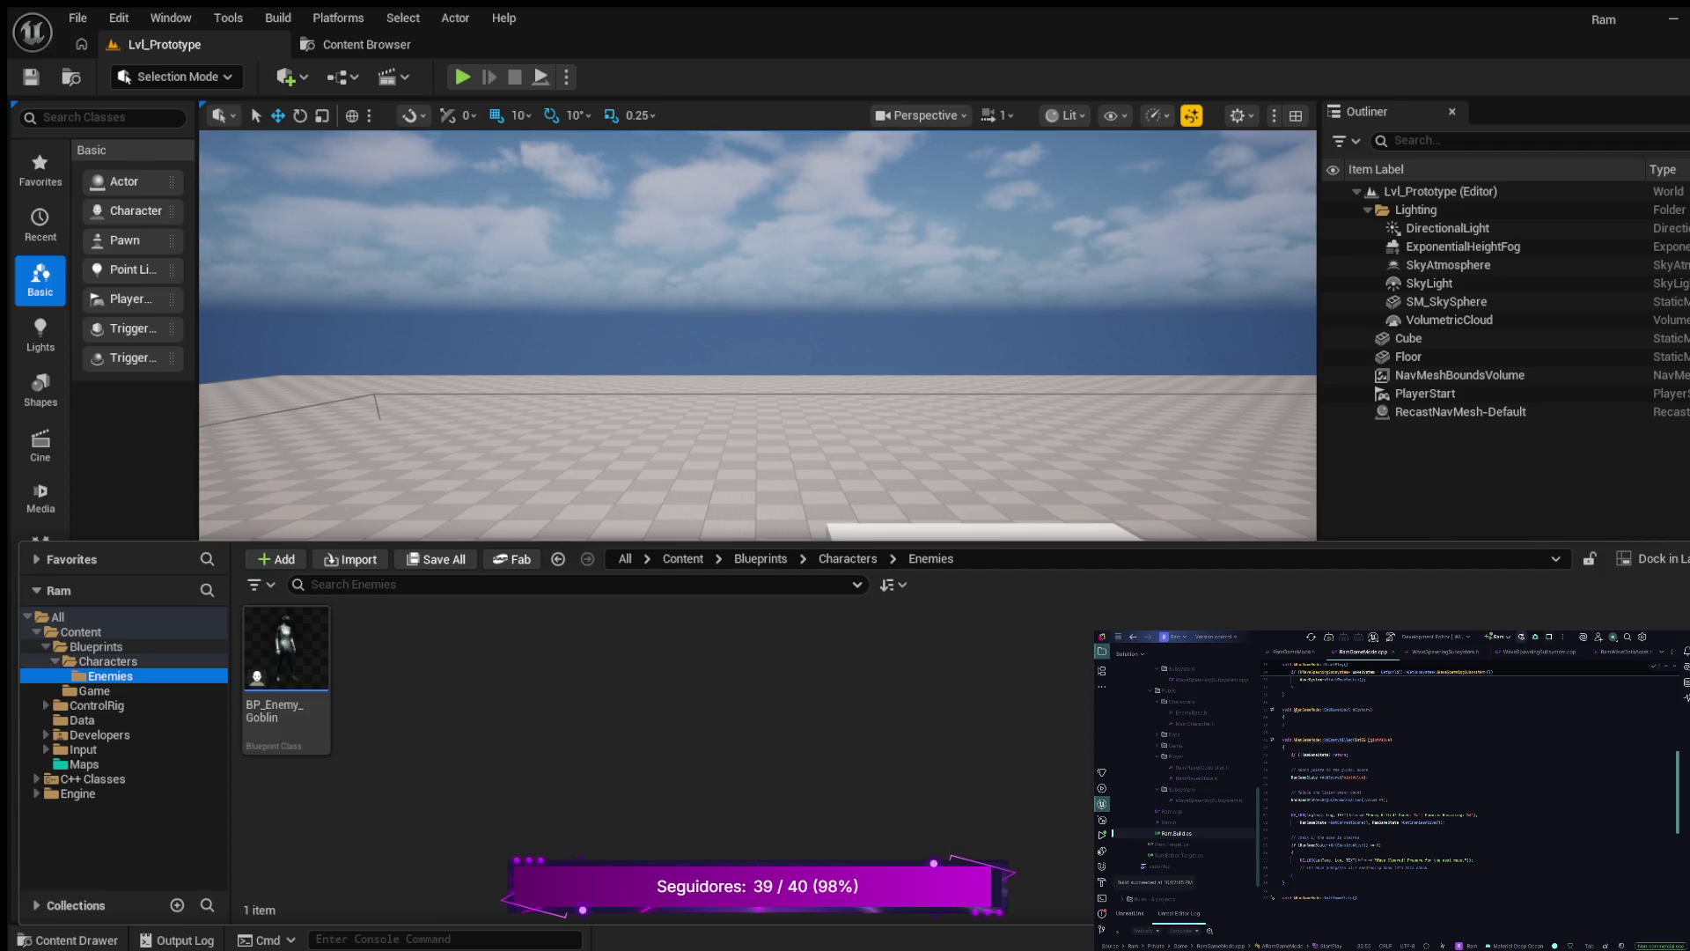
pyautogui.click(96, 646)
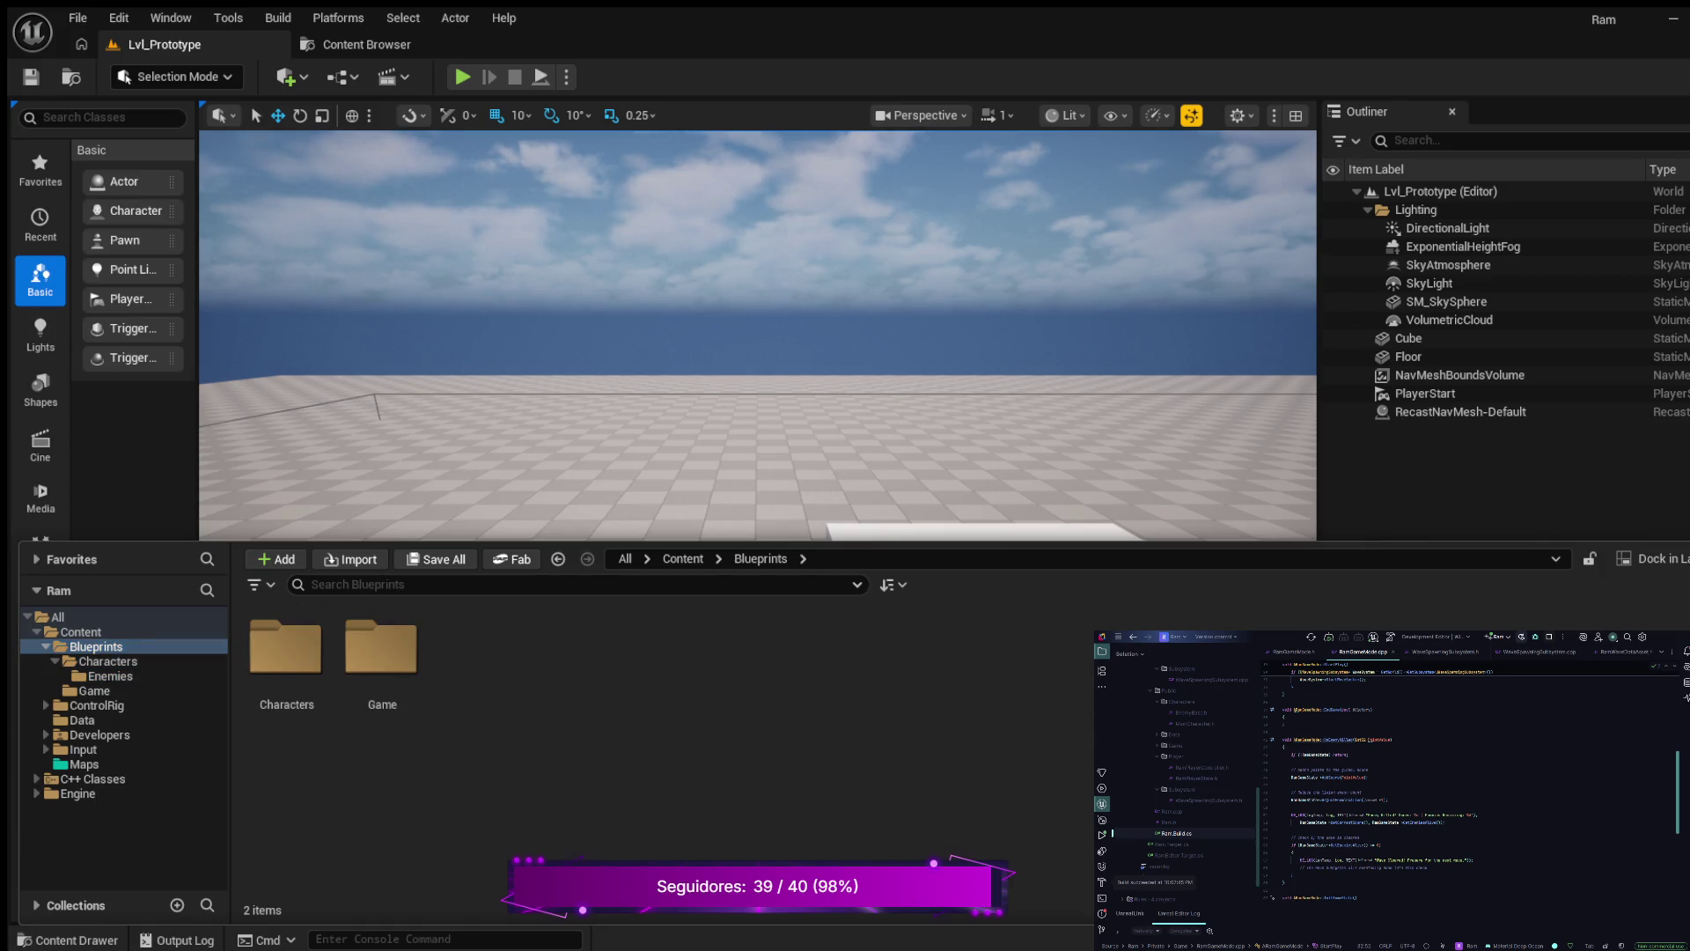
# - Create a new folder named Triggers inside Blueprints
pyautogui.hotkey('ctrl', 'shift', 'n')
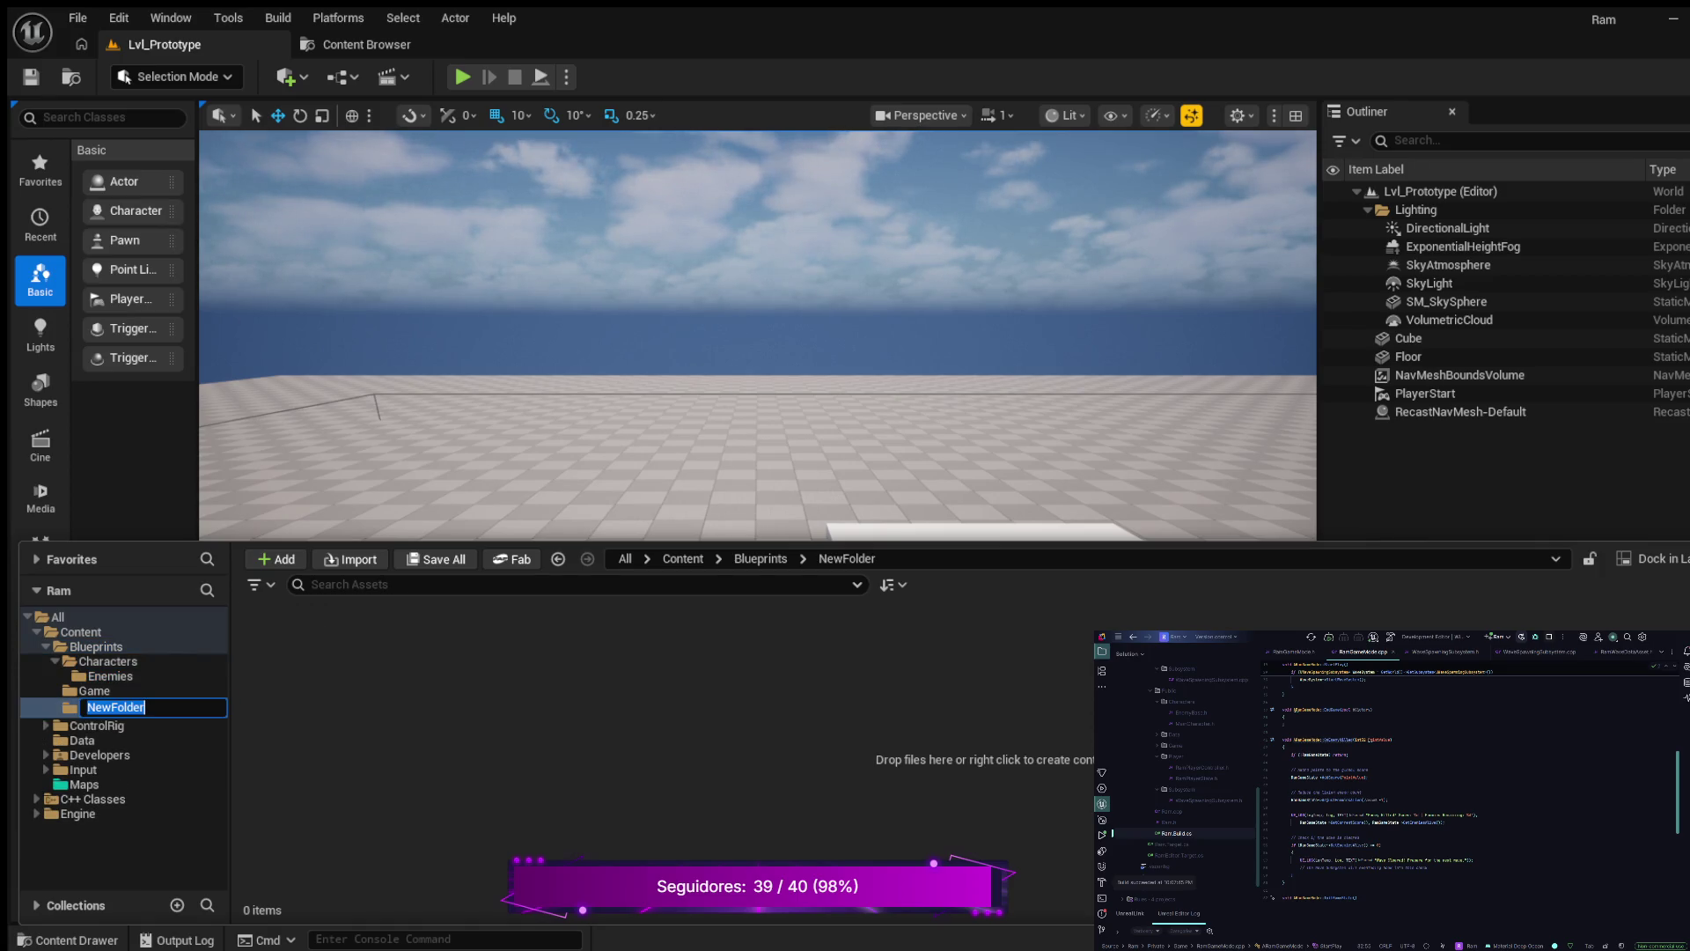
pyautogui.write('Triggers')
pyautogui.press('Return')
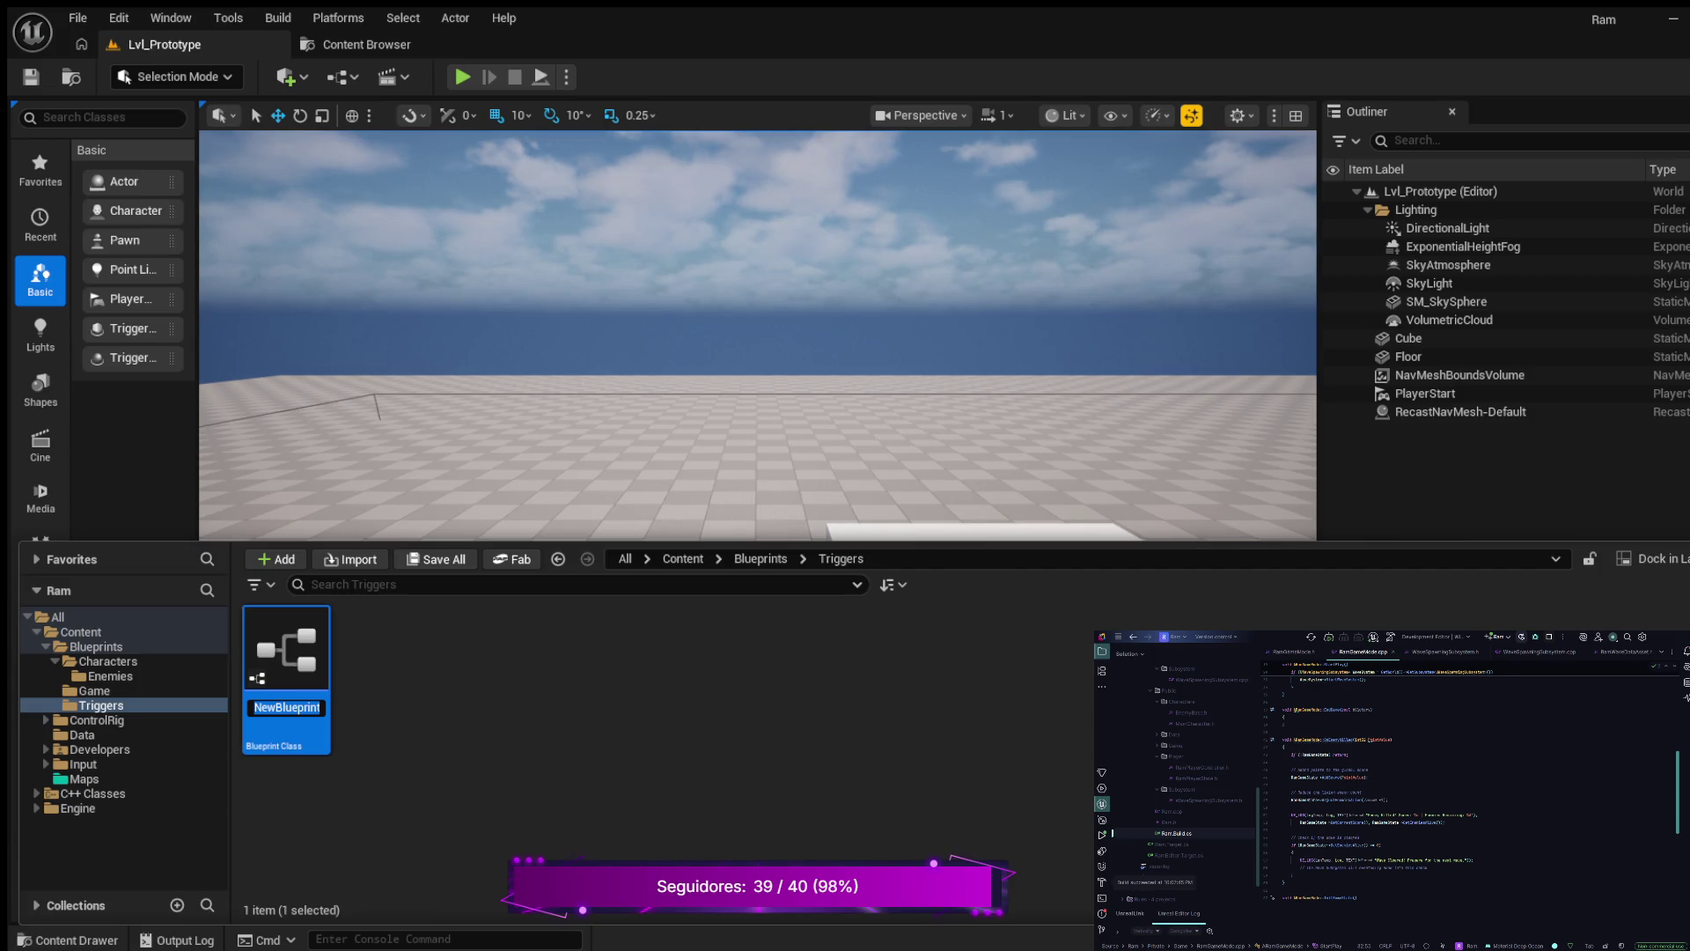
# - Name the new Blueprint Class in Triggers BP_InteractiveDoor
pyautogui.write('BP_Intera')
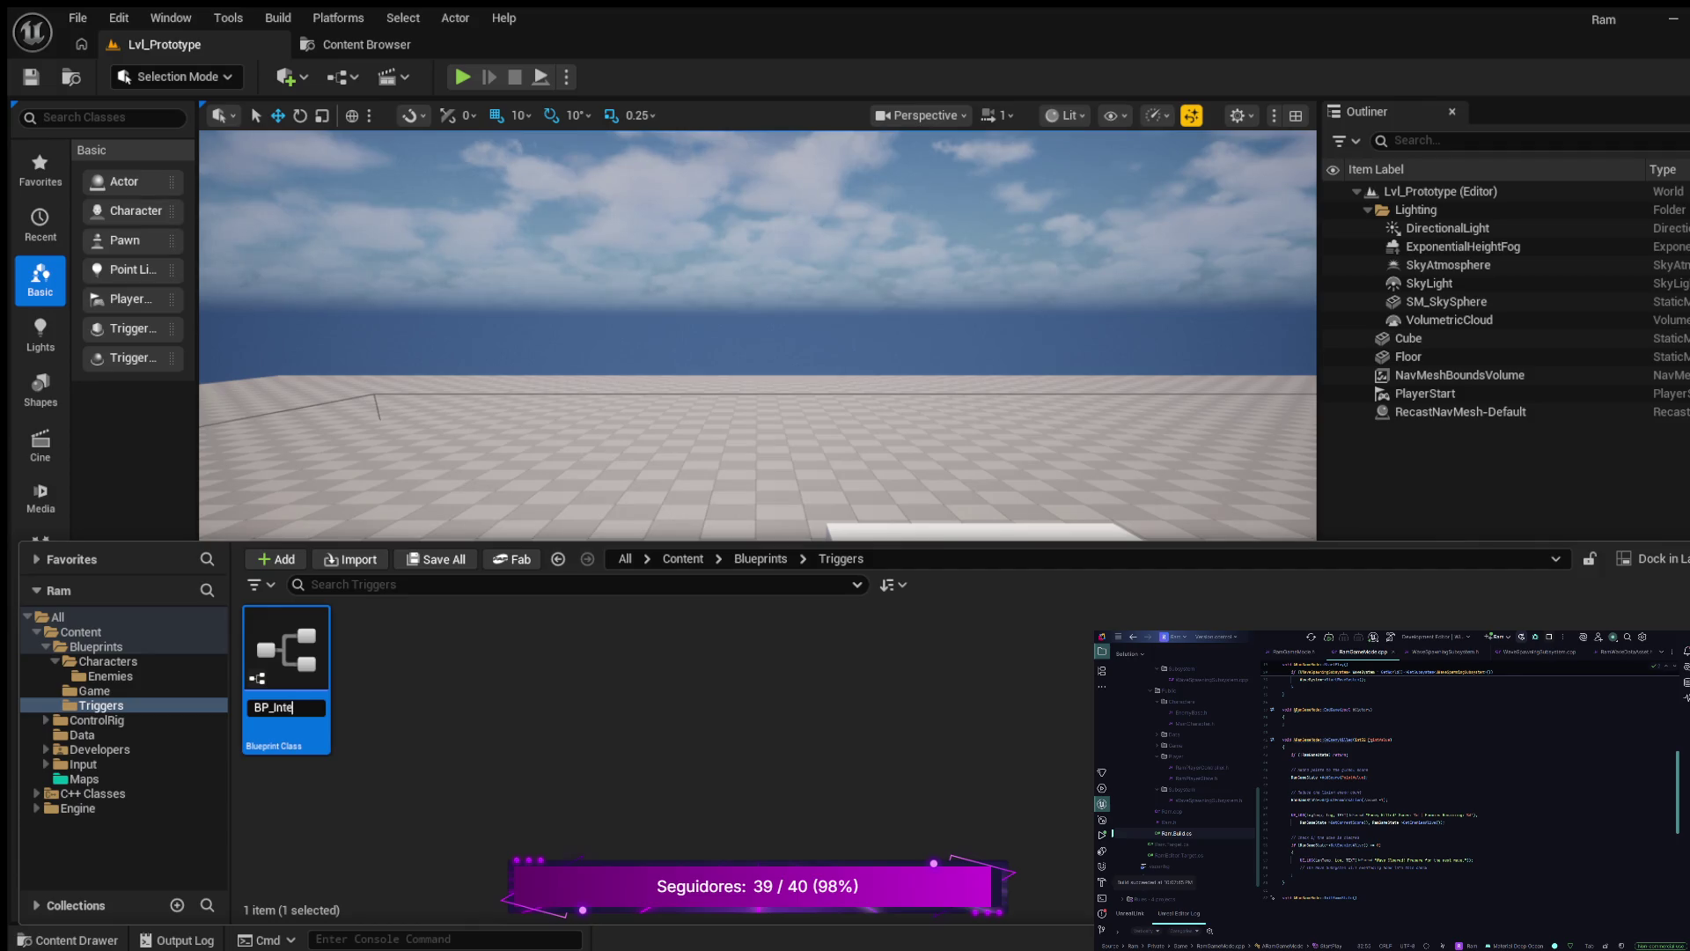
pyautogui.write('ctive')
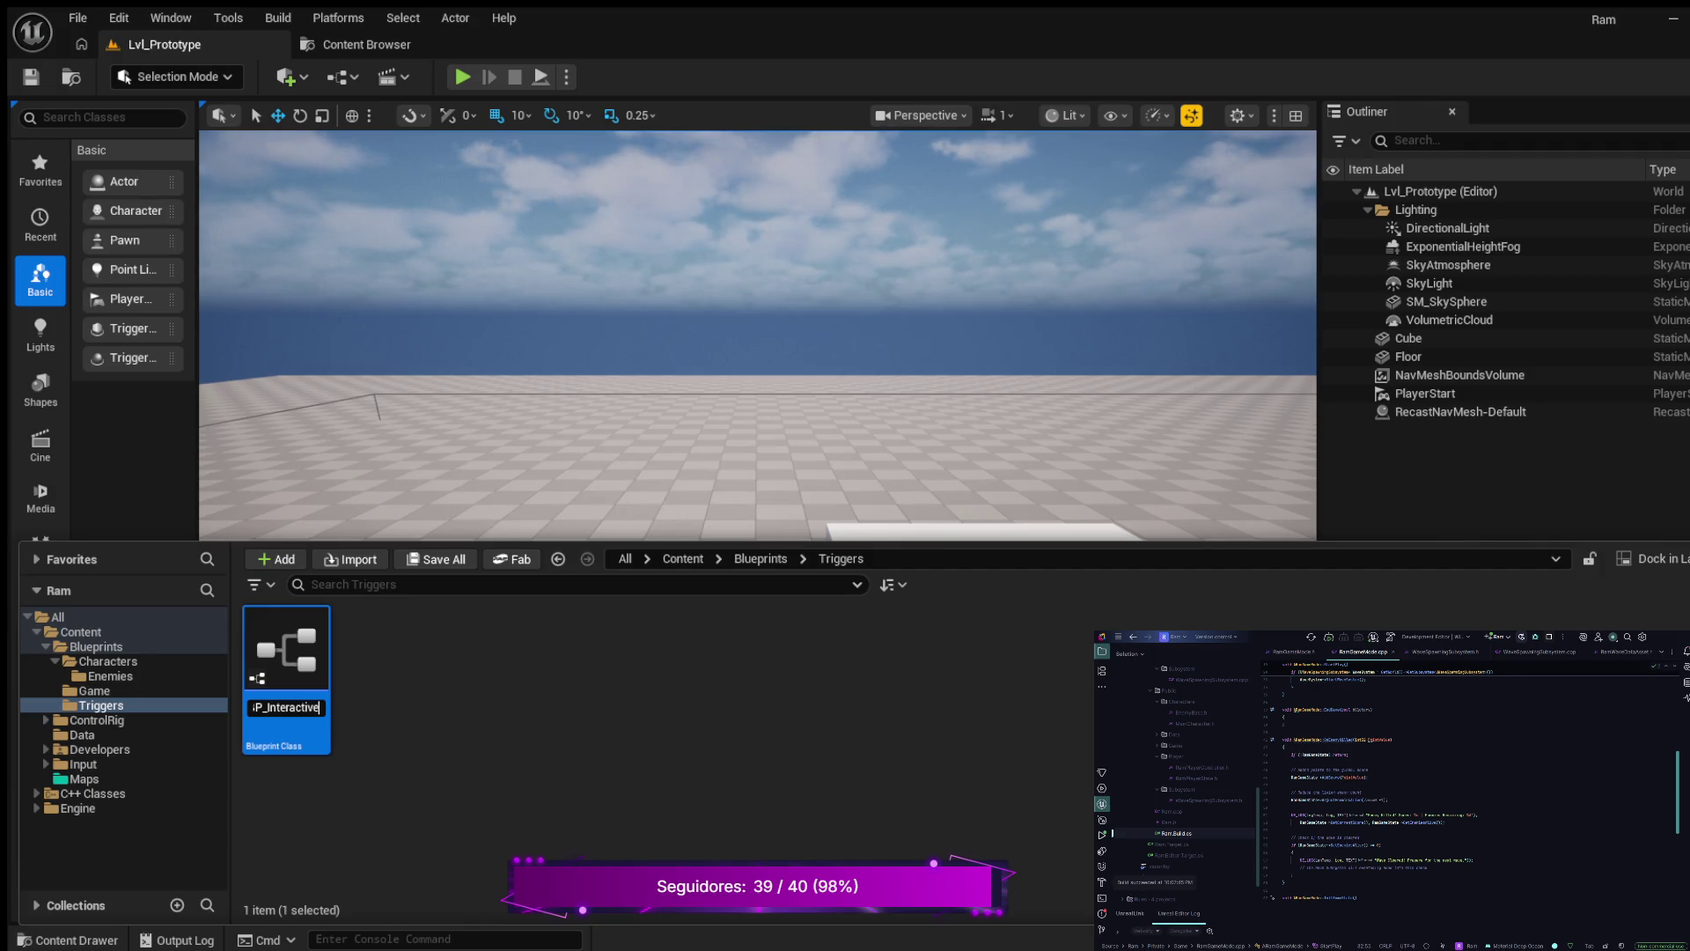
pyautogui.write('Door')
pyautogui.press('Return')
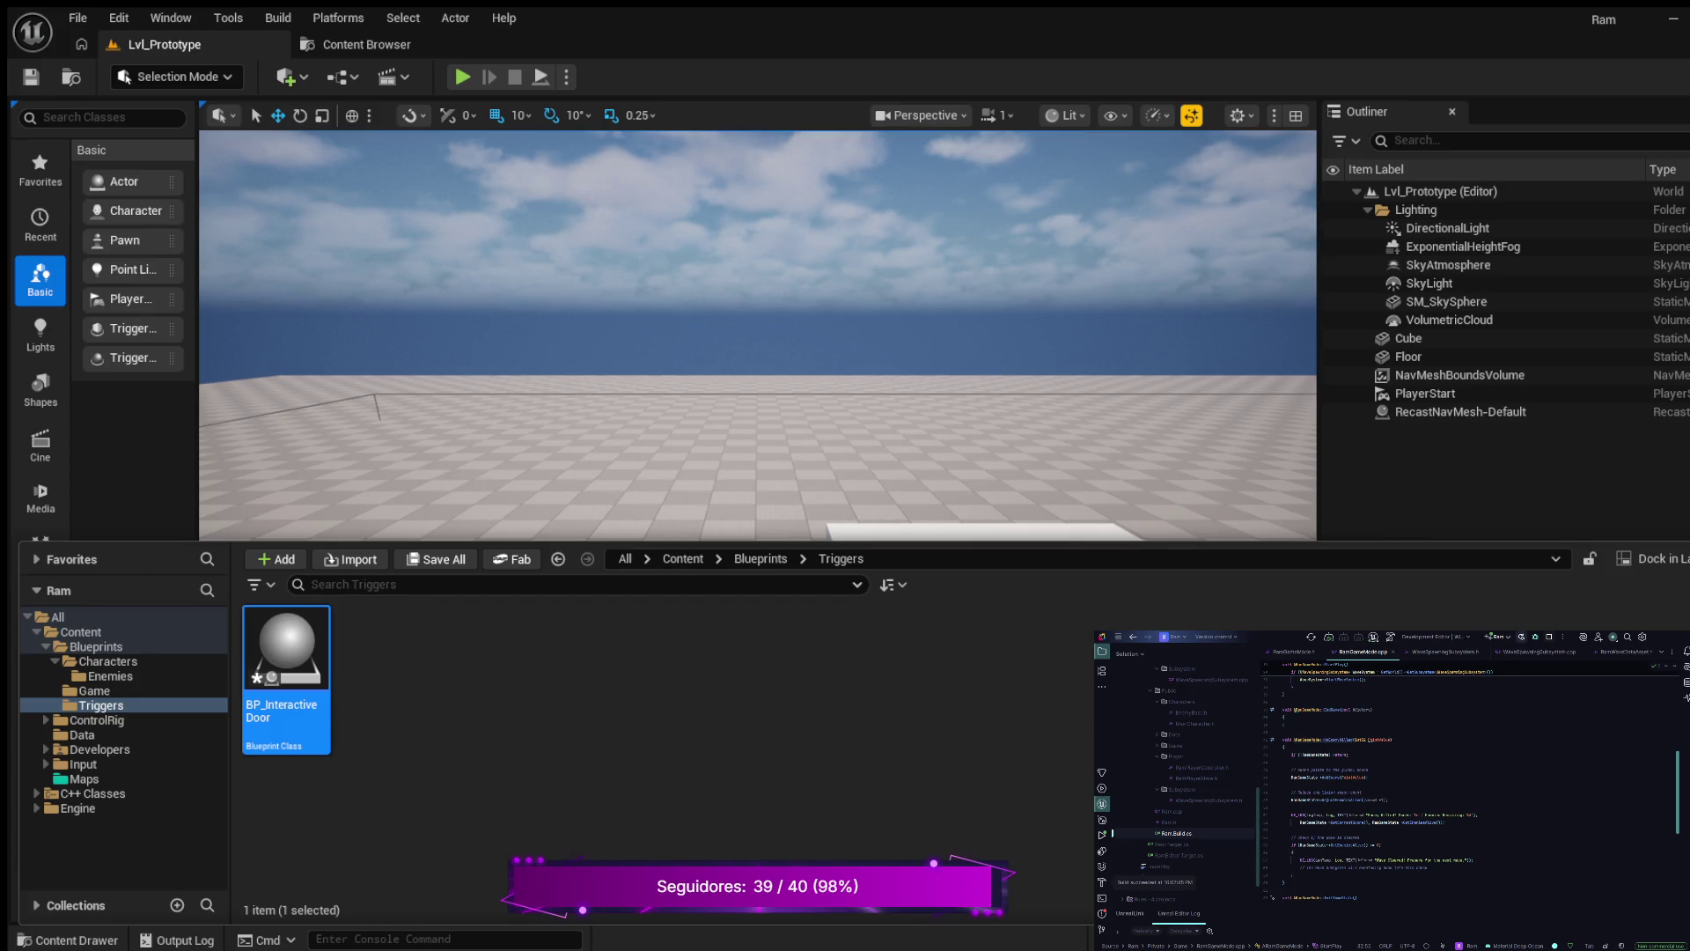
pyautogui.hotkey('ctrl', 'space')
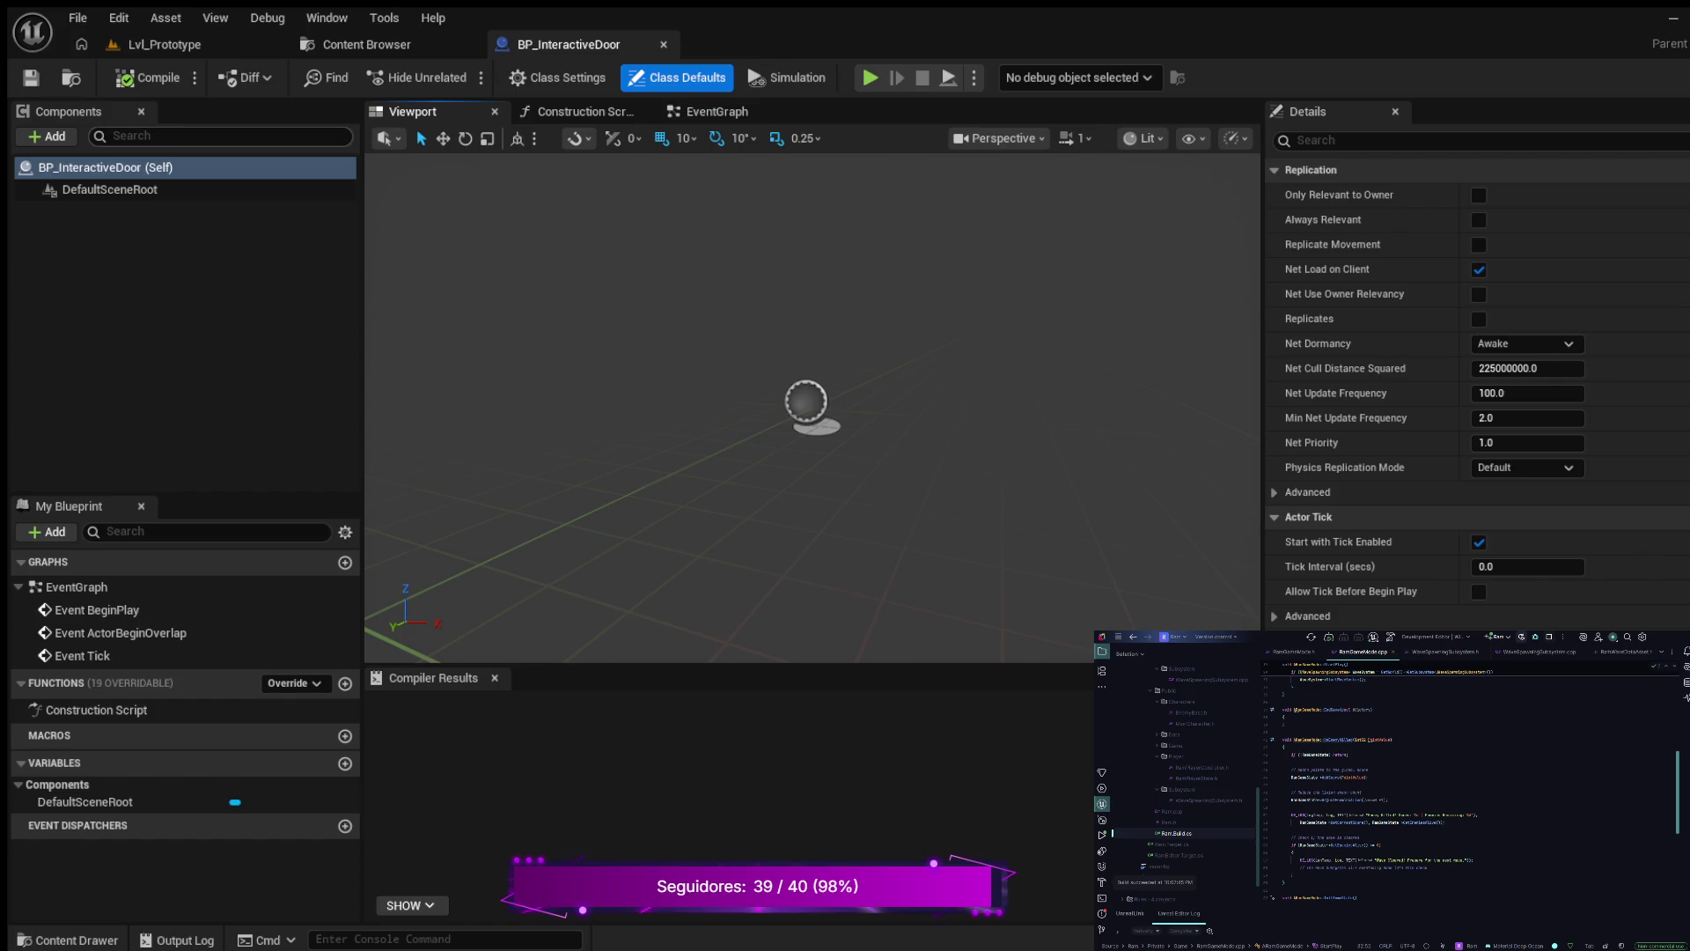
# - Add a Static Mesh component named StaticMesh to BP_InteractiveDoor and compile
pyautogui.click(176, 229)
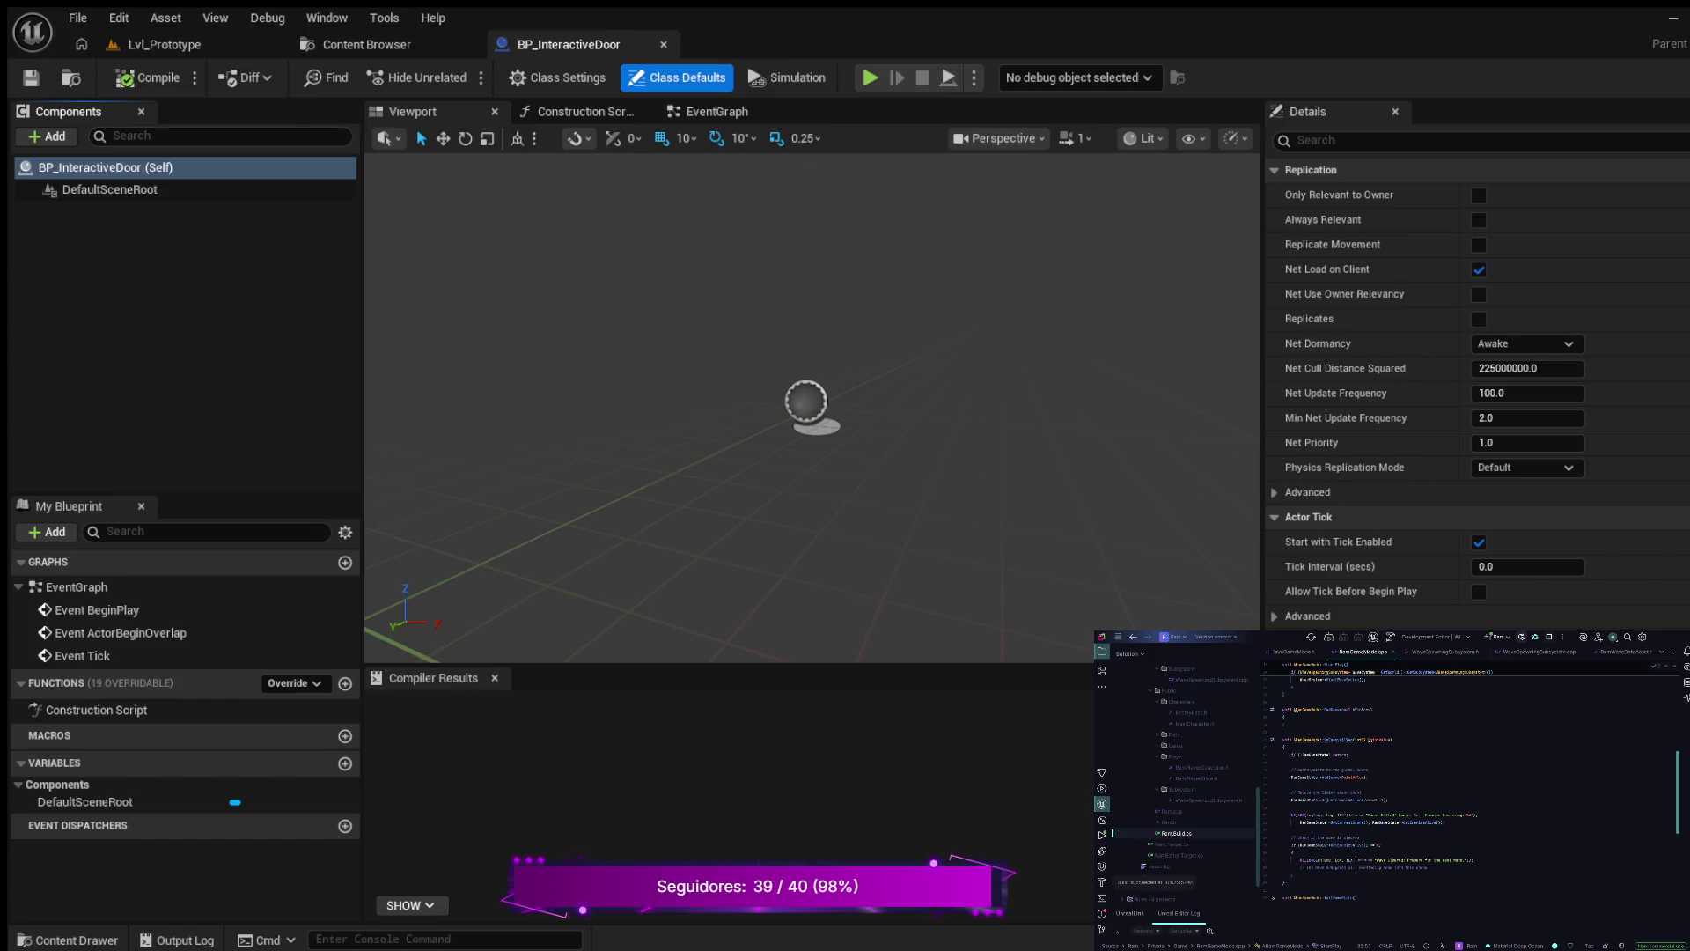
pyautogui.press('Return')
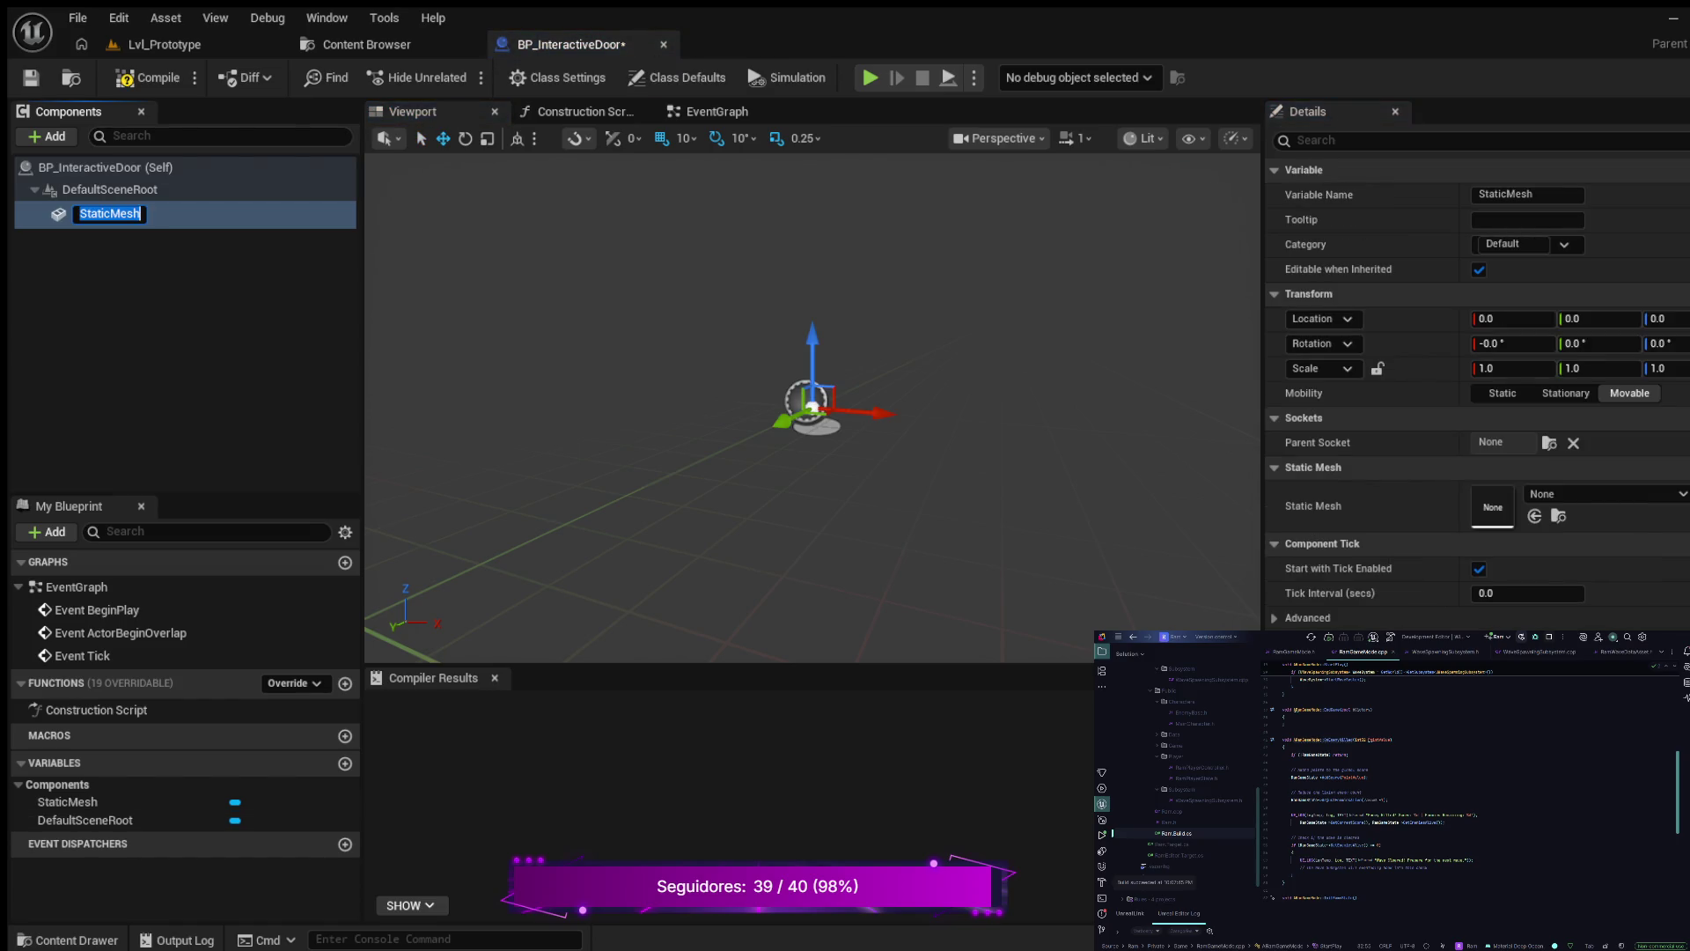
pyautogui.press('Return')
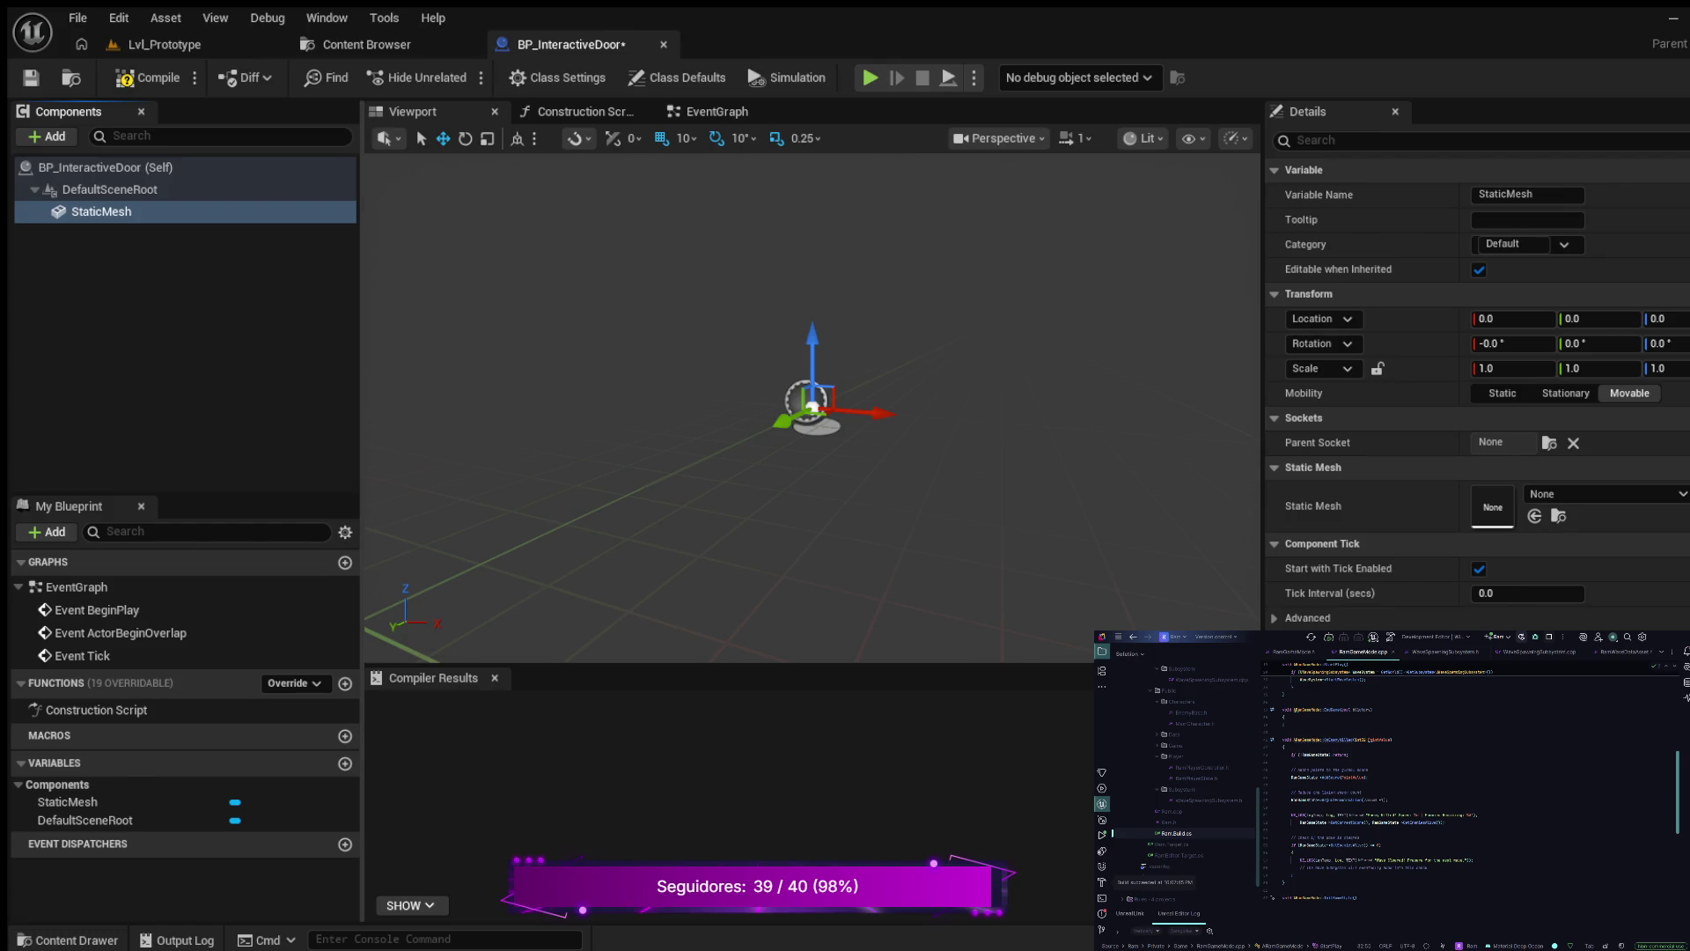
pyautogui.press('F7')
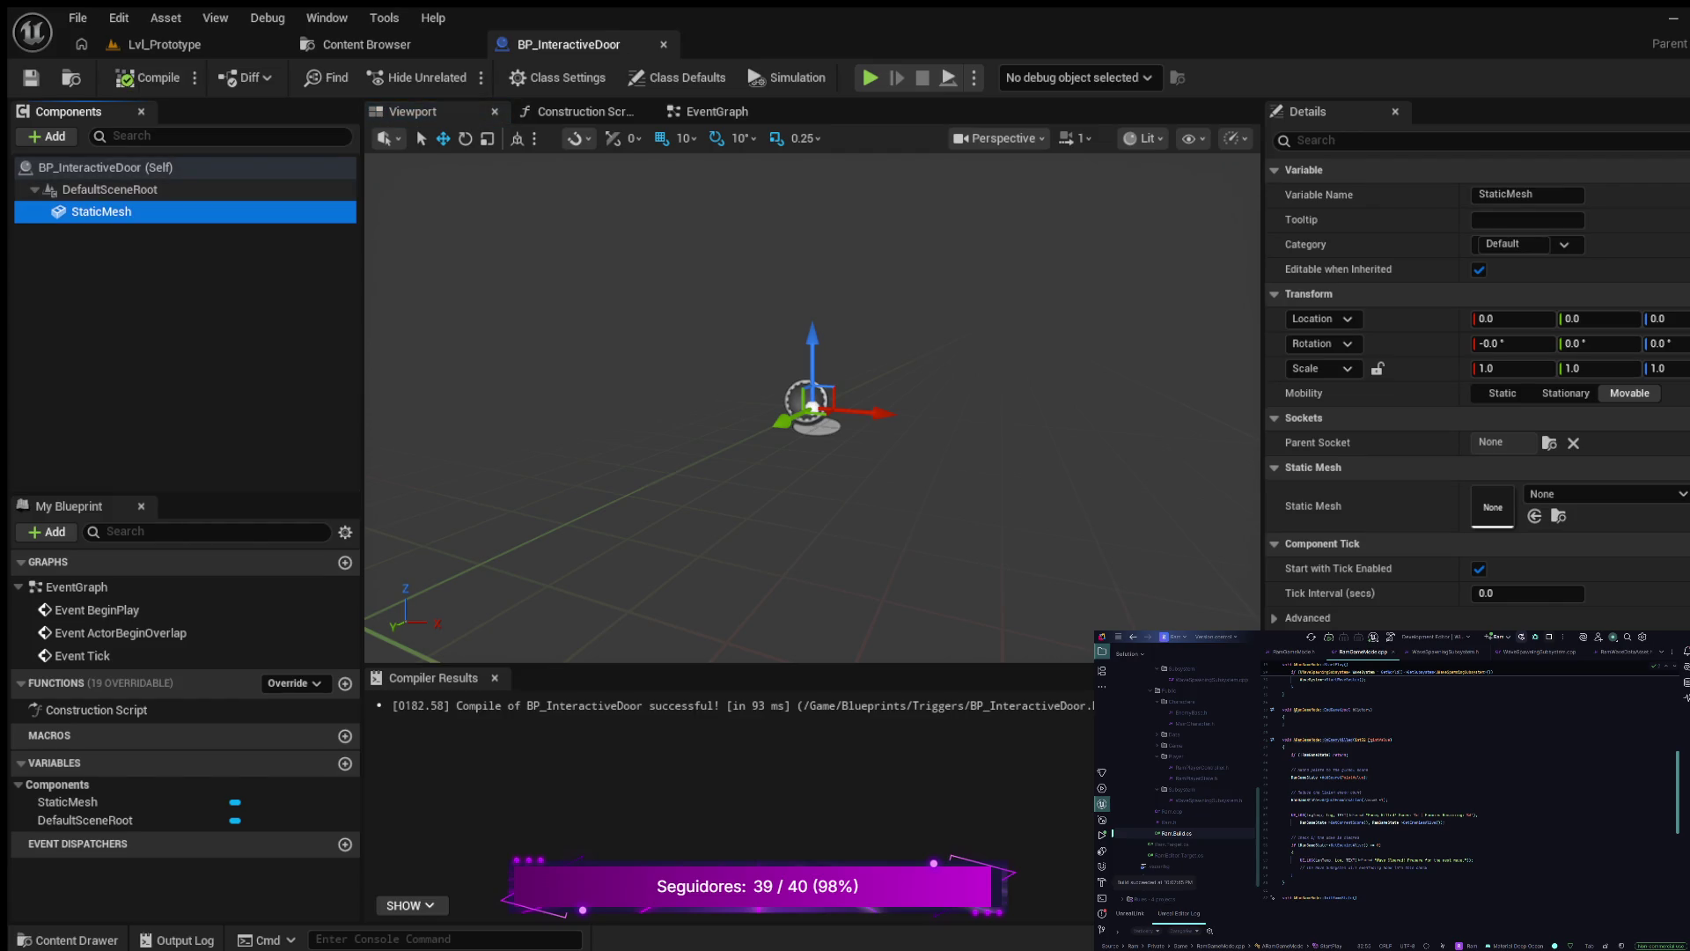
# - Add a Box Collision component, rename it BoxCollision, then select StaticMesh
pyautogui.click(106, 167)
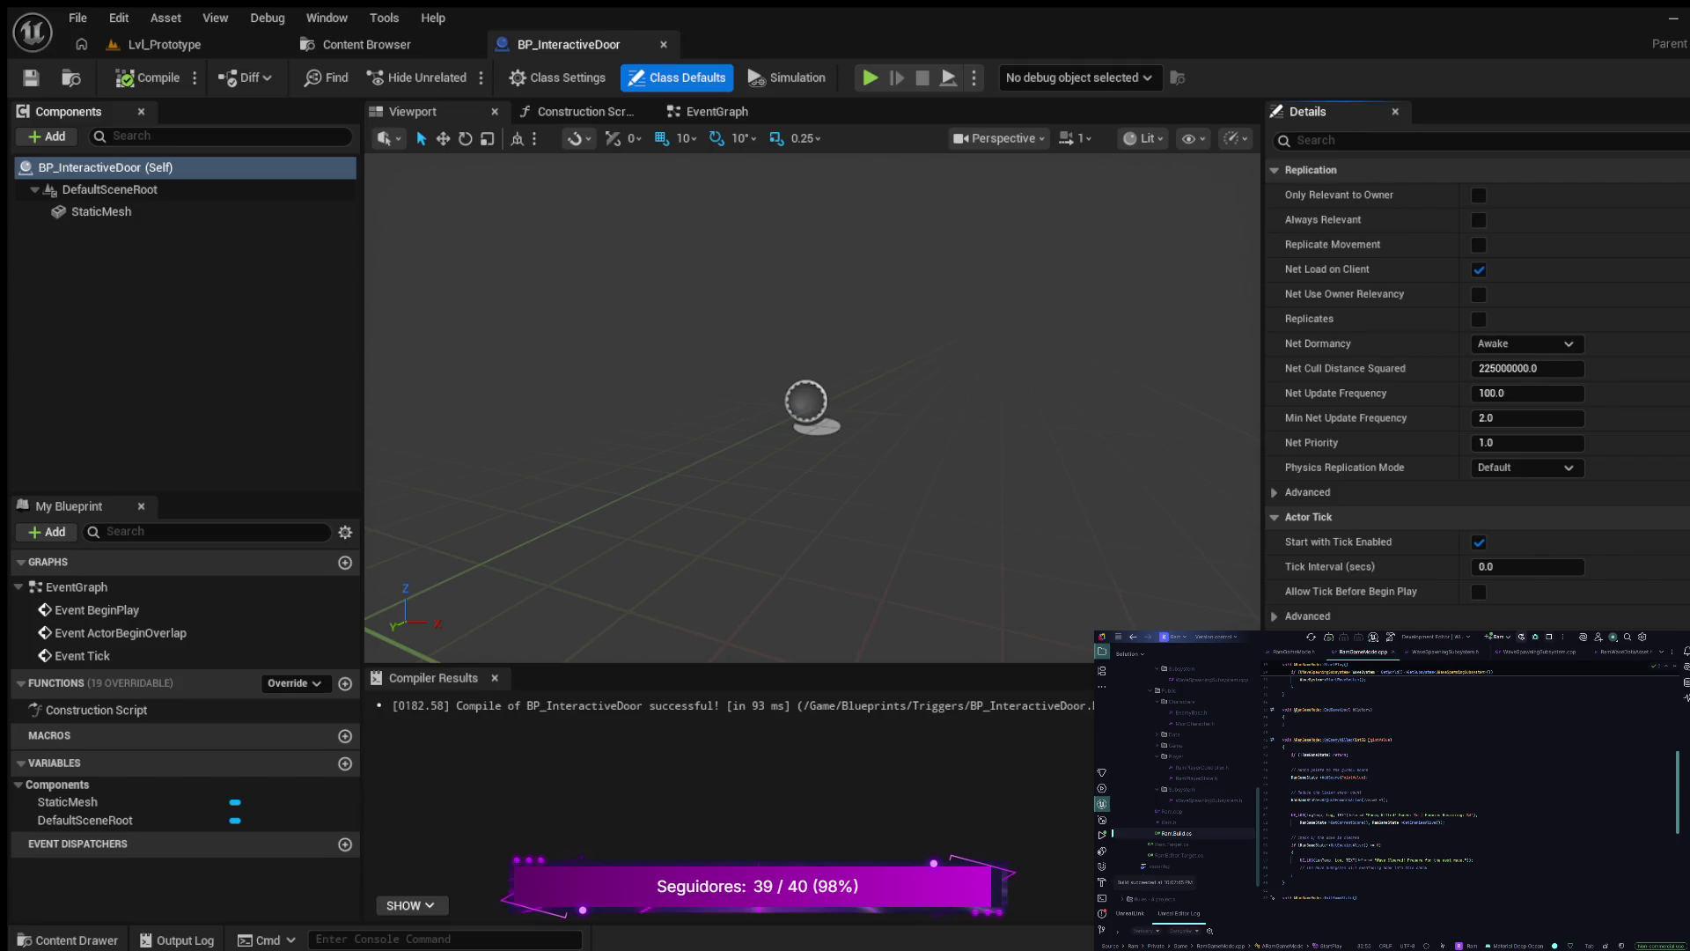
pyautogui.press('Return')
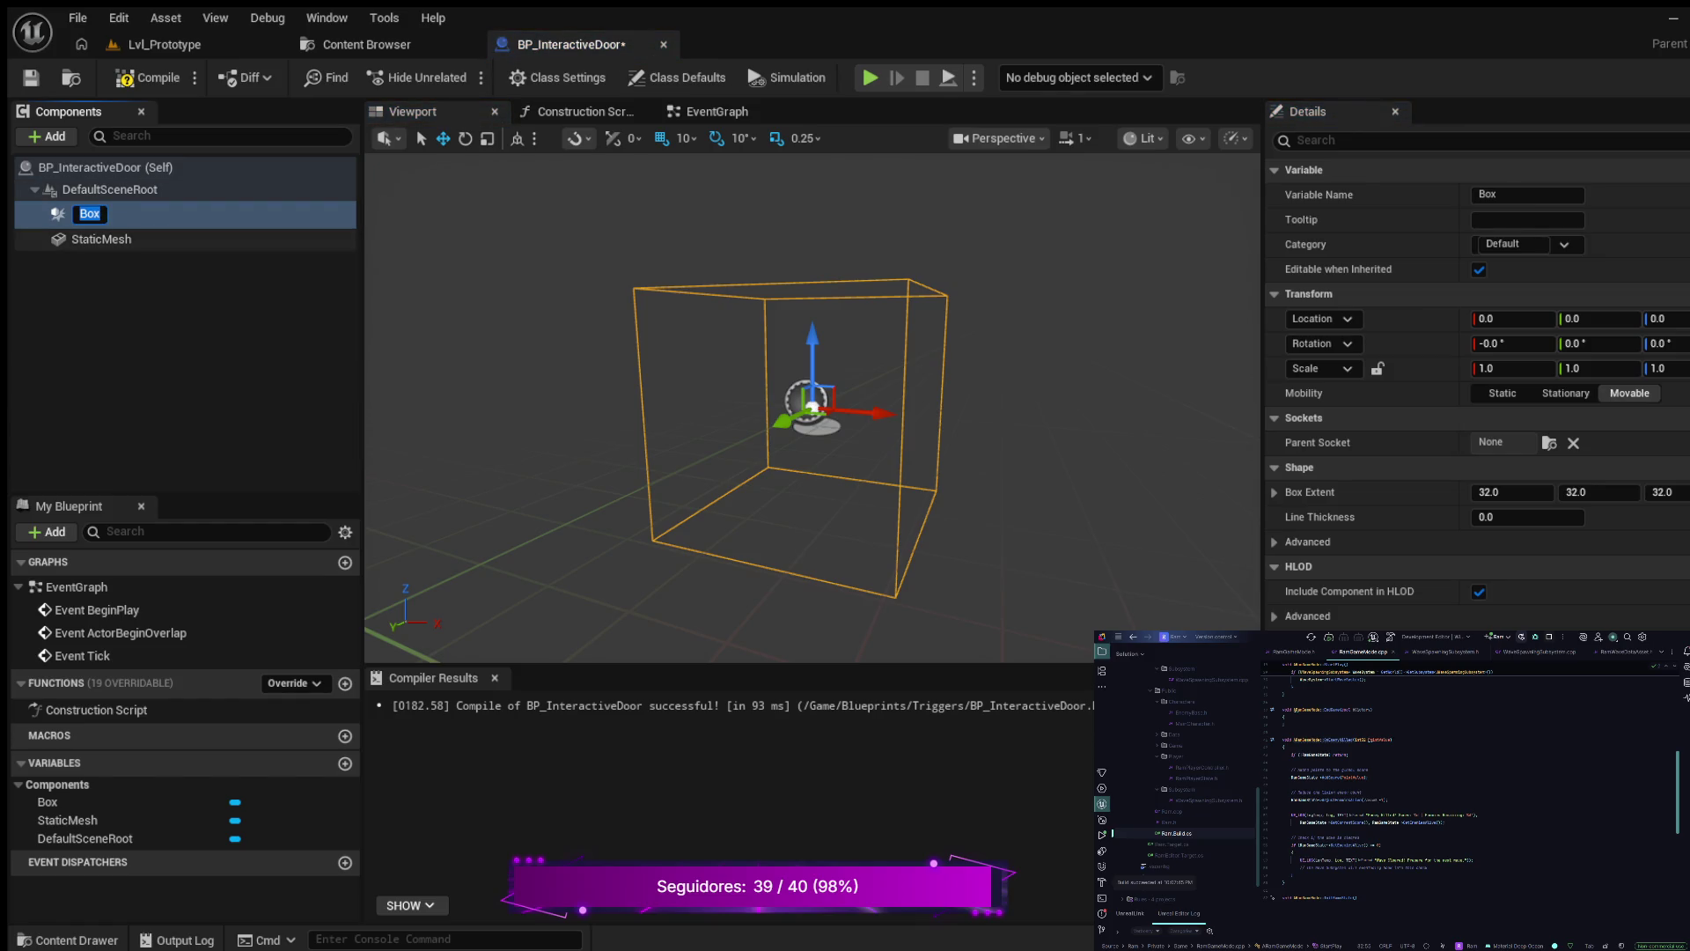
pyautogui.press('End')
pyautogui.press('Return')
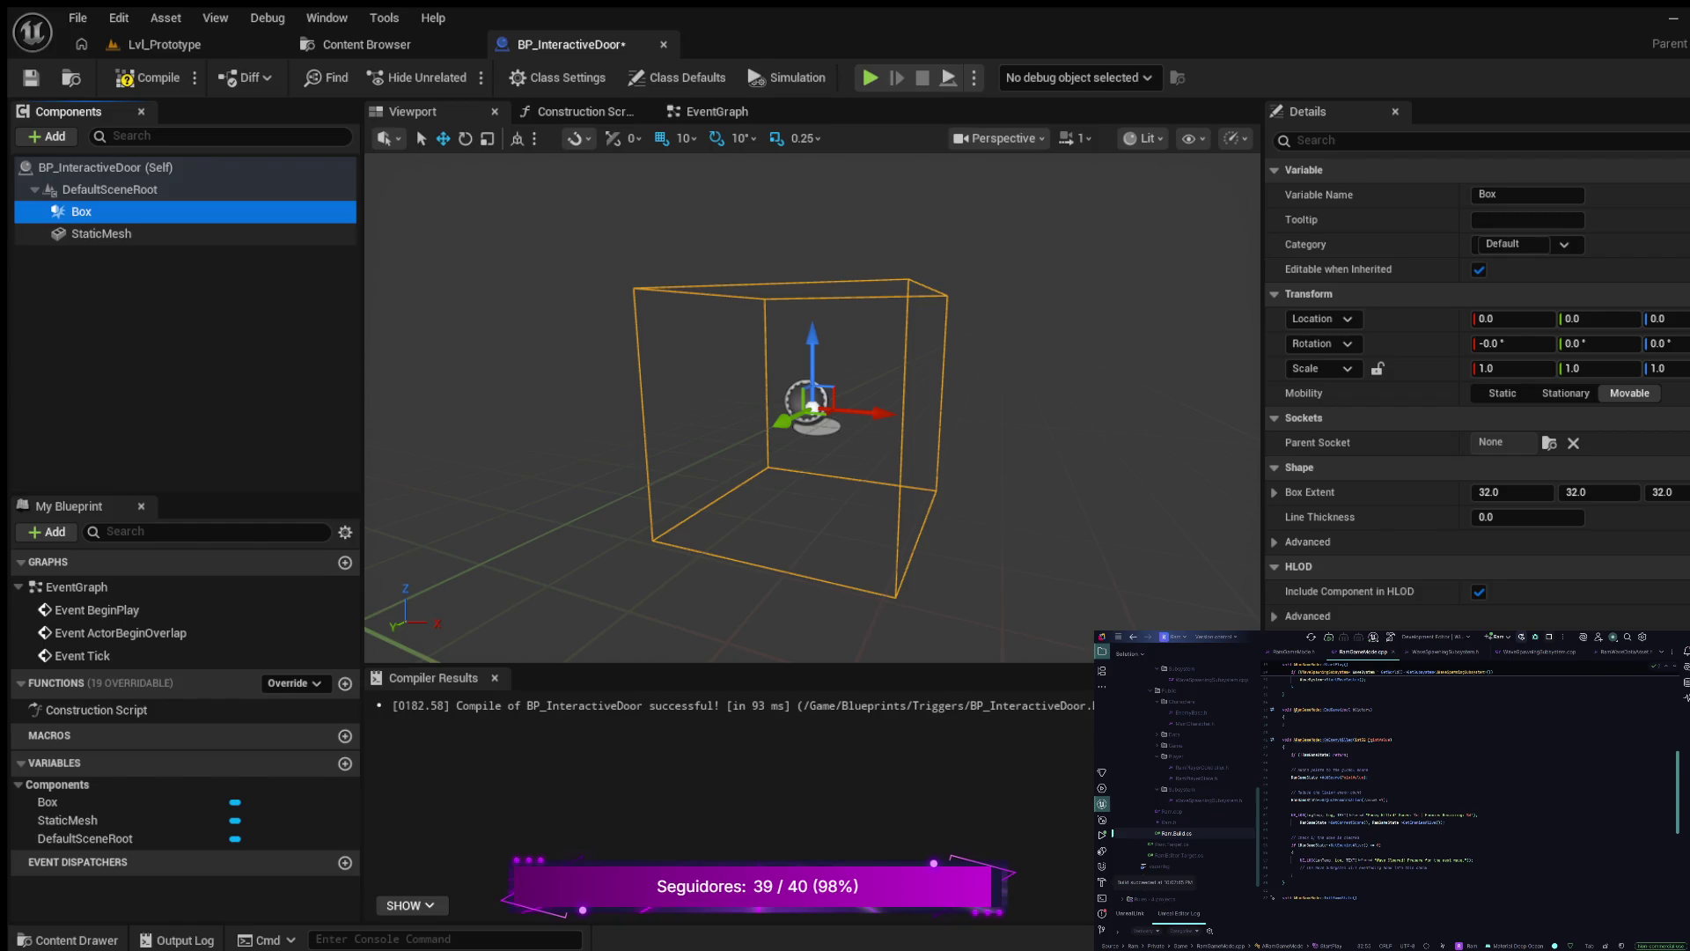
pyautogui.press('Delete')
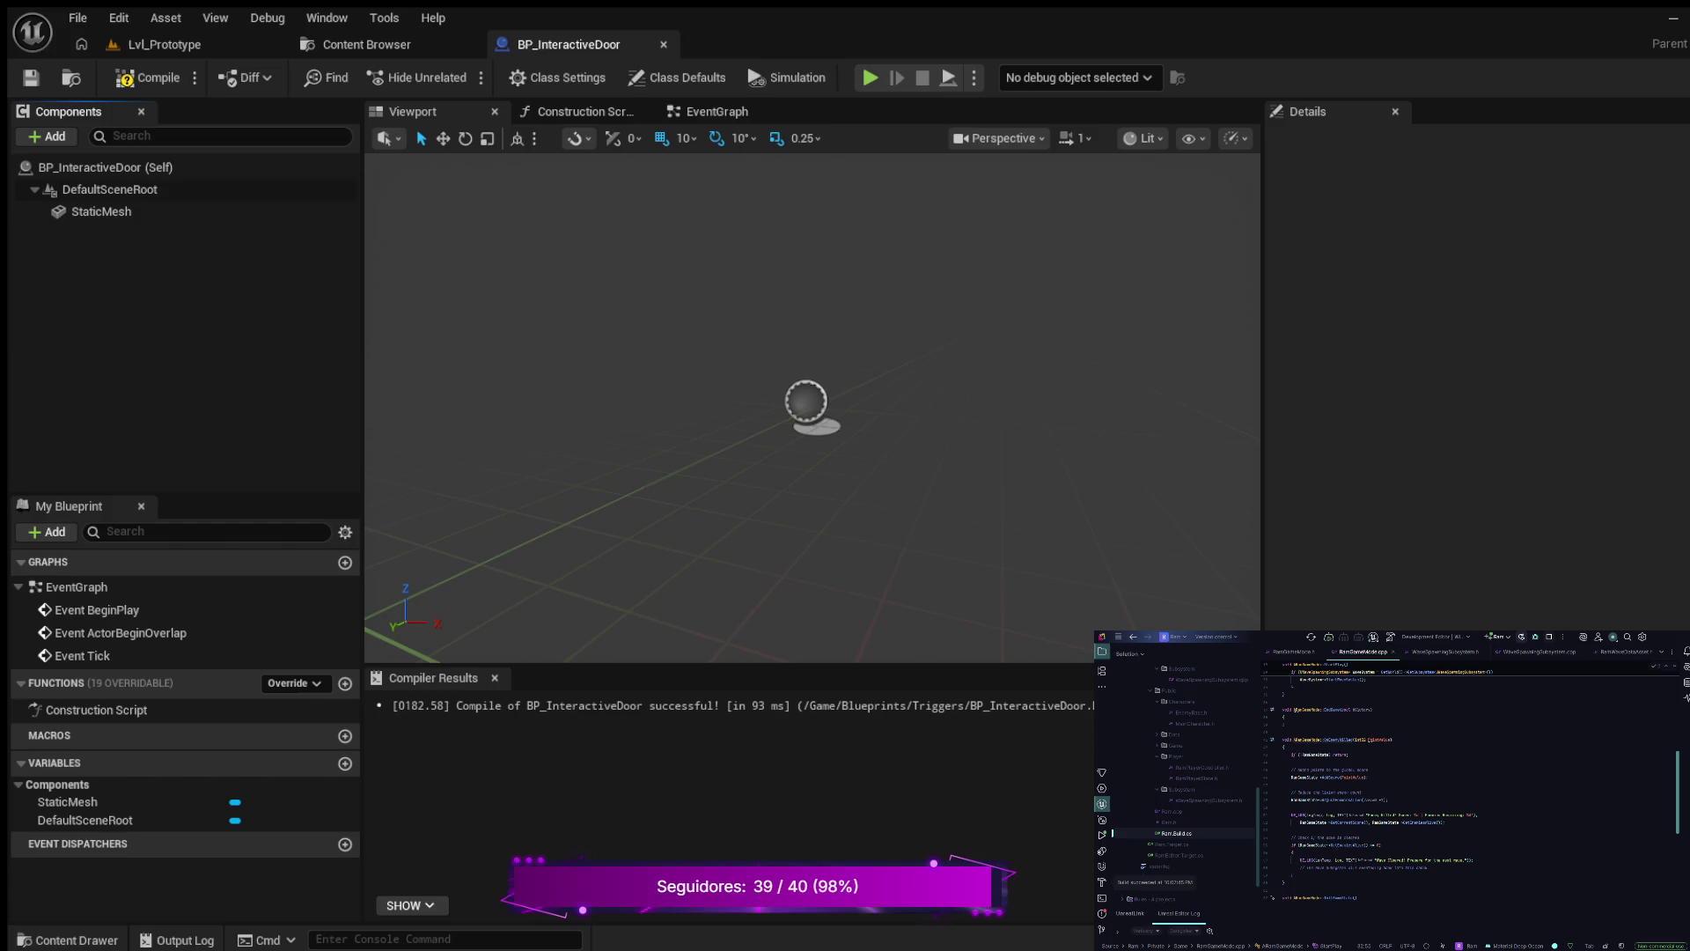
pyautogui.hotkey('ctrl', 'z')
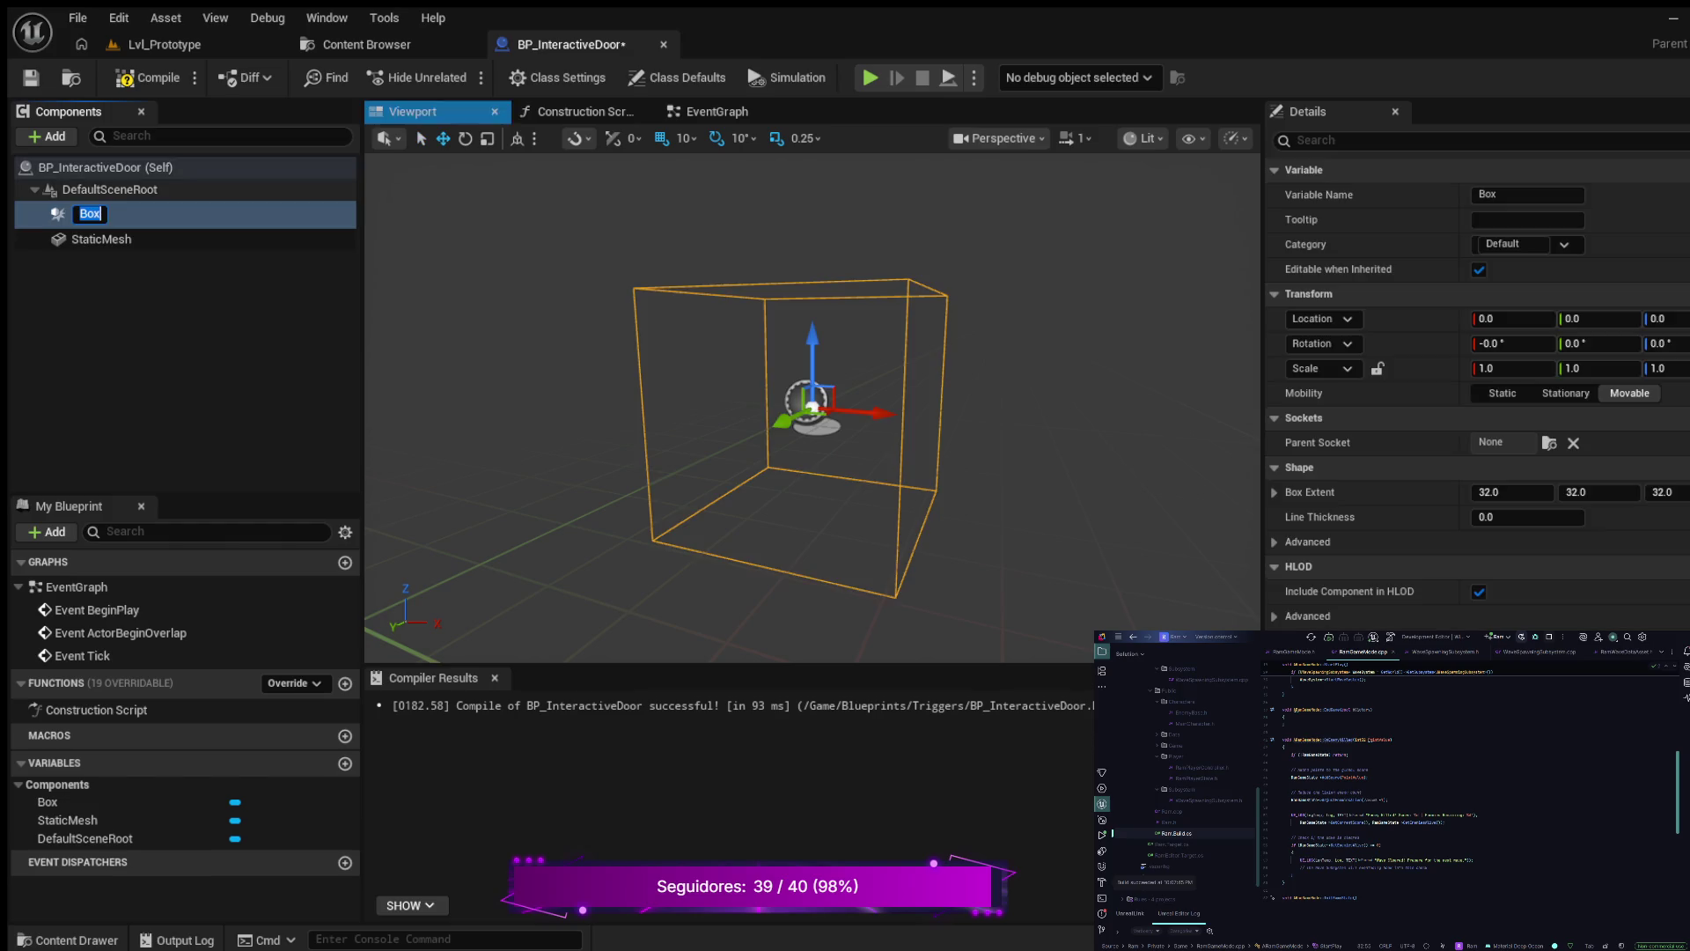
pyautogui.write('BoxCollis')
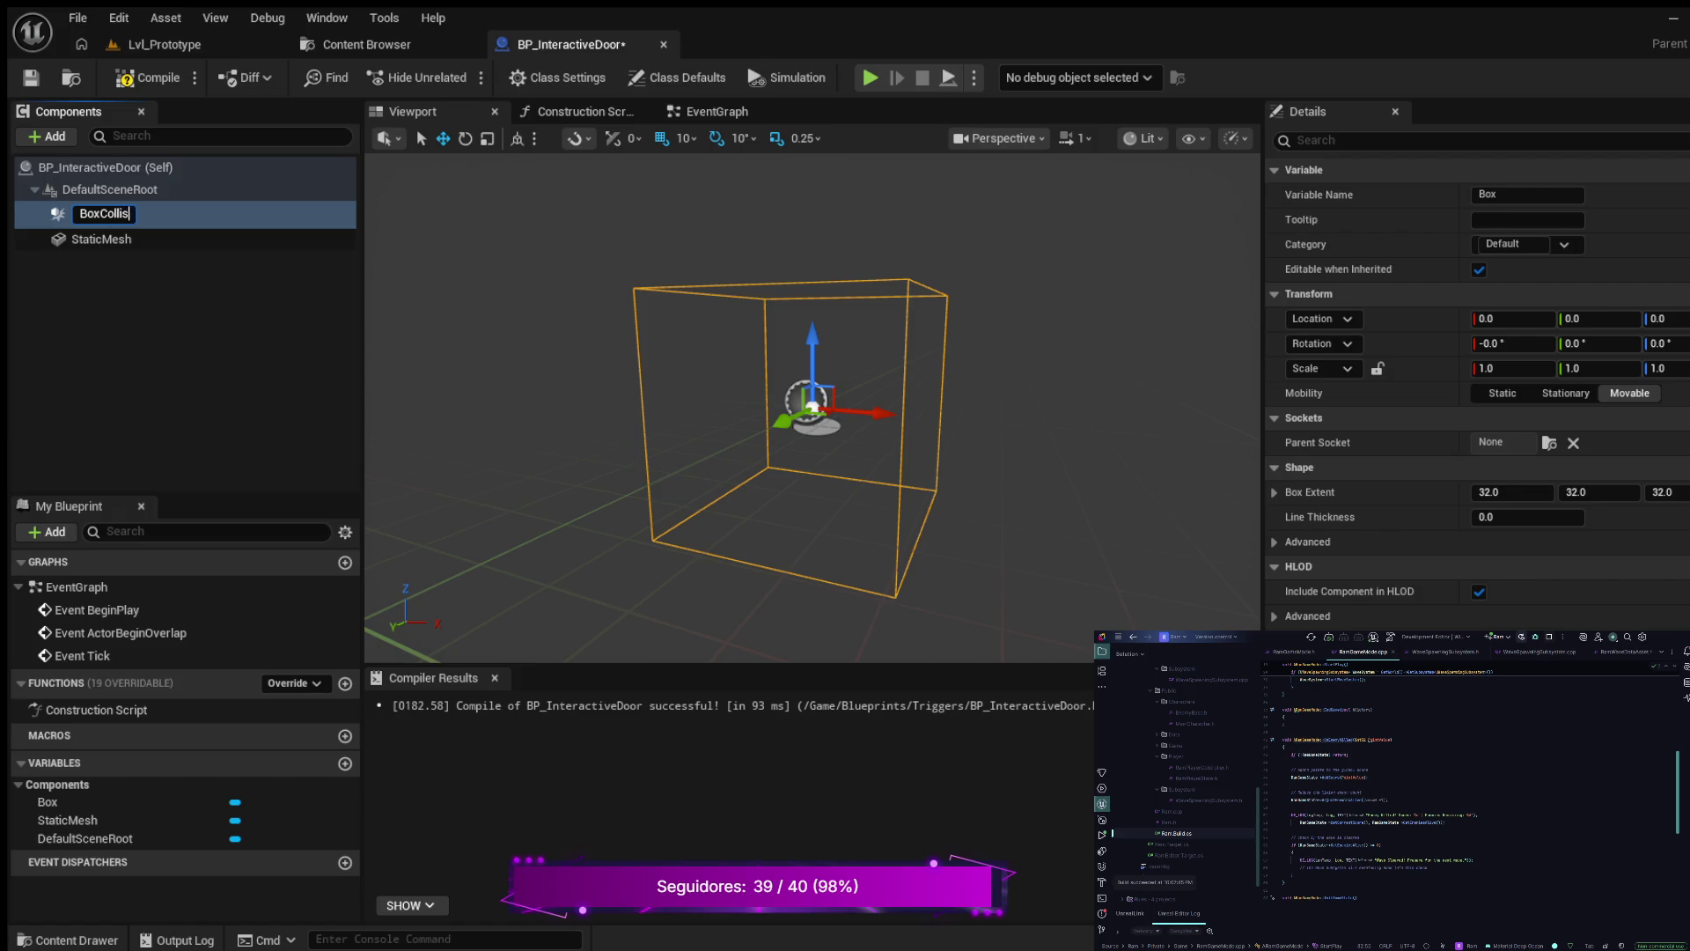
pyautogui.write('ion')
pyautogui.press('Return')
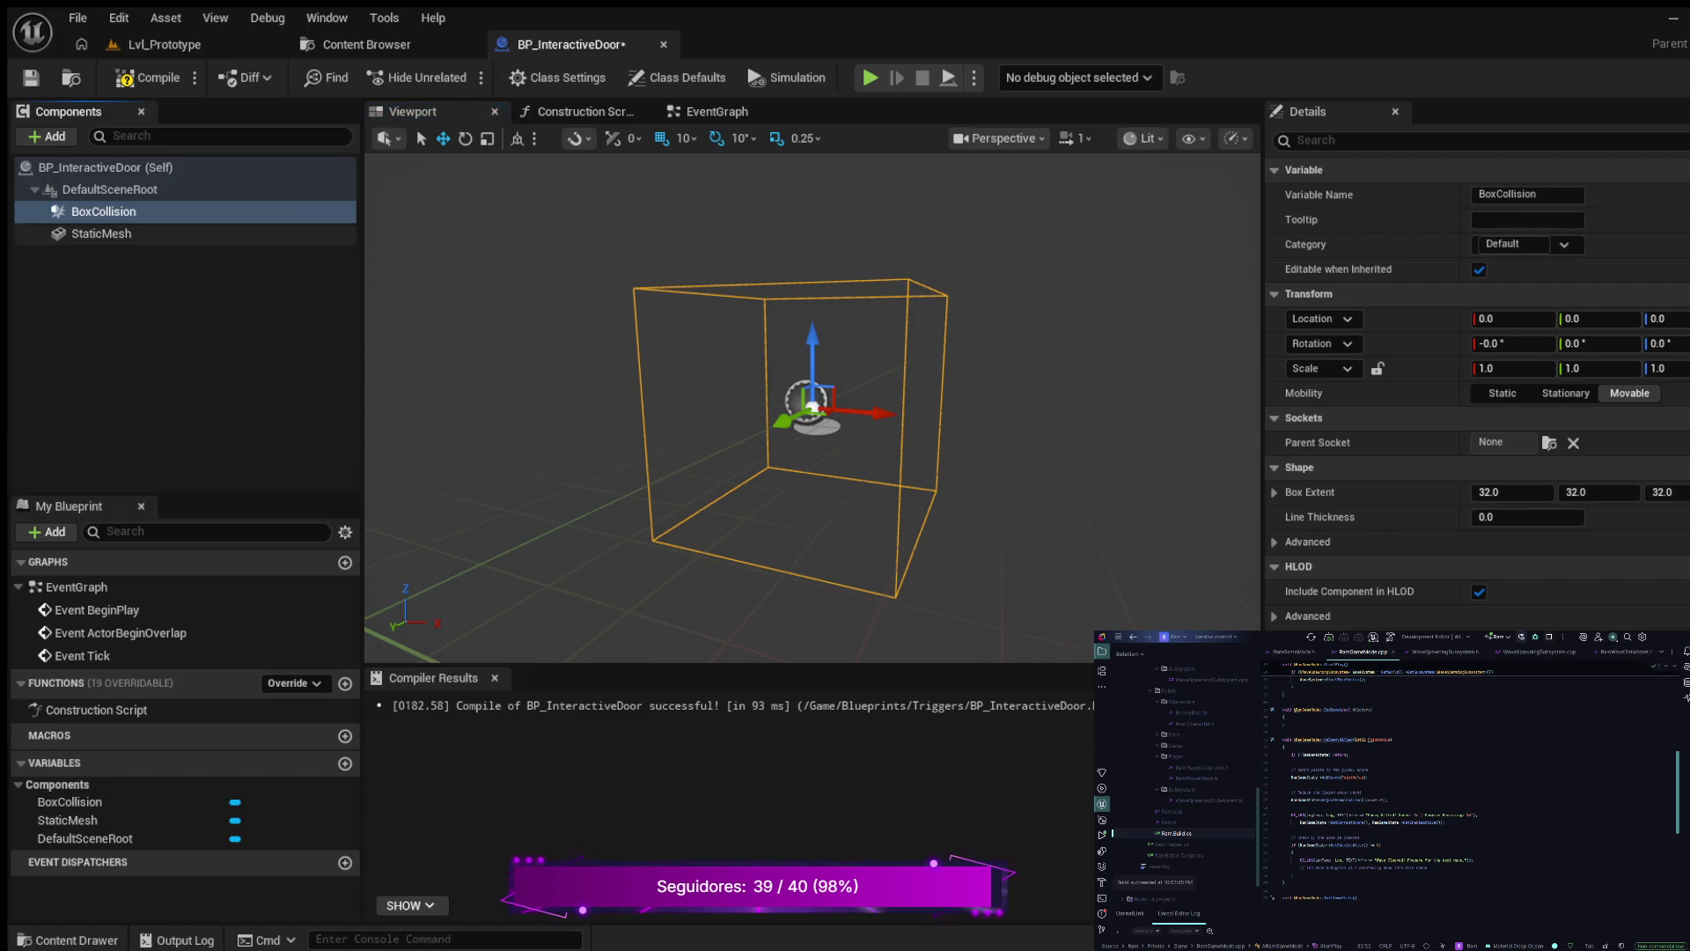
pyautogui.press('Down')
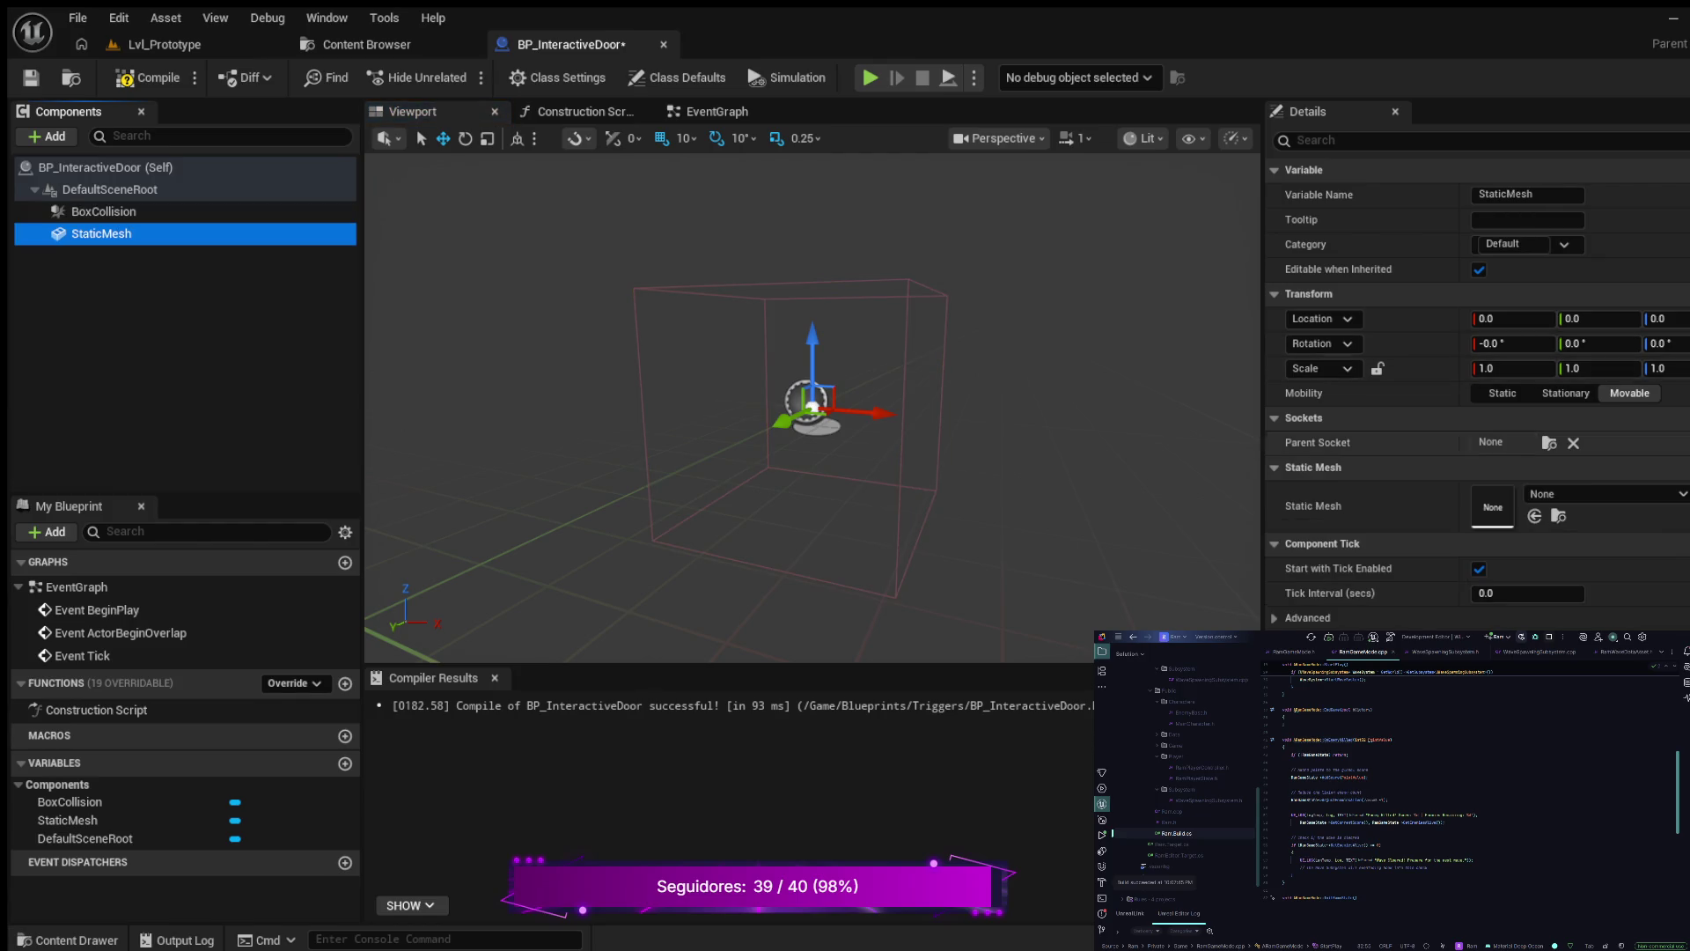
pyautogui.click(1364, 507)
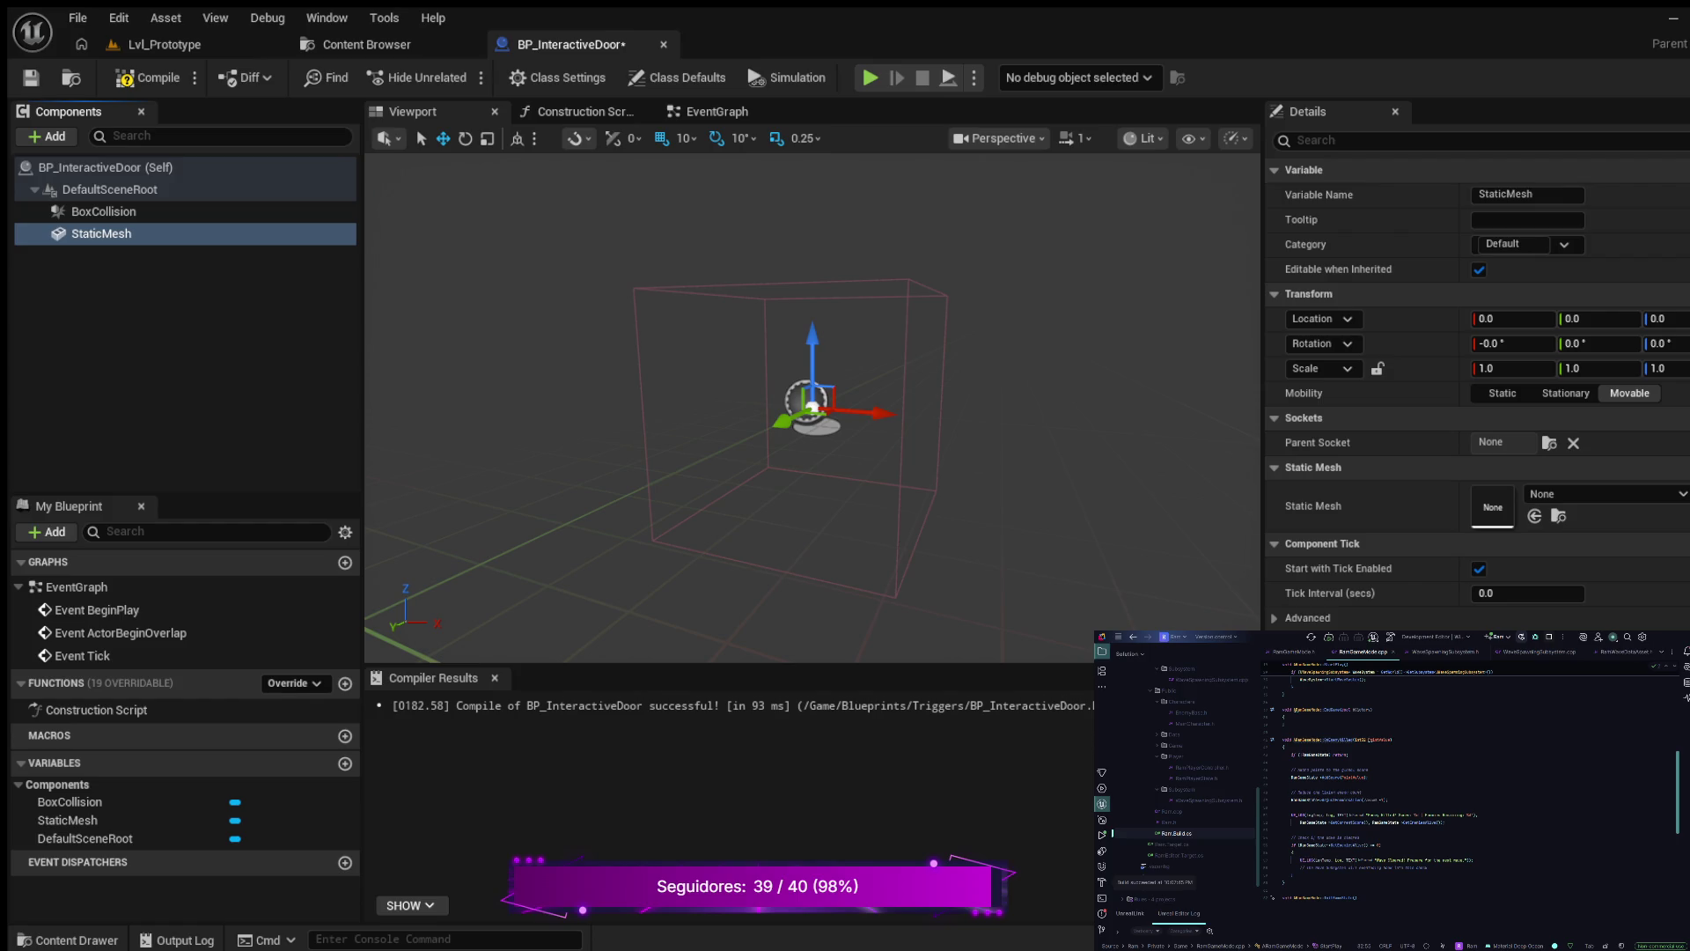
# - Scale BoxCollision to X 1.5, widen and heighten it around the cube, and raise it 10 units
pyautogui.press('f')
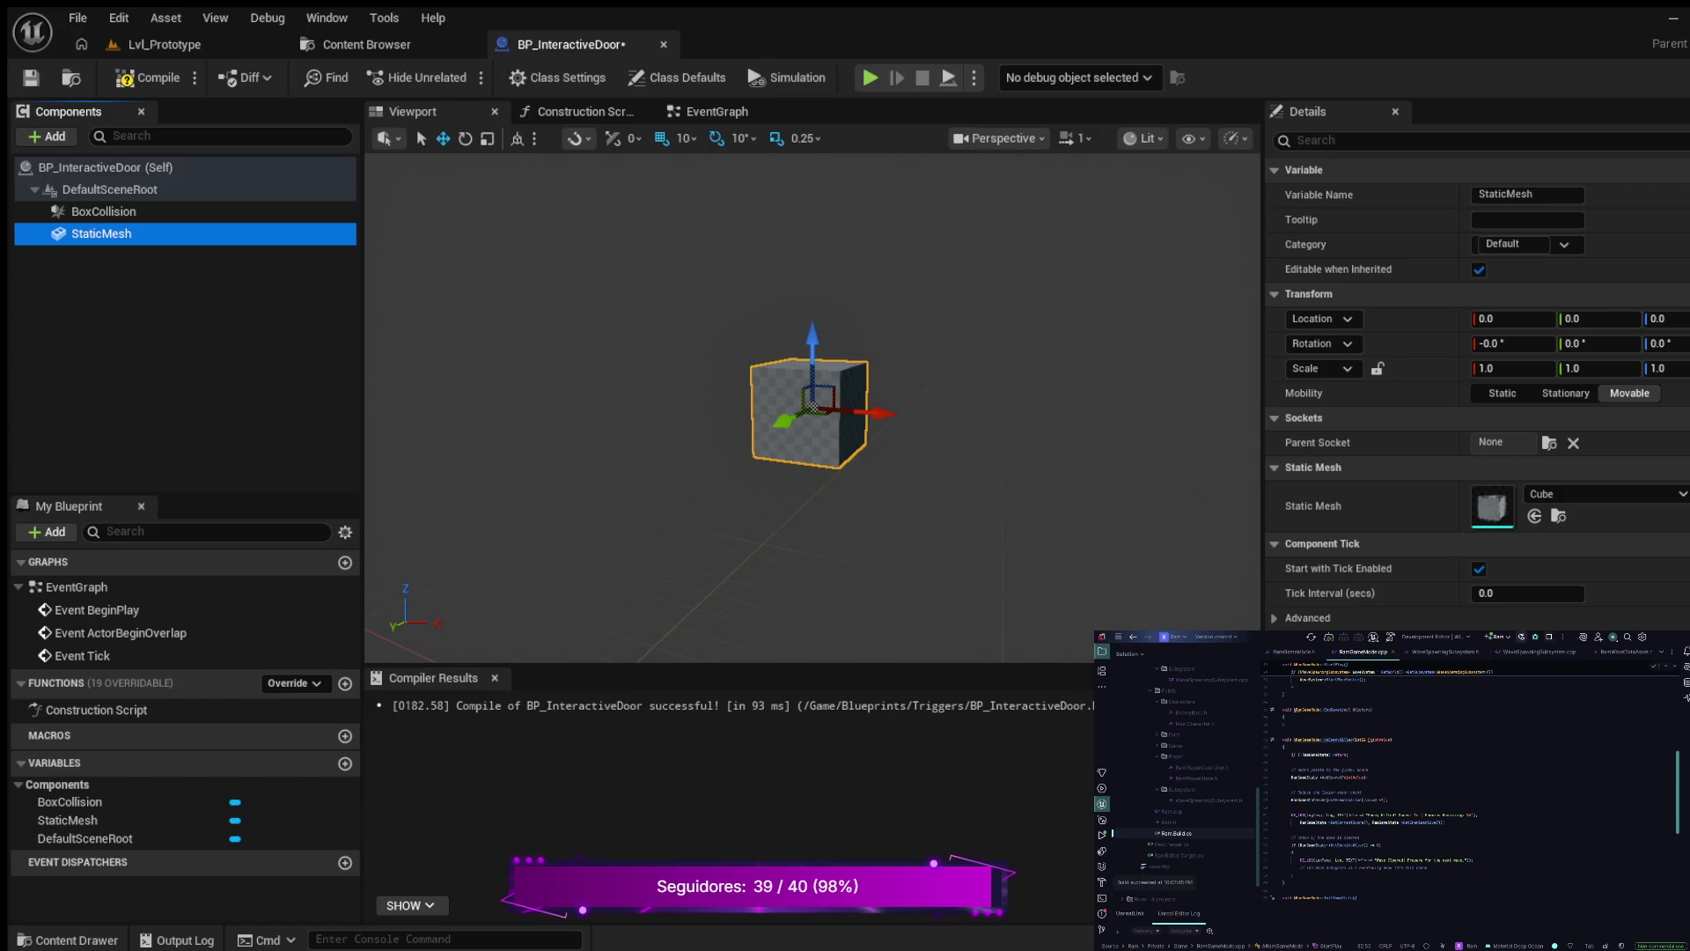
pyautogui.click(104, 211)
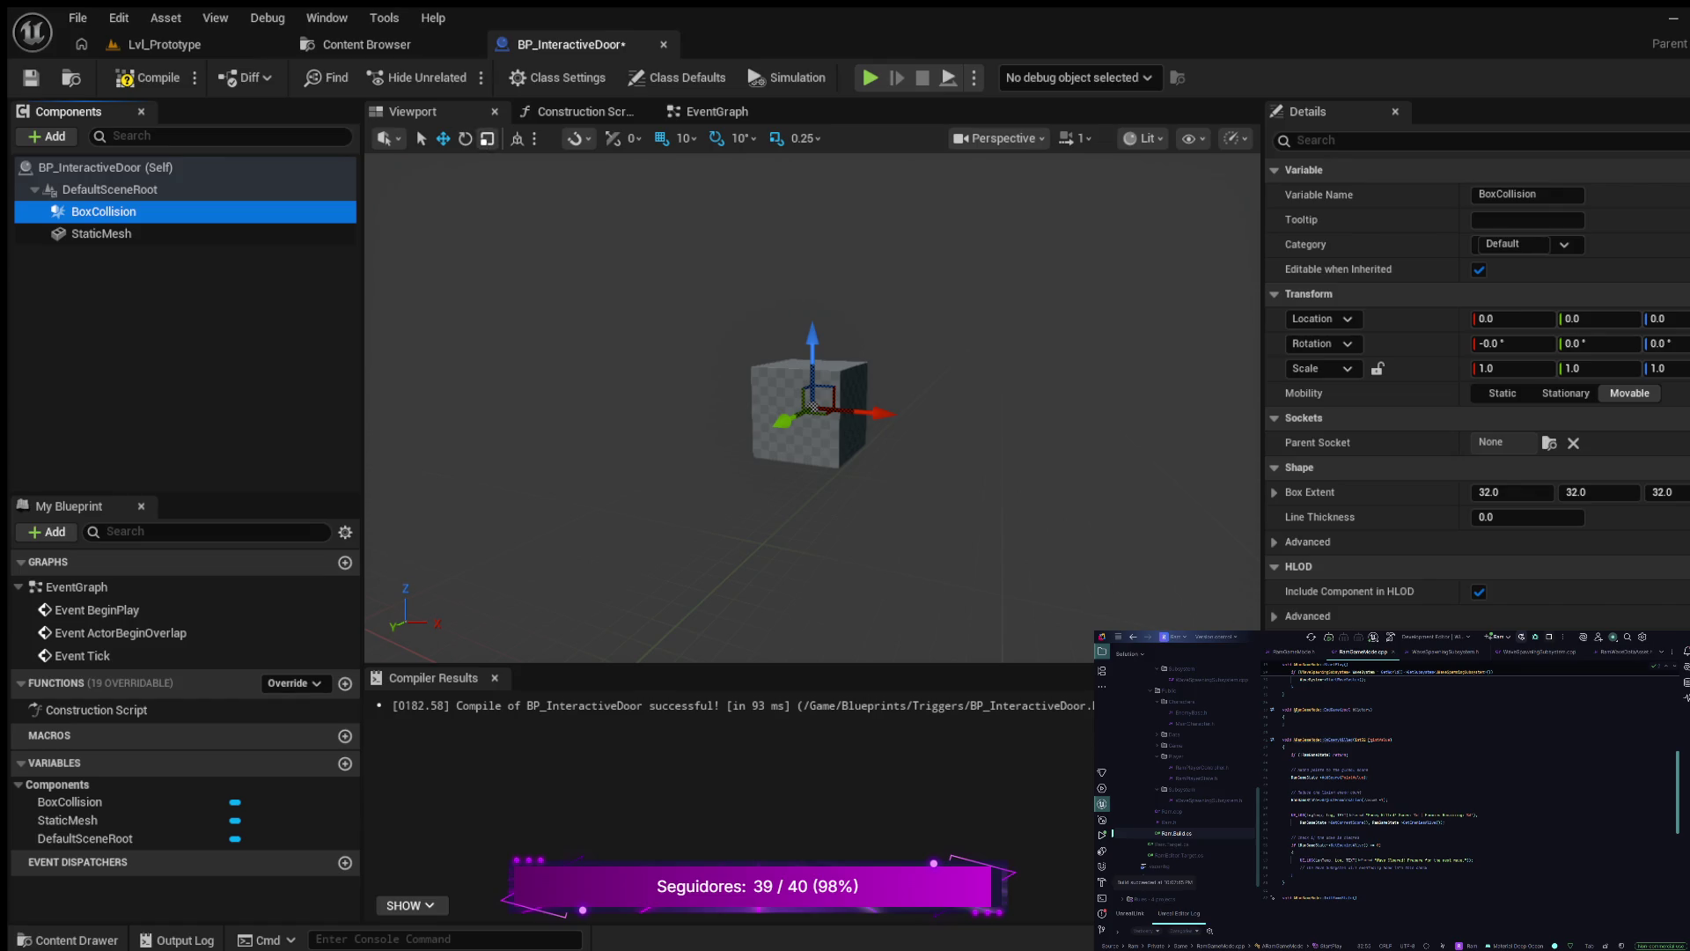
pyautogui.click(487, 138)
pyautogui.write('1.5')
pyautogui.press('Return')
pyautogui.moveTo(870, 413)
pyautogui.mouseDown()
pyautogui.moveTo(902, 413)
pyautogui.moveTo(715, 430)
pyautogui.mouseUp()
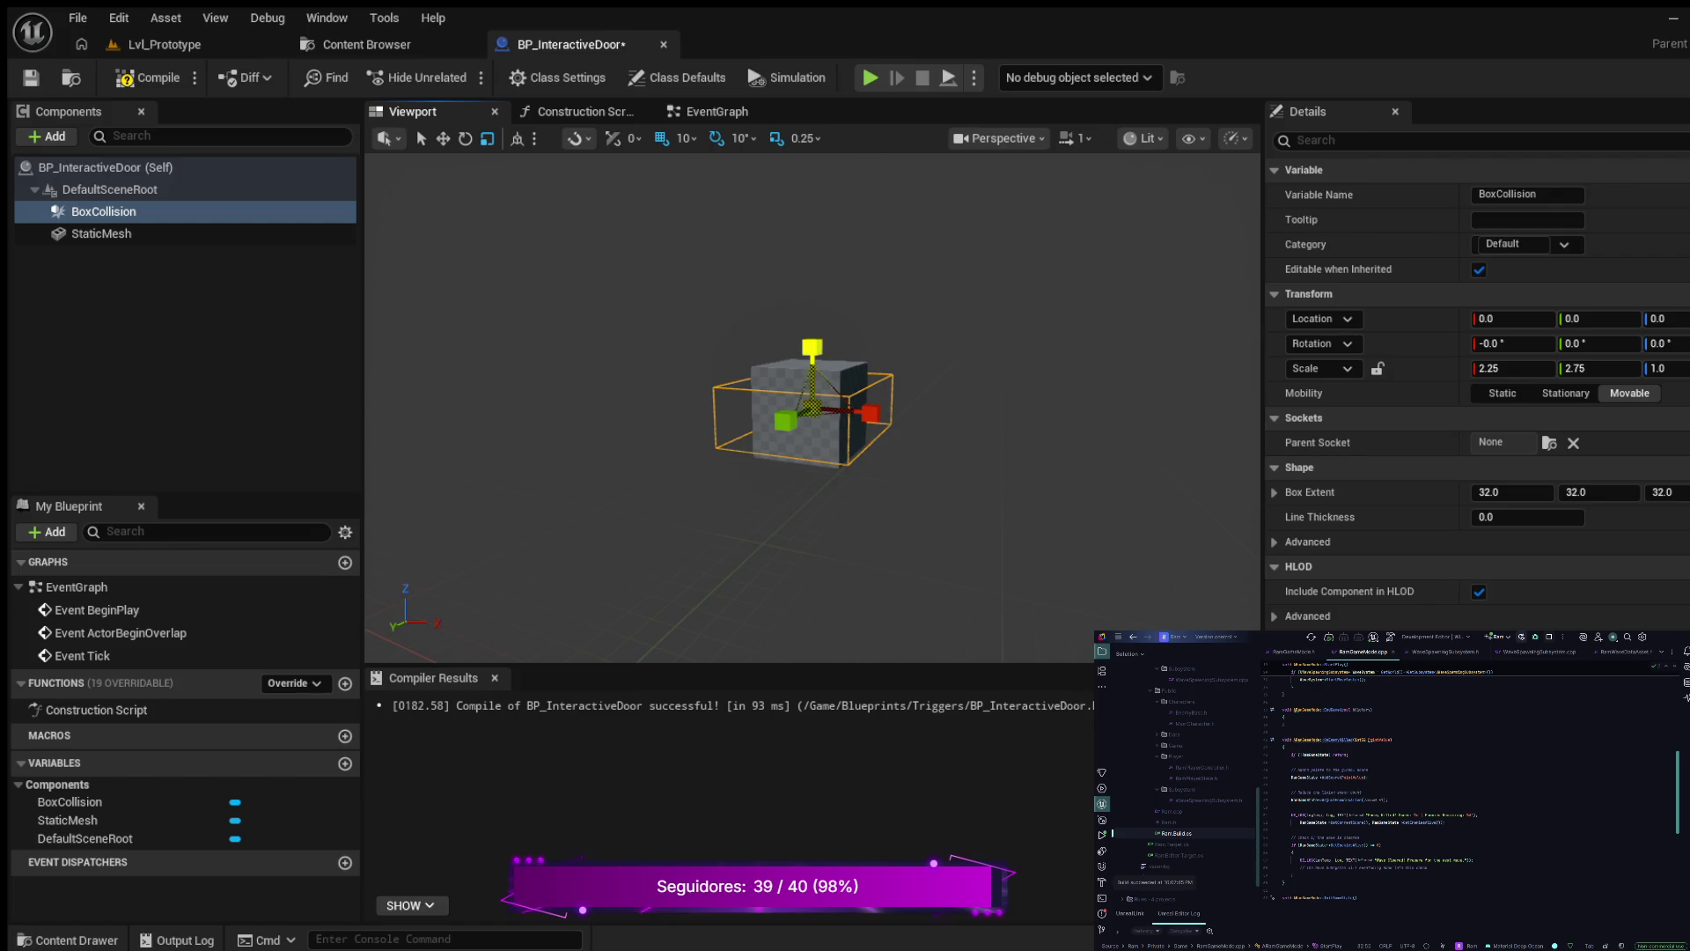
pyautogui.moveTo(811, 347); pyautogui.dragTo(811, 339)
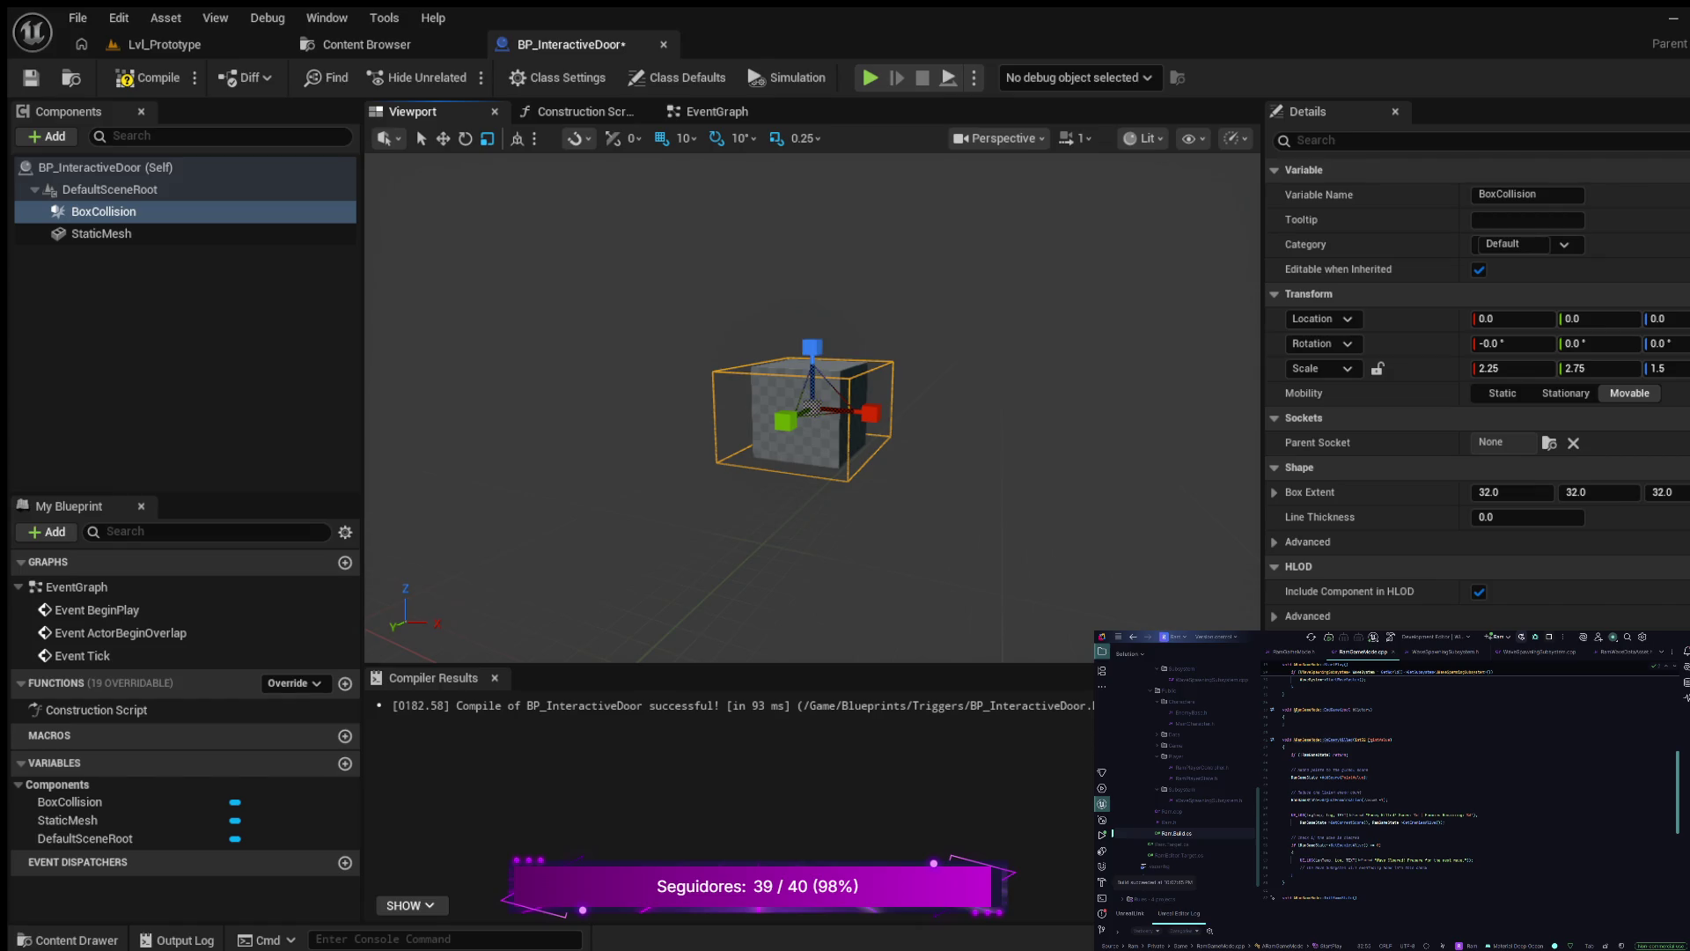
pyautogui.click(443, 139)
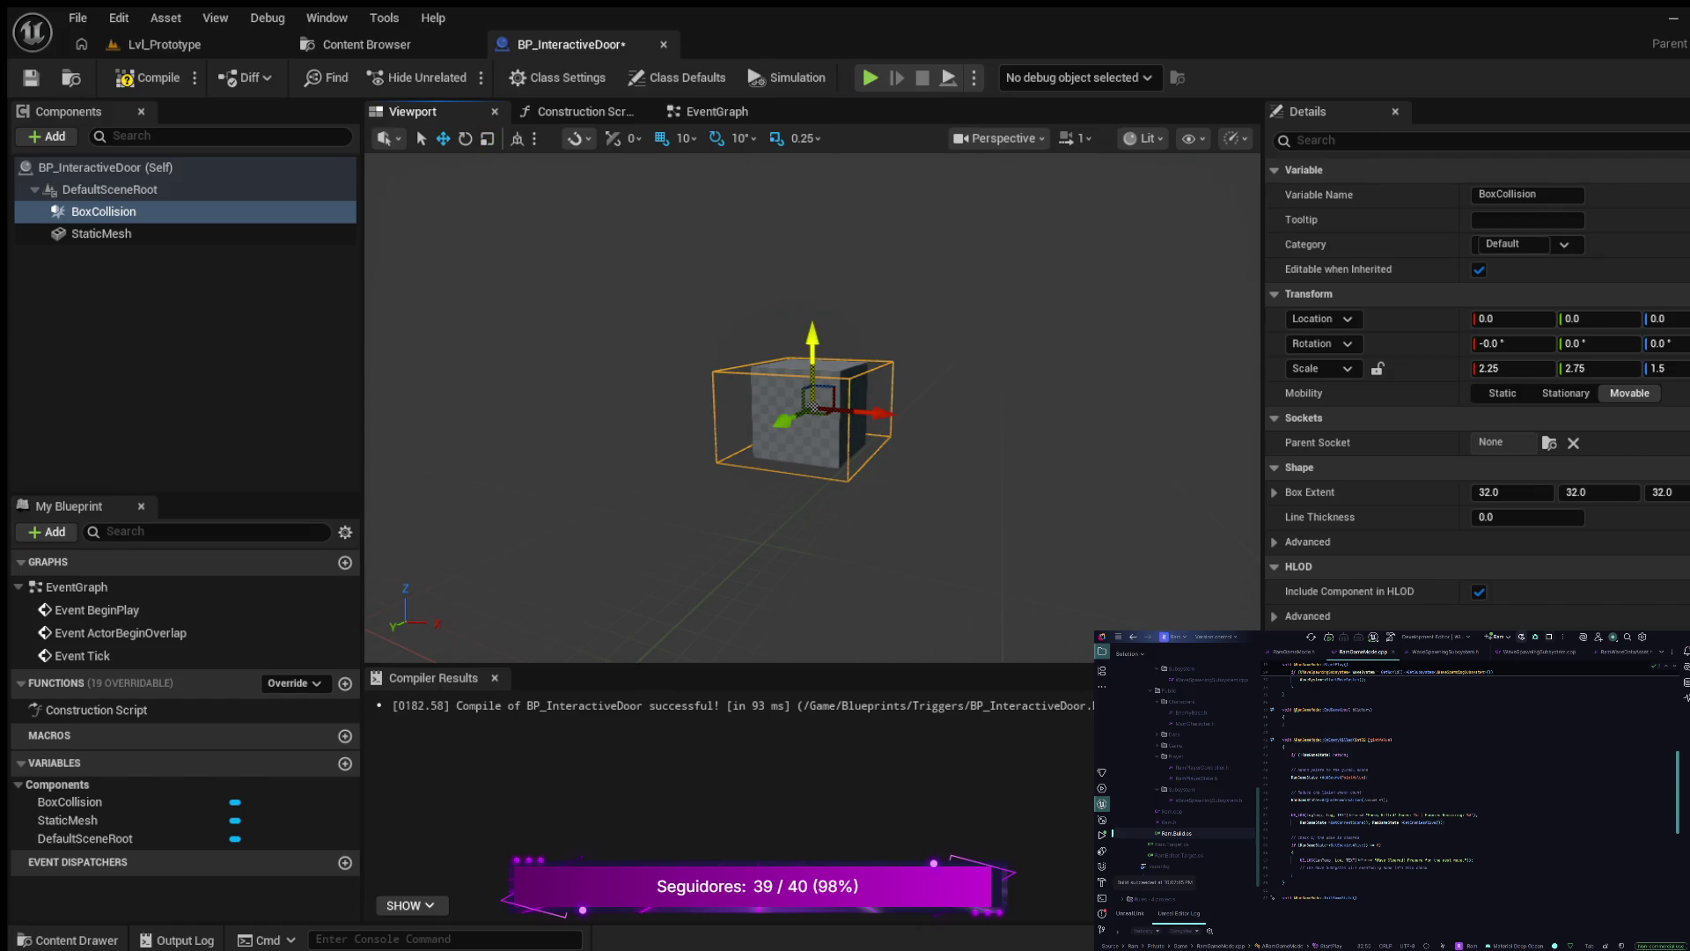
pyautogui.moveTo(811, 348)
pyautogui.mouseDown()
pyautogui.moveTo(812, 330)
pyautogui.moveTo(739, 361)
pyautogui.moveTo(649, 431)
pyautogui.moveTo(696, 415)
pyautogui.mouseUp()
pyautogui.scroll(5, 769, 352)
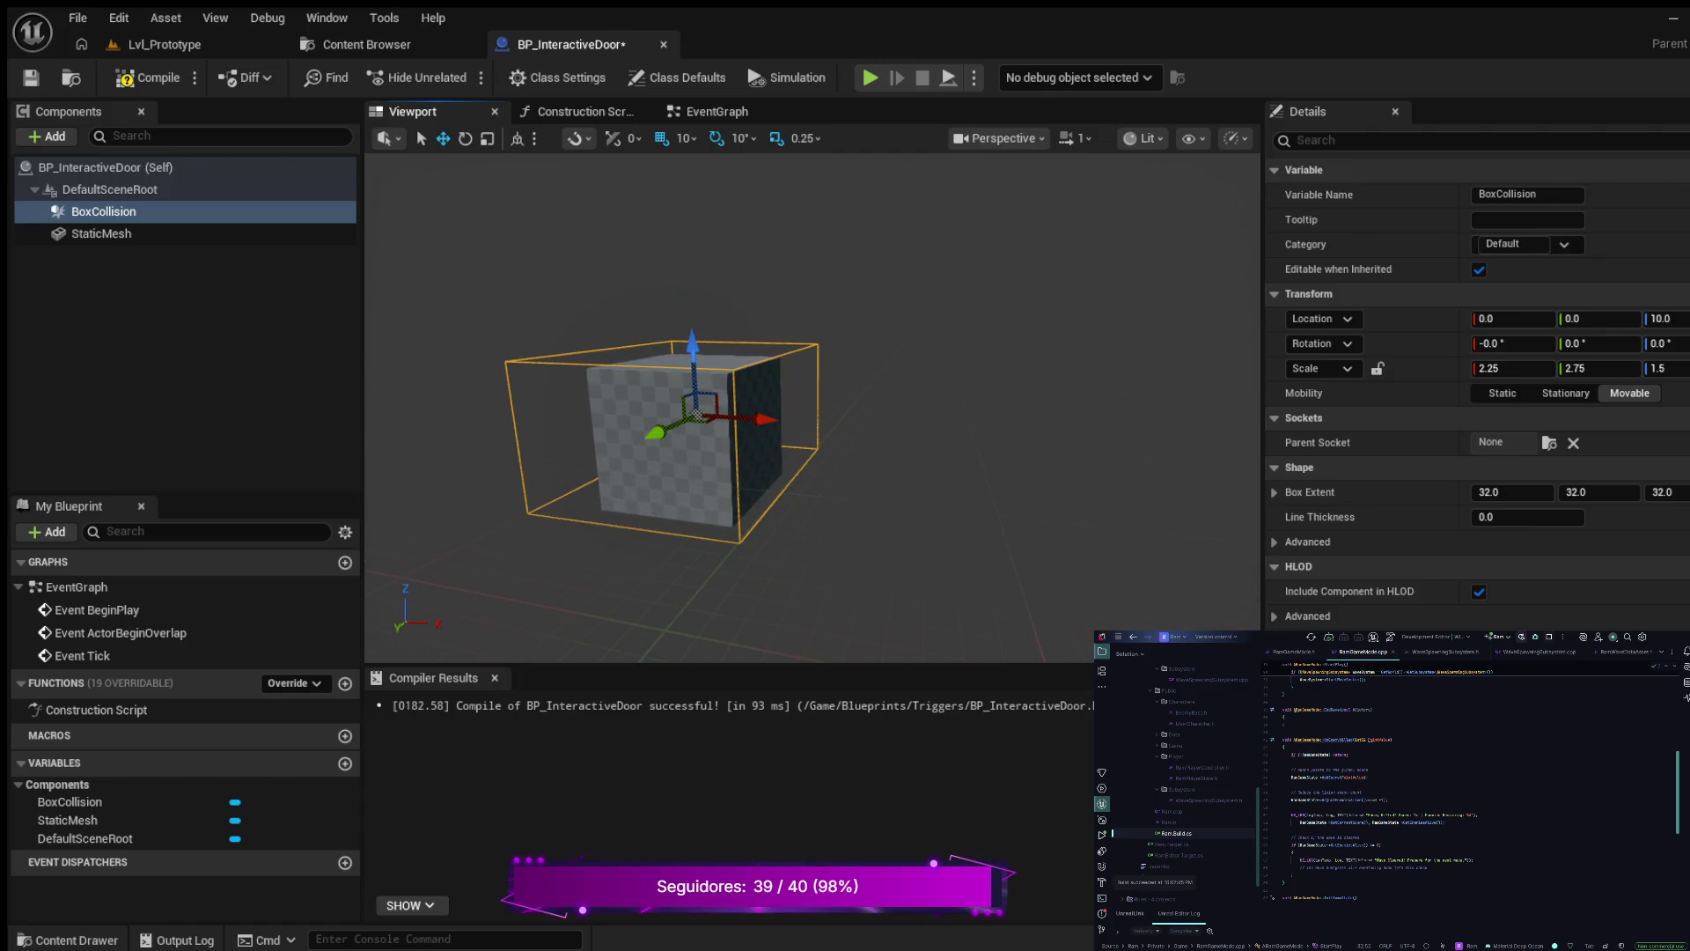
# - Give the cube mesh the blue WidgetMaterial_Z material, recompile, and show the EventGraph
pyautogui.click(696, 414)
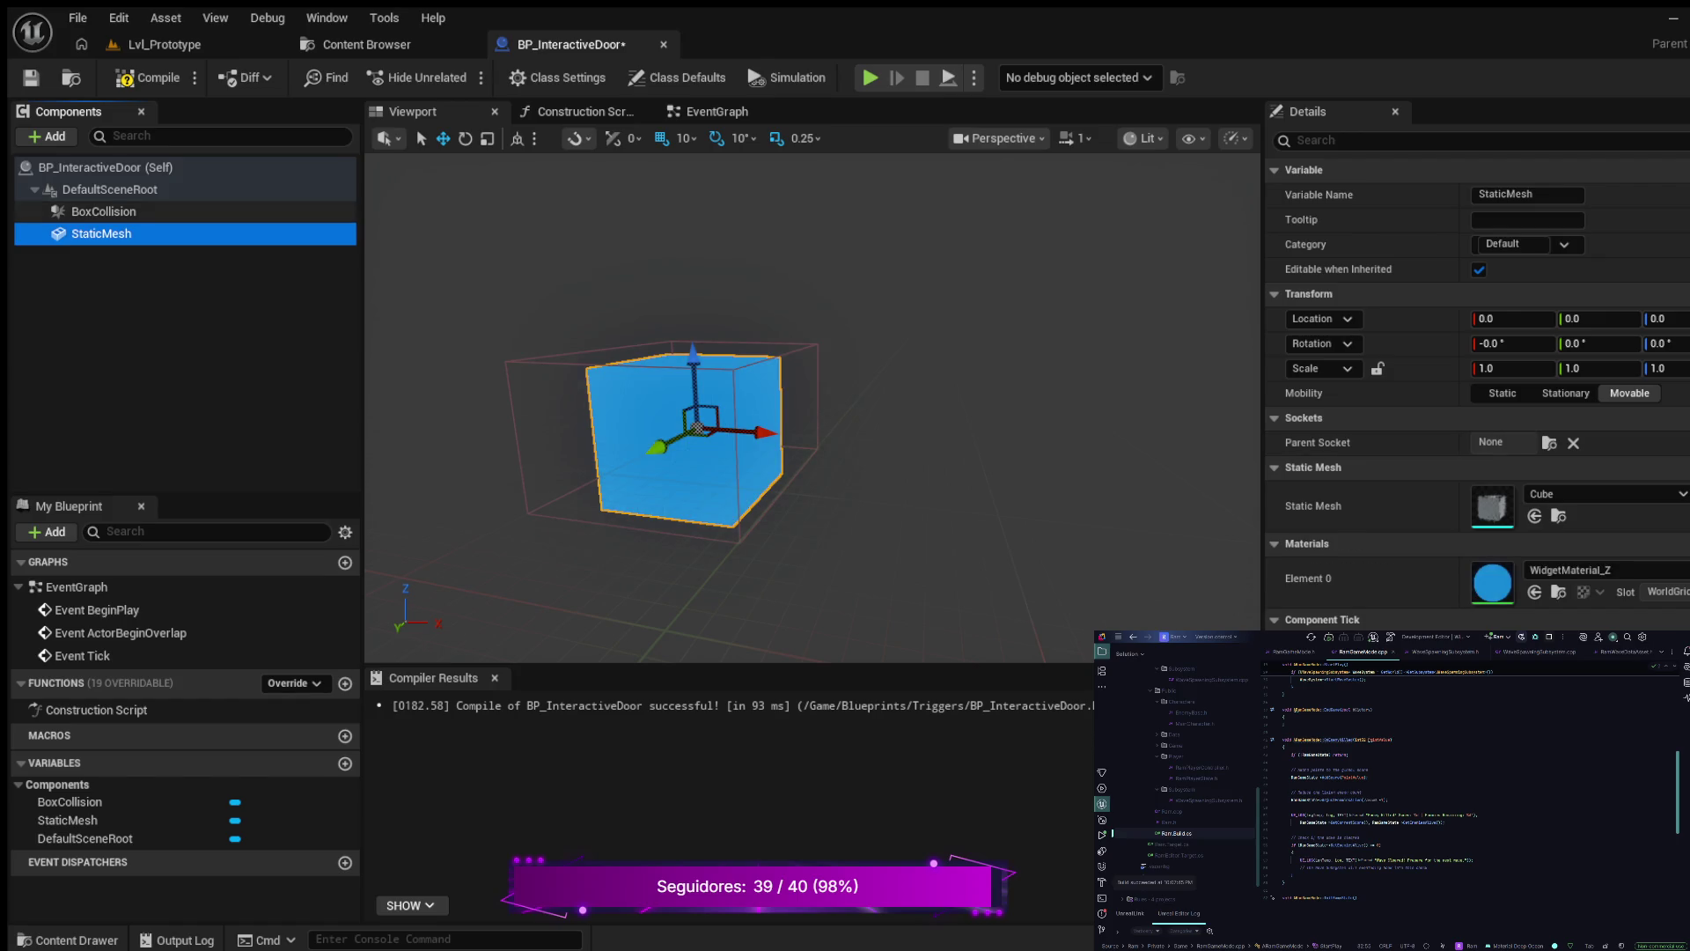
pyautogui.press('F7')
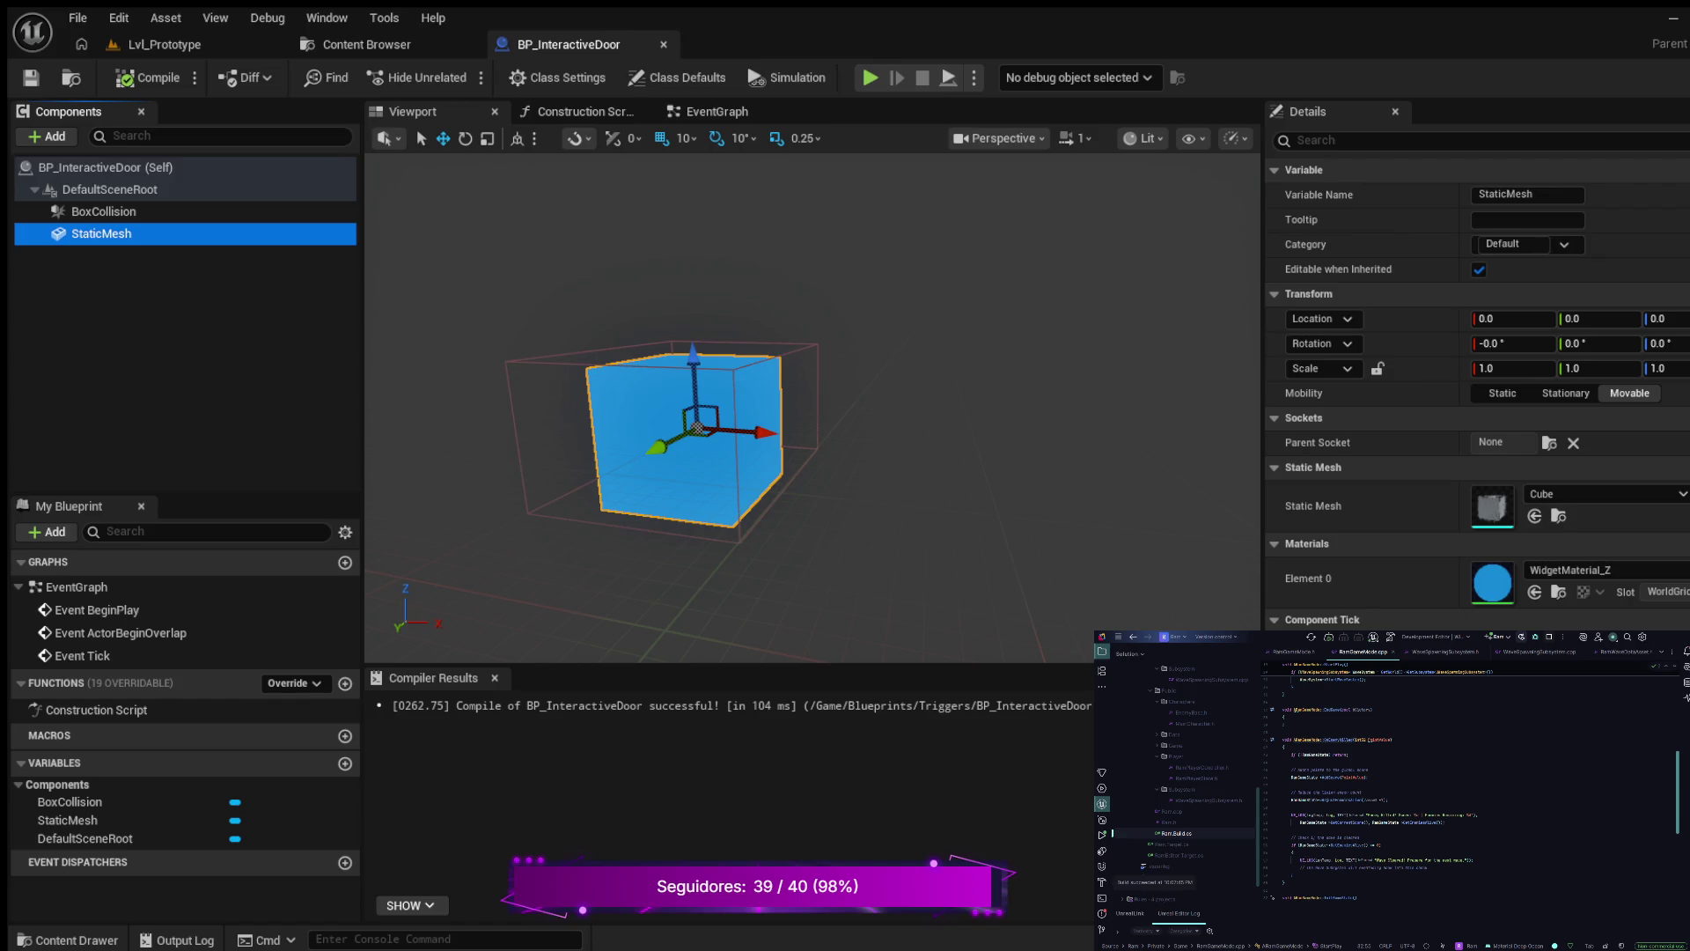
pyautogui.click(715, 112)
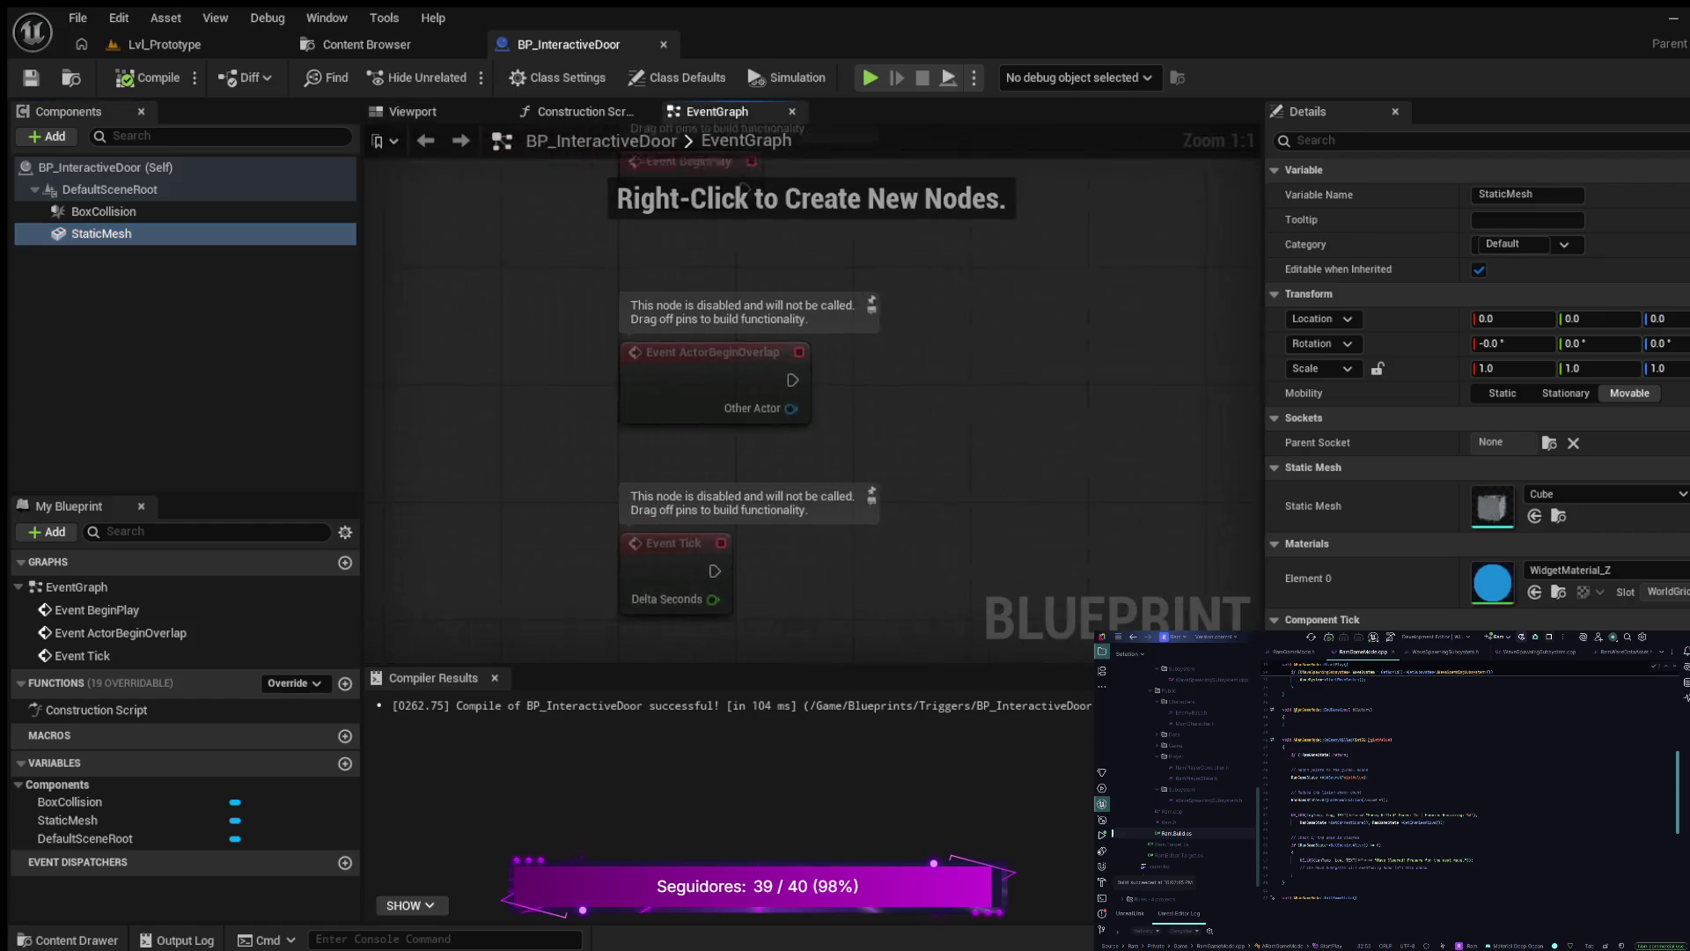
# - Add an On Component Begin Overlap (BoxCollision) event to the EventGraph, leaving it unwired
pyautogui.moveTo(1059, 301)
pyautogui.mouseDown()
pyautogui.moveTo(831, 377)
pyautogui.moveTo(989, 302)
pyautogui.moveTo(796, 392)
pyautogui.moveTo(780, 437)
pyautogui.mouseUp()
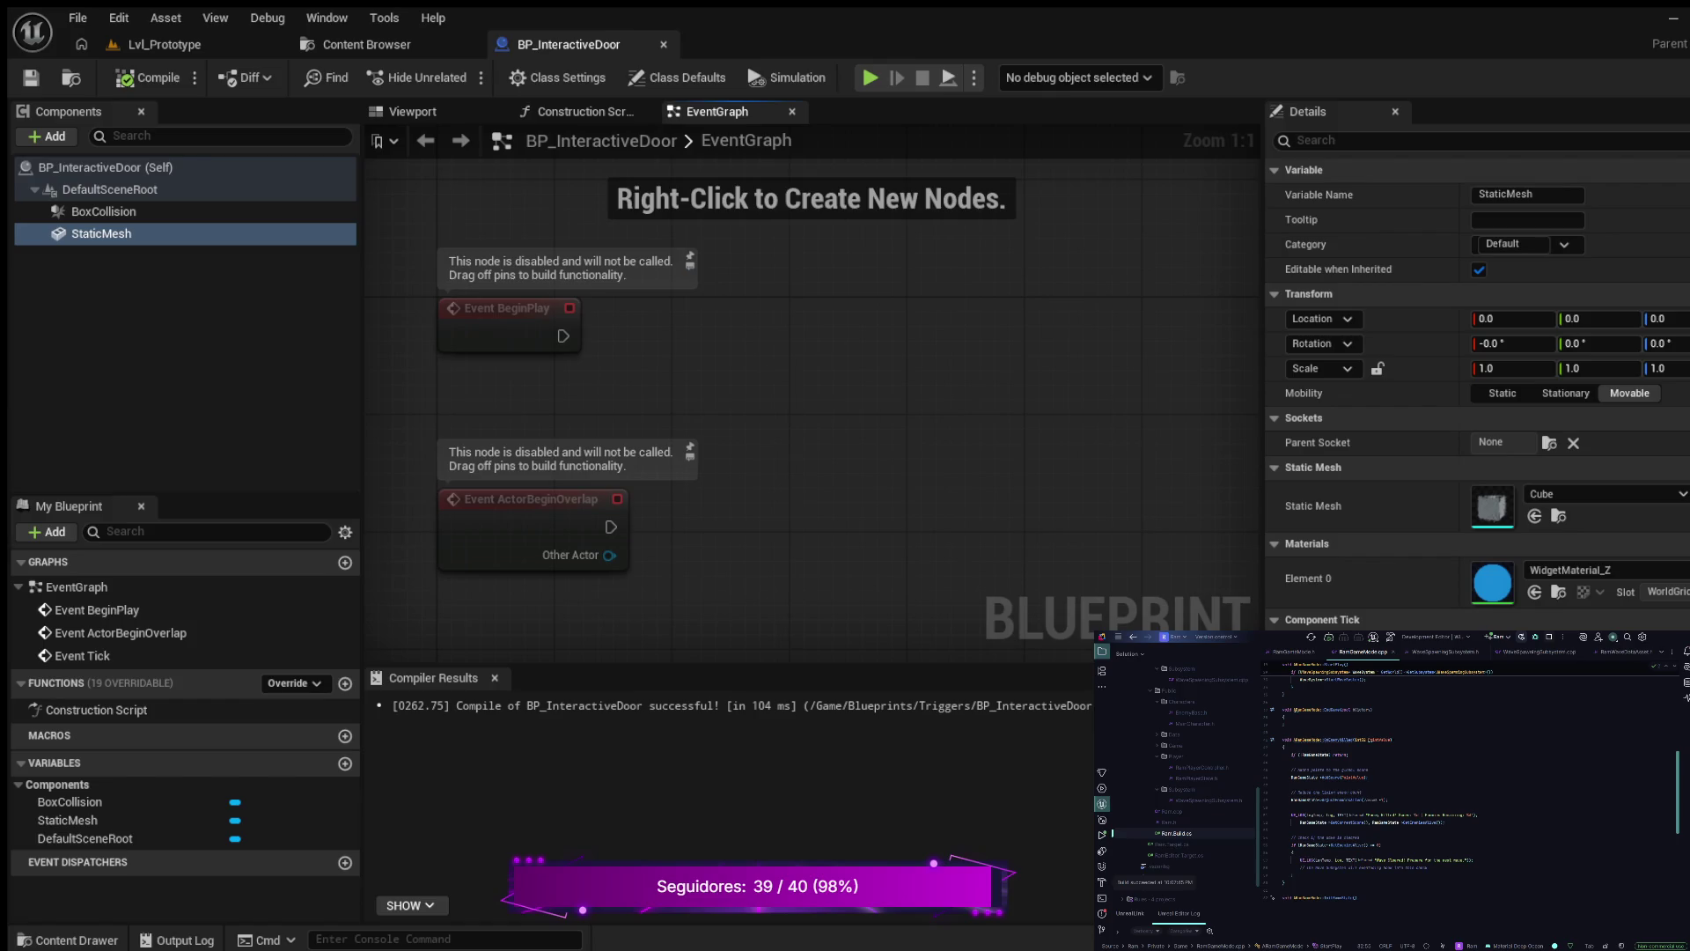
pyautogui.click(103, 211)
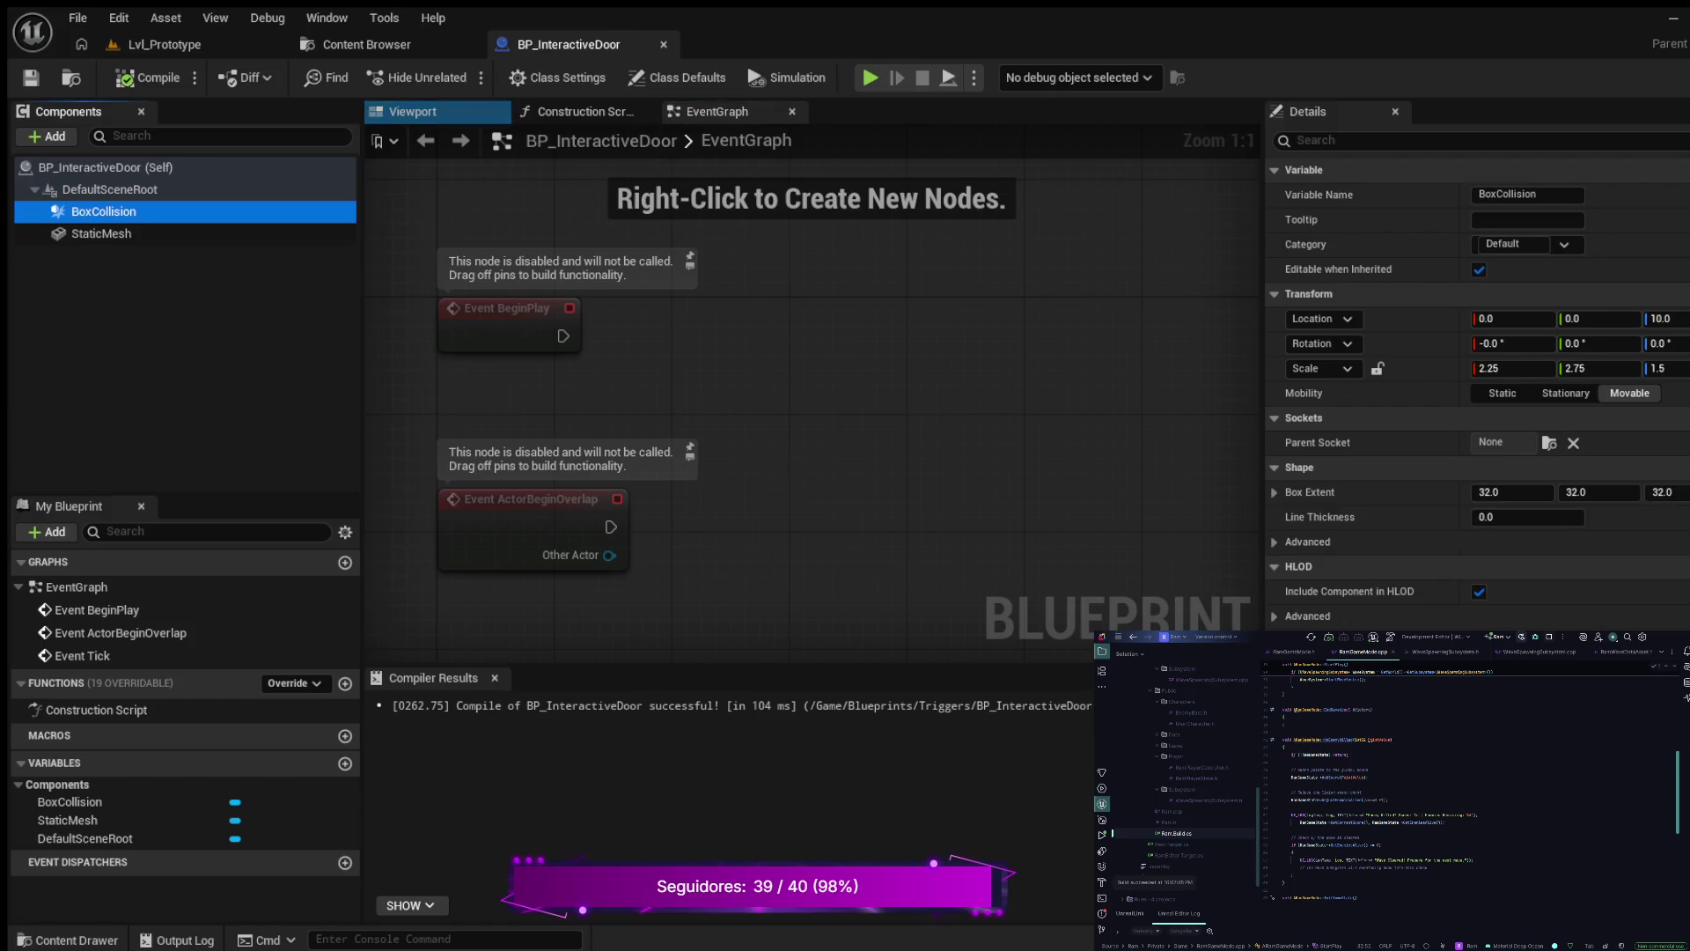
pyautogui.scroll(-10, 1479, 396)
pyautogui.scroll(-10, 1477, 396)
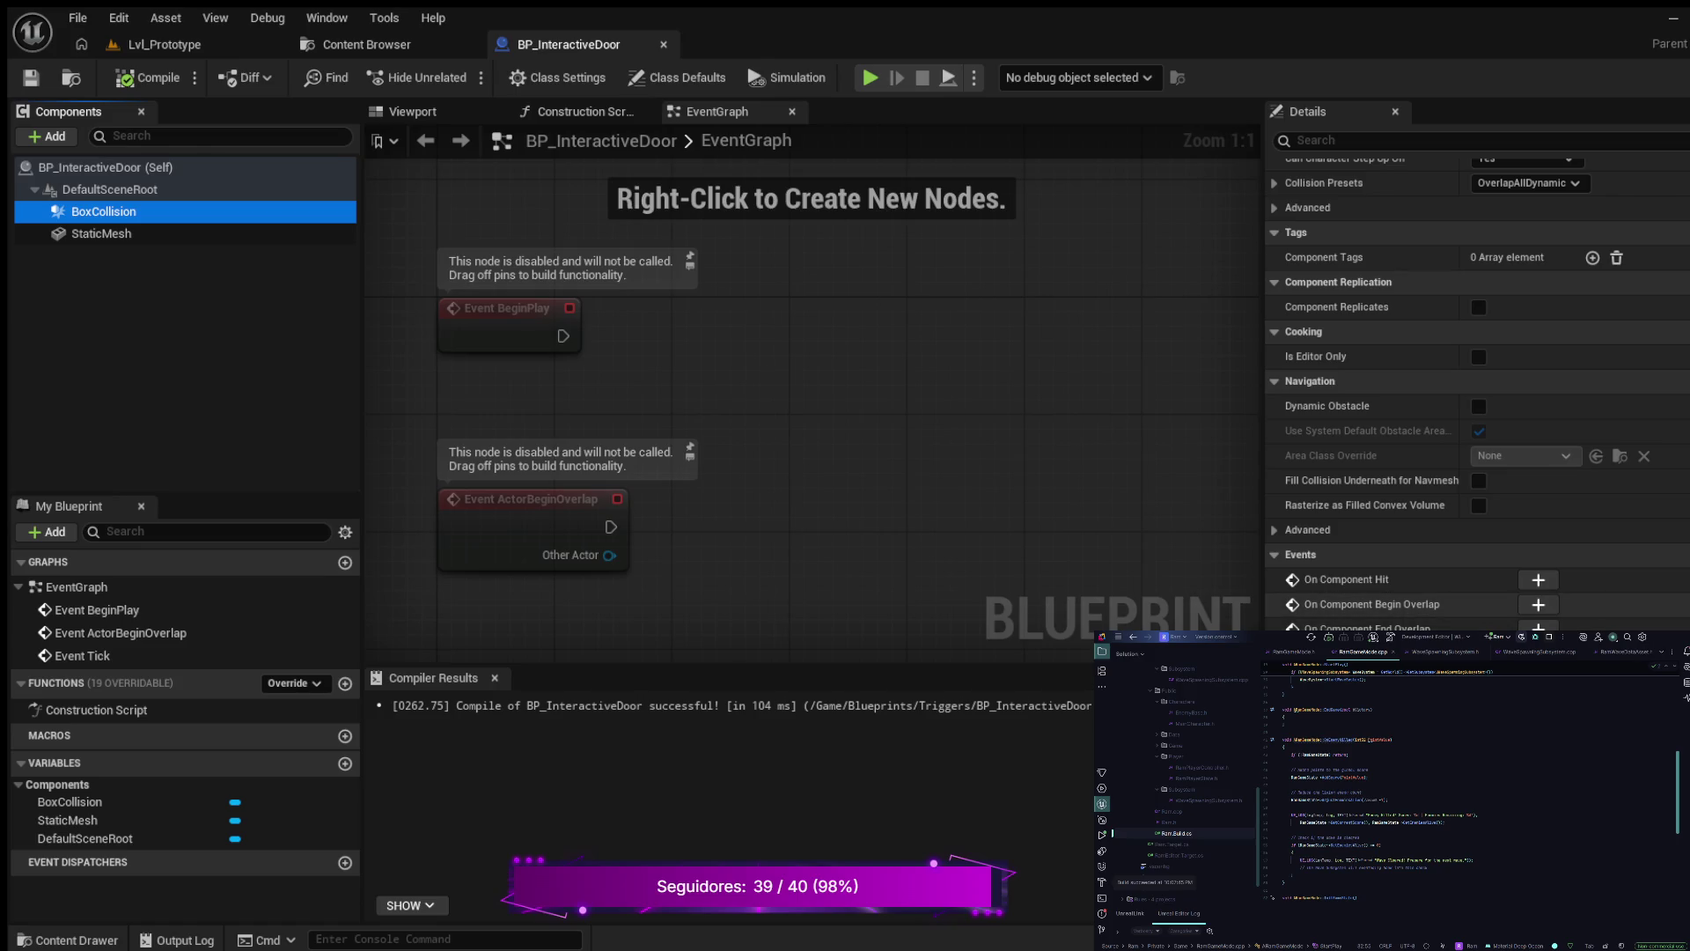
pyautogui.click(1539, 604)
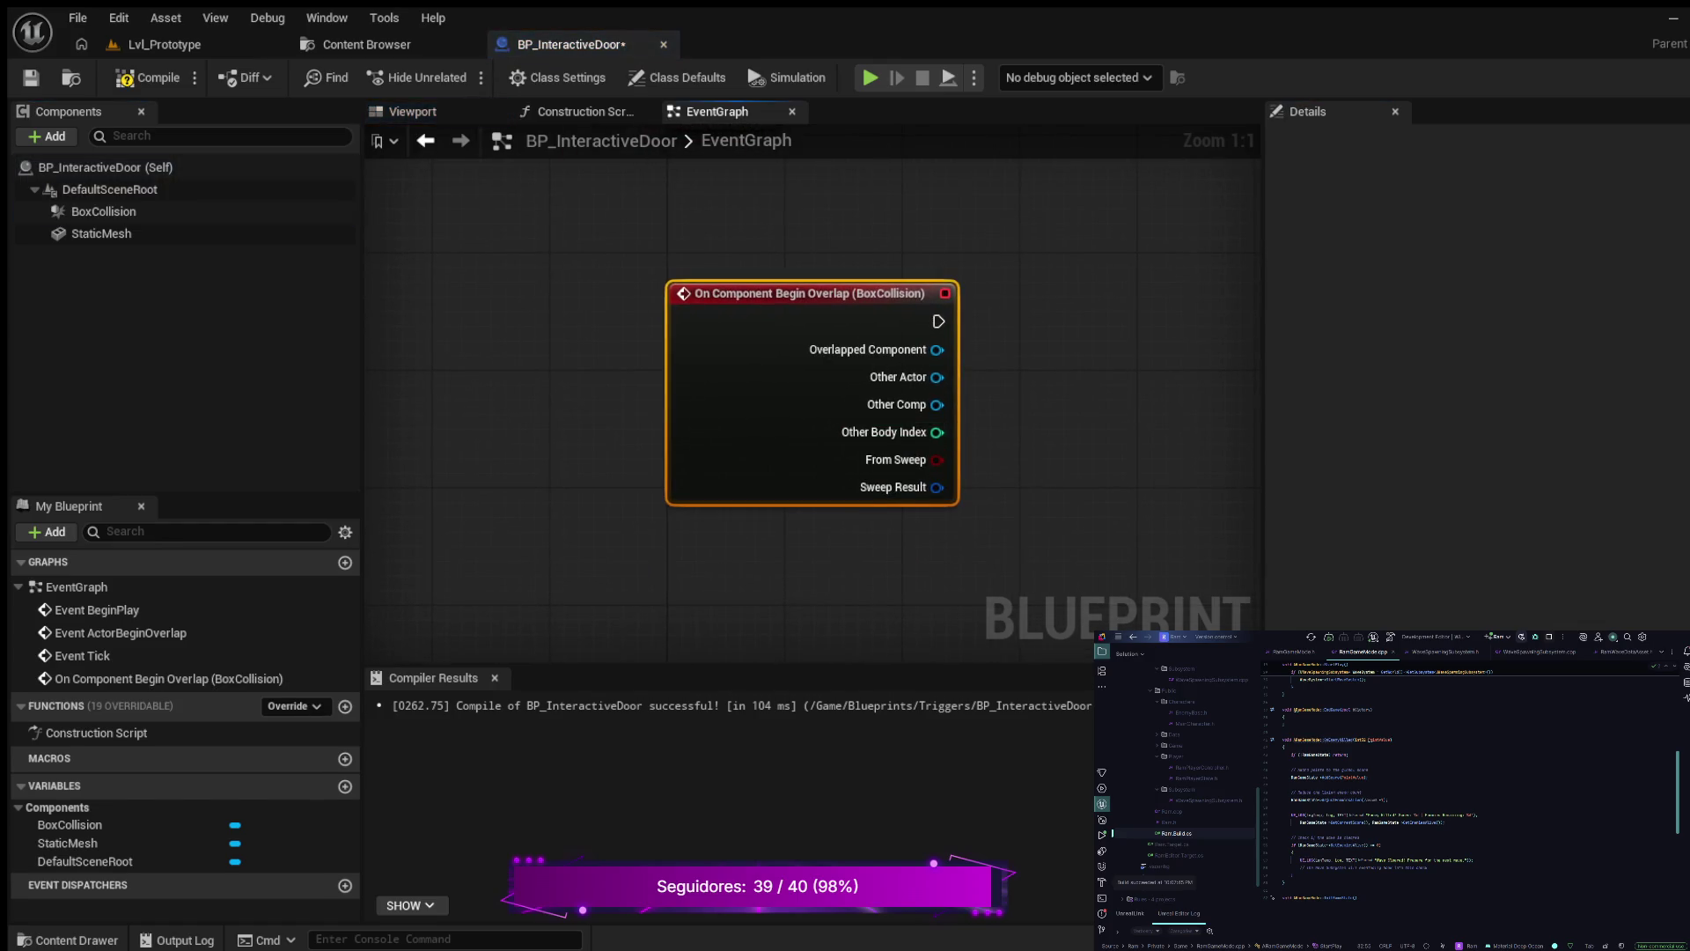
pyautogui.moveTo(907, 502); pyautogui.dragTo(878, 506)
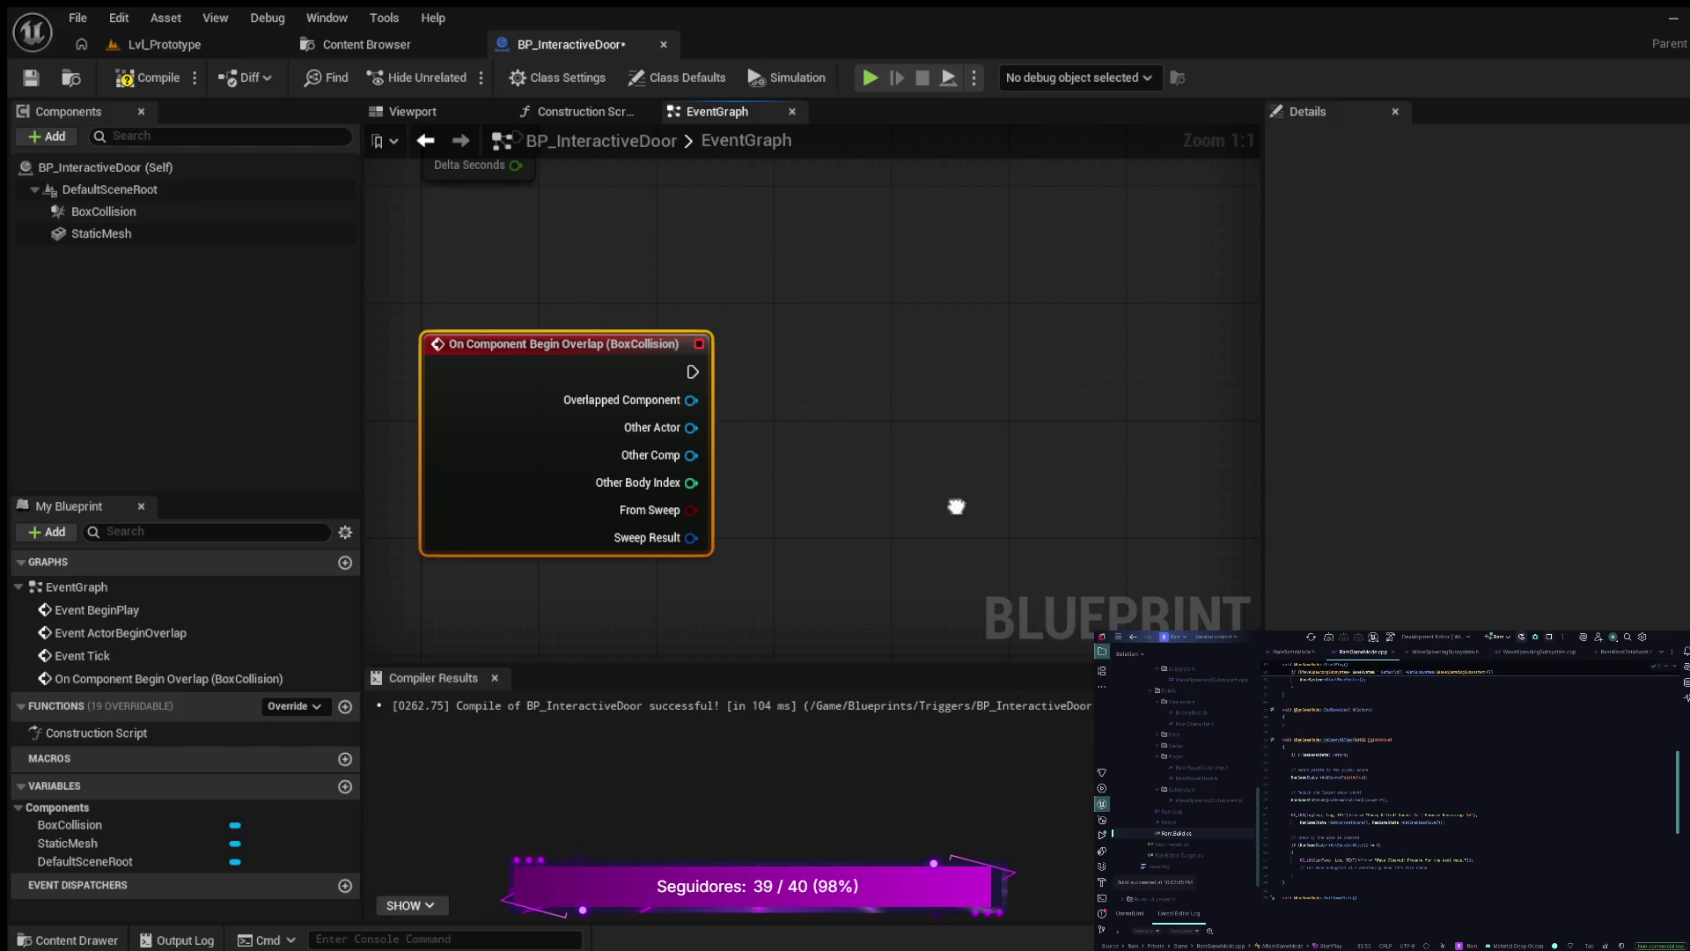
pyautogui.moveTo(958, 502); pyautogui.dragTo(929, 573)
pyautogui.moveTo(662, 443); pyautogui.dragTo(825, 403)
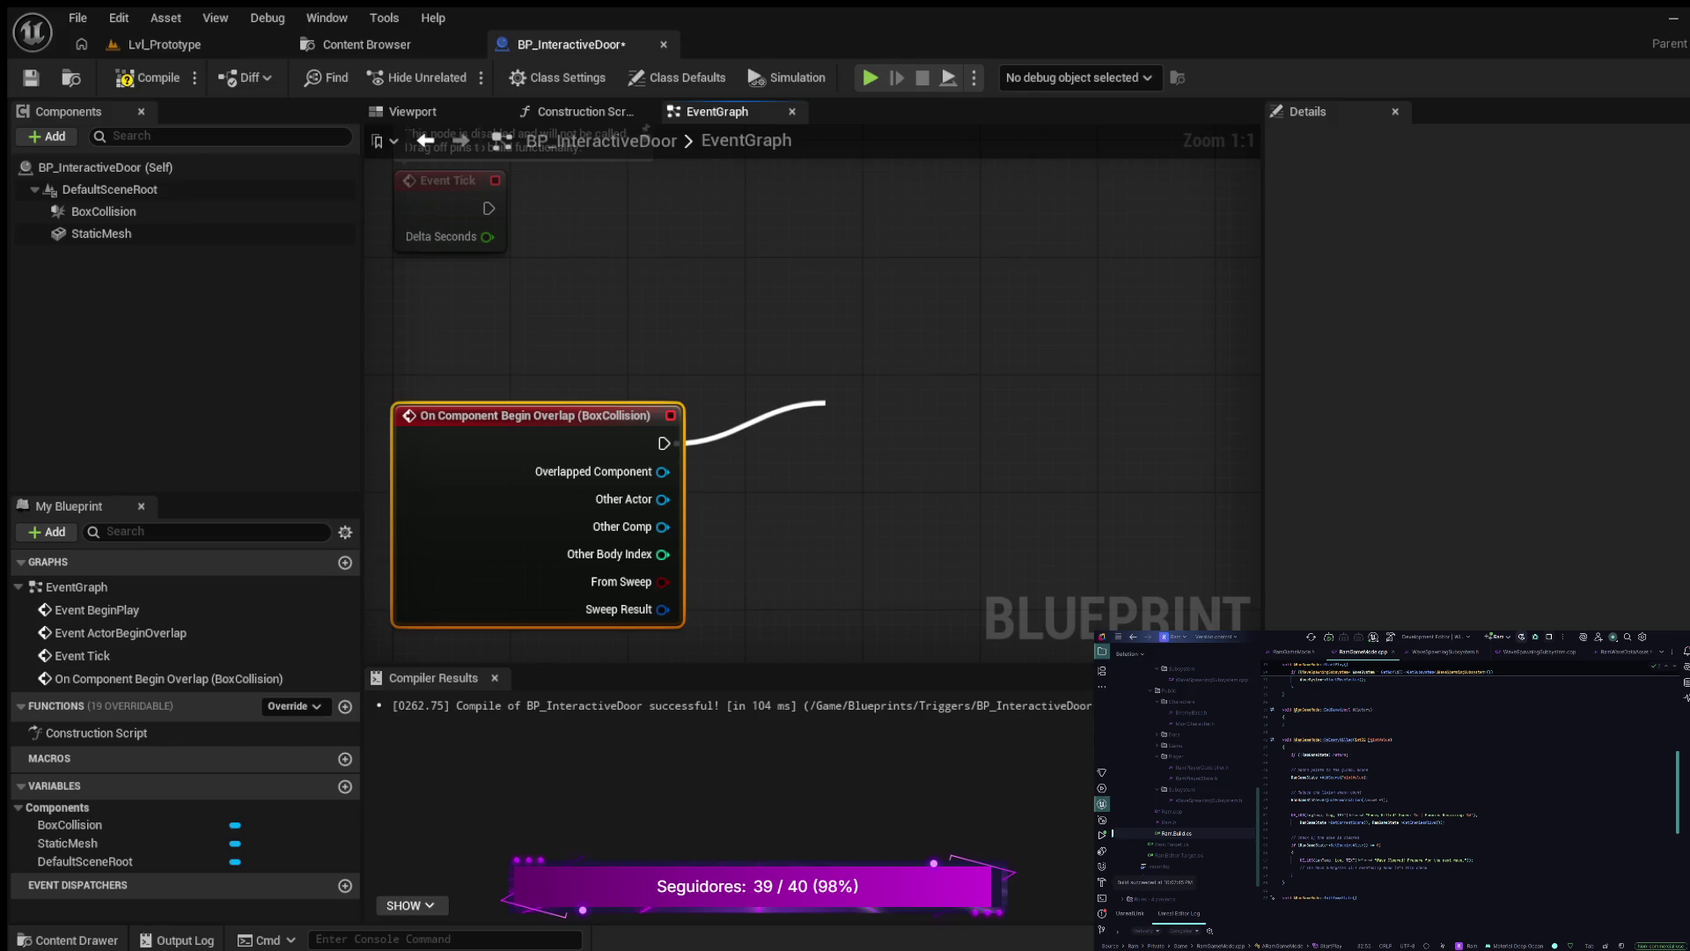
pyautogui.press('Escape')
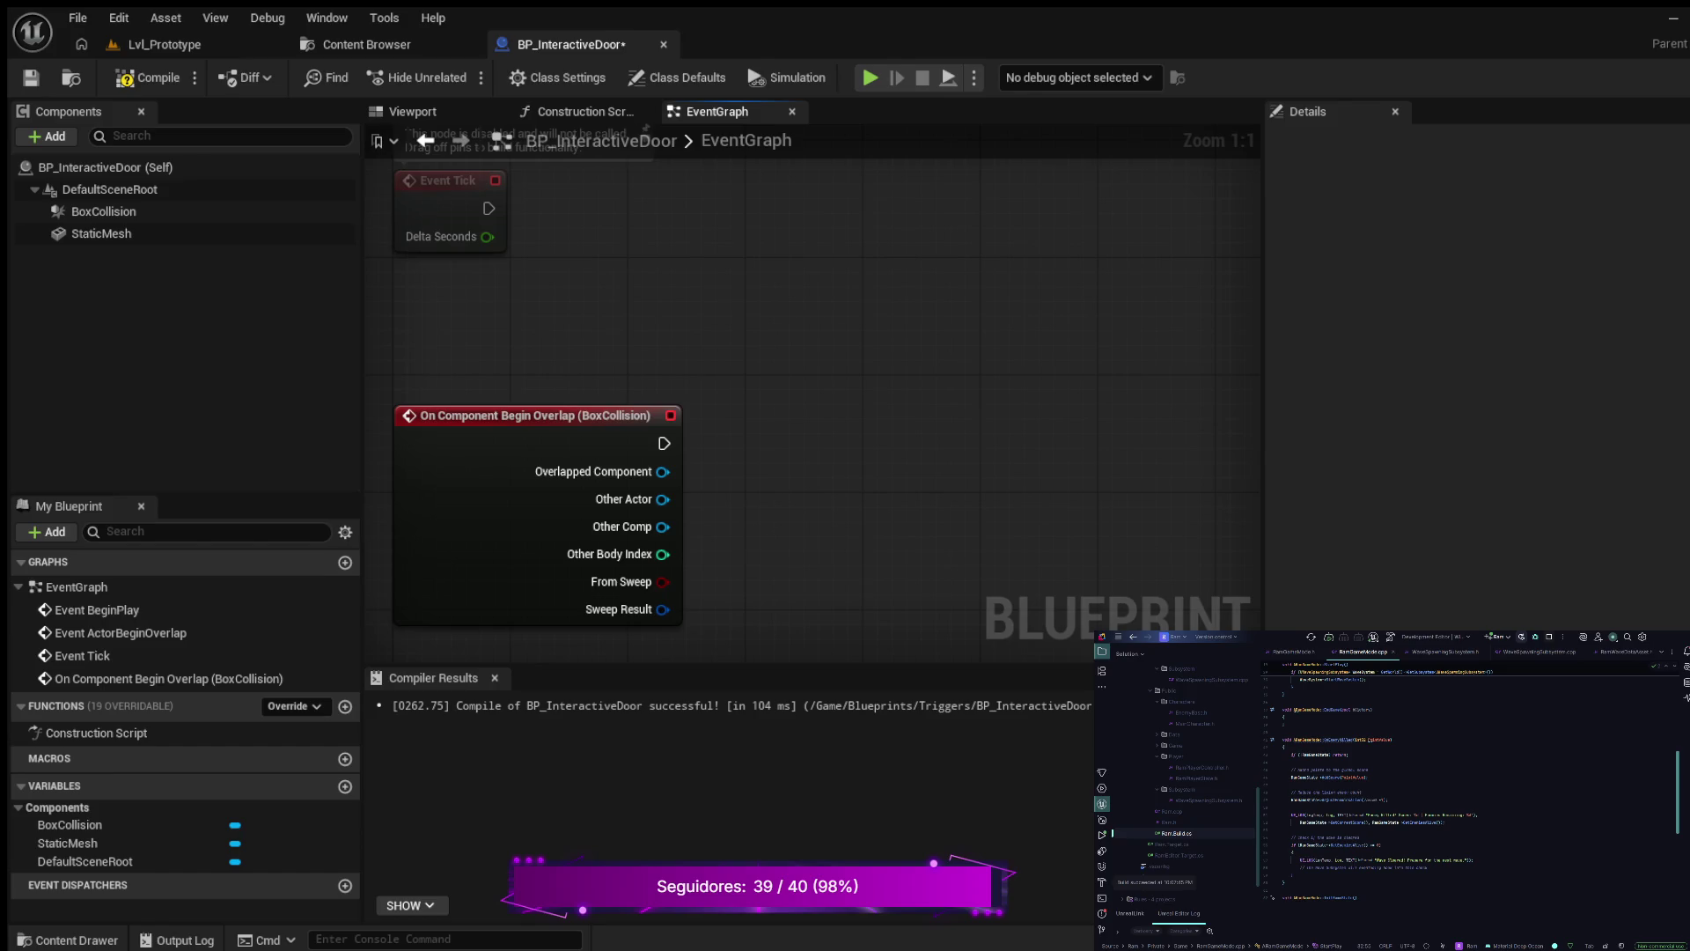
pyautogui.click(149, 78)
# - Drag a wire from the overlap event's exec output and release it without adding a node
pyautogui.moveTo(664, 443); pyautogui.dragTo(795, 394)
pyautogui.moveTo(795, 393); pyautogui.dragTo(665, 443)
pyautogui.scroll(-5, 642, 419)
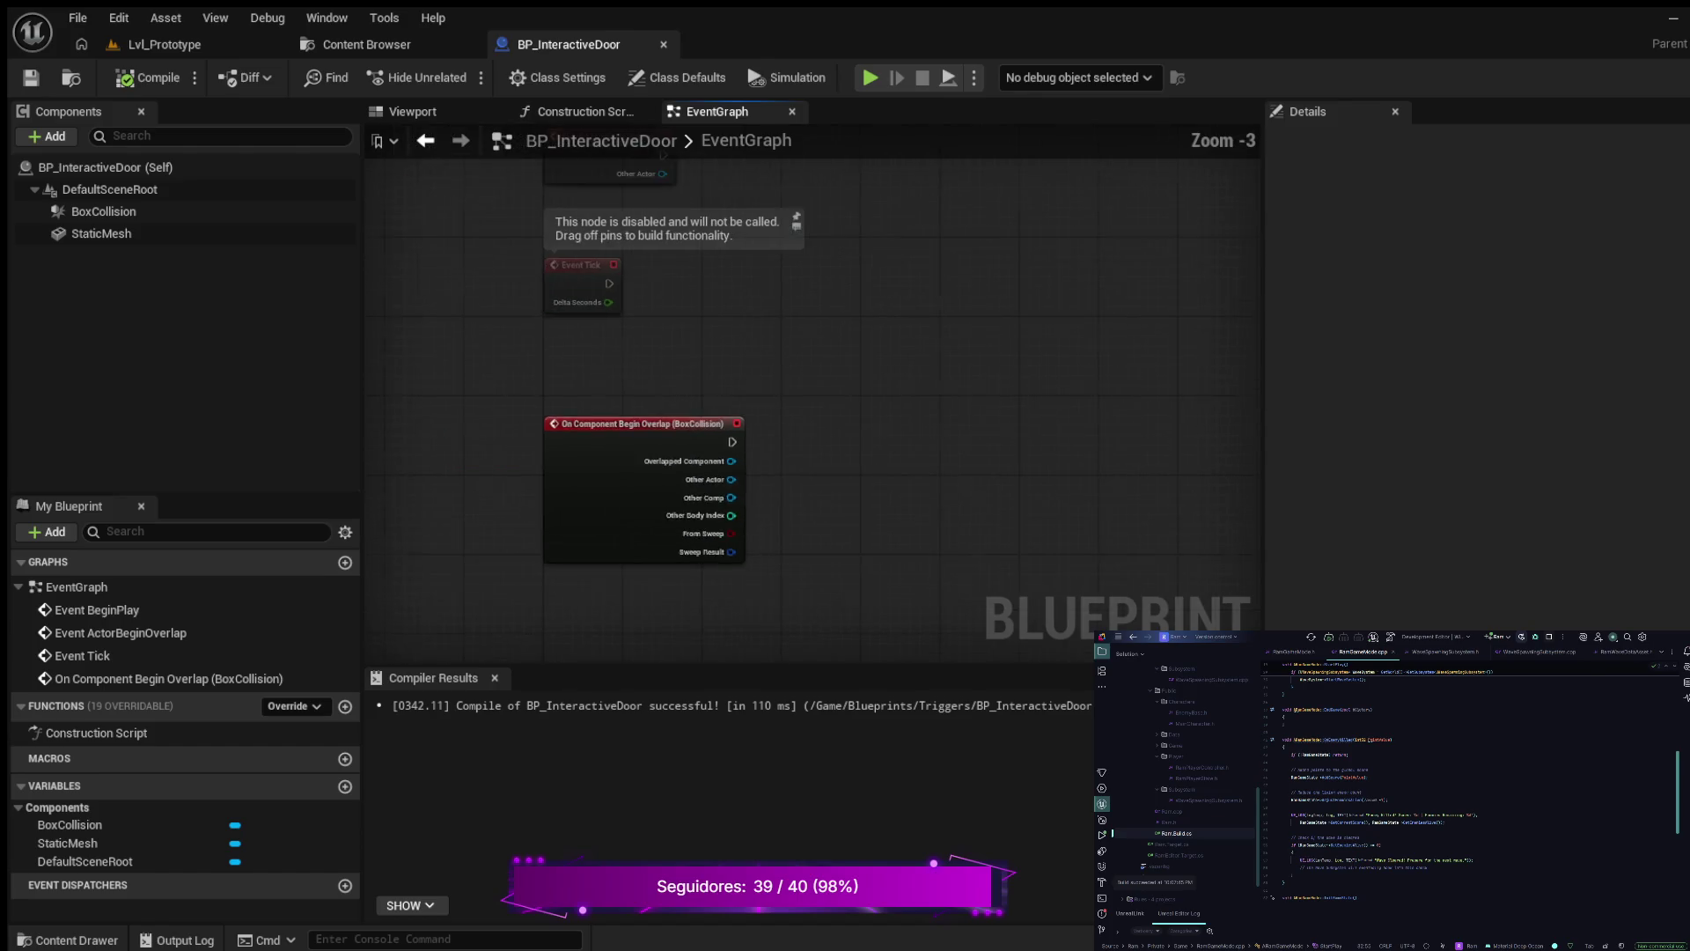
pyautogui.moveTo(642, 419)
pyautogui.mouseDown()
pyautogui.moveTo(687, 446)
pyautogui.moveTo(838, 443)
pyautogui.moveTo(823, 415)
pyautogui.mouseUp()
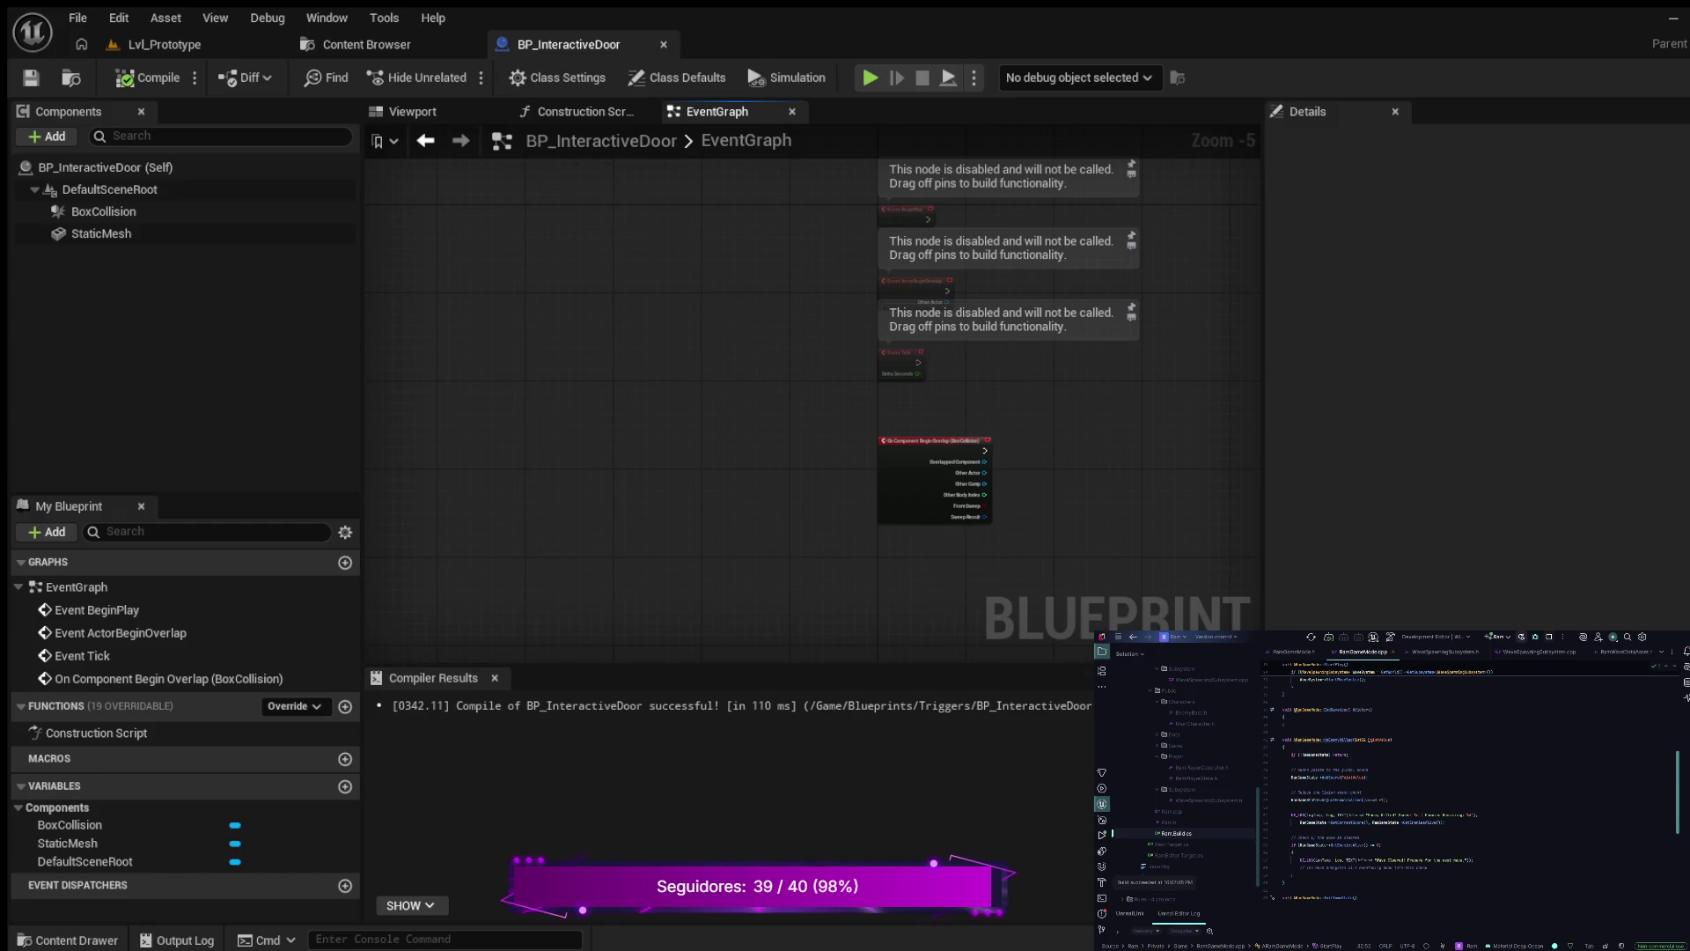
pyautogui.click(67, 939)
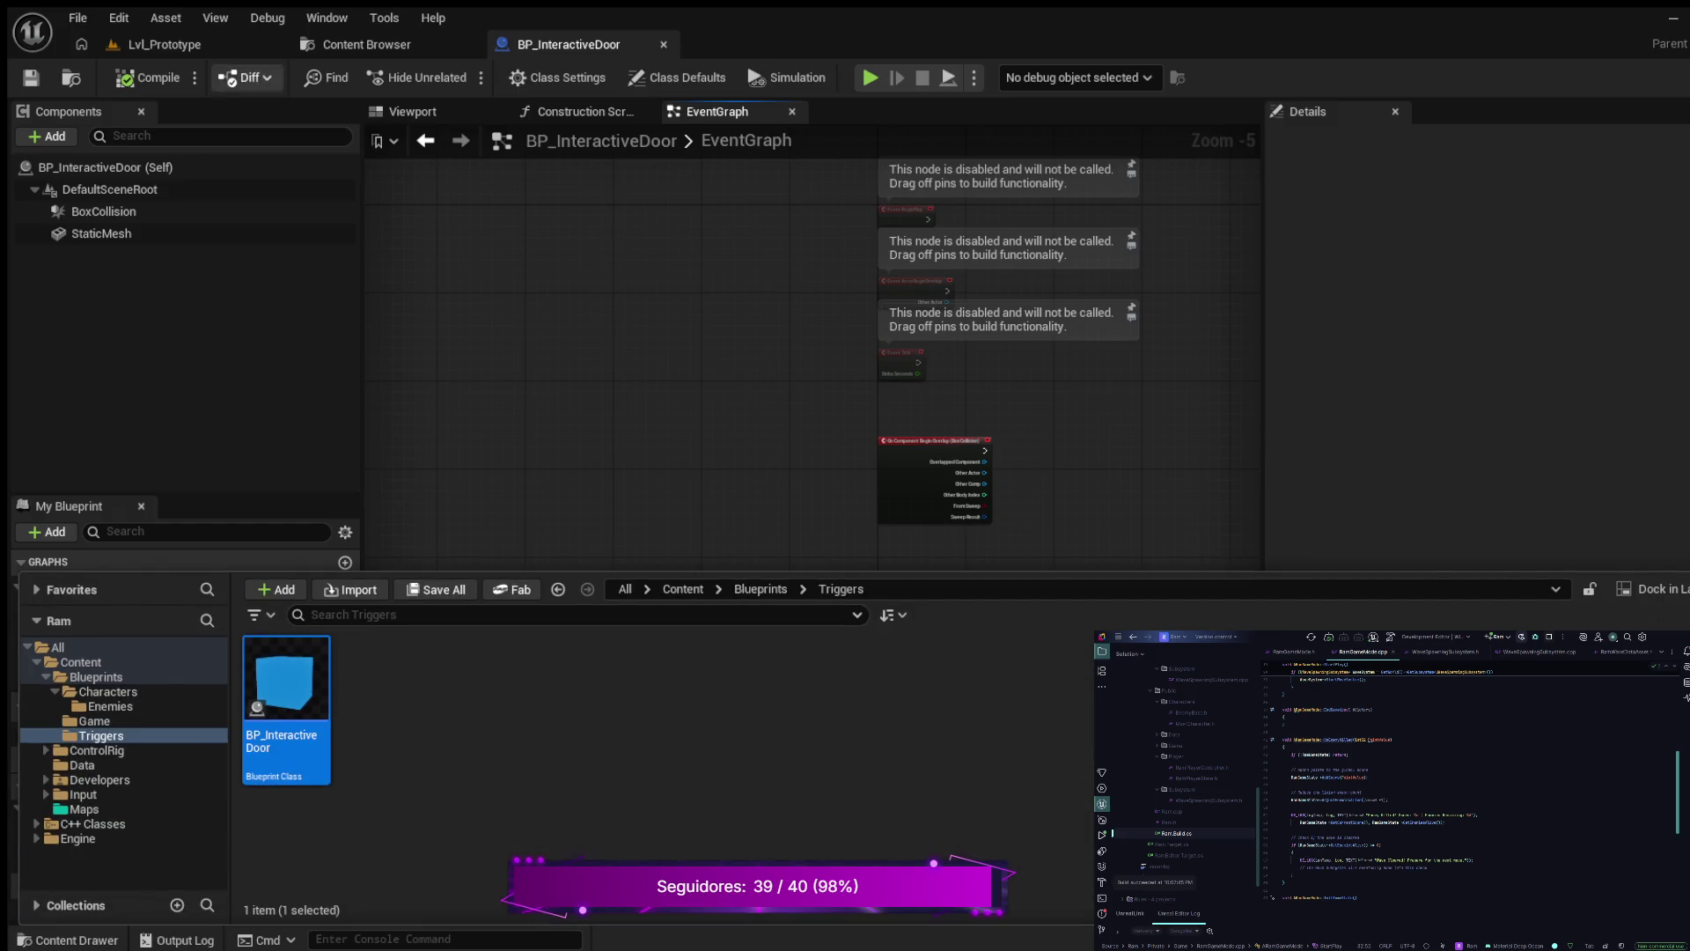
pyautogui.click(164, 44)
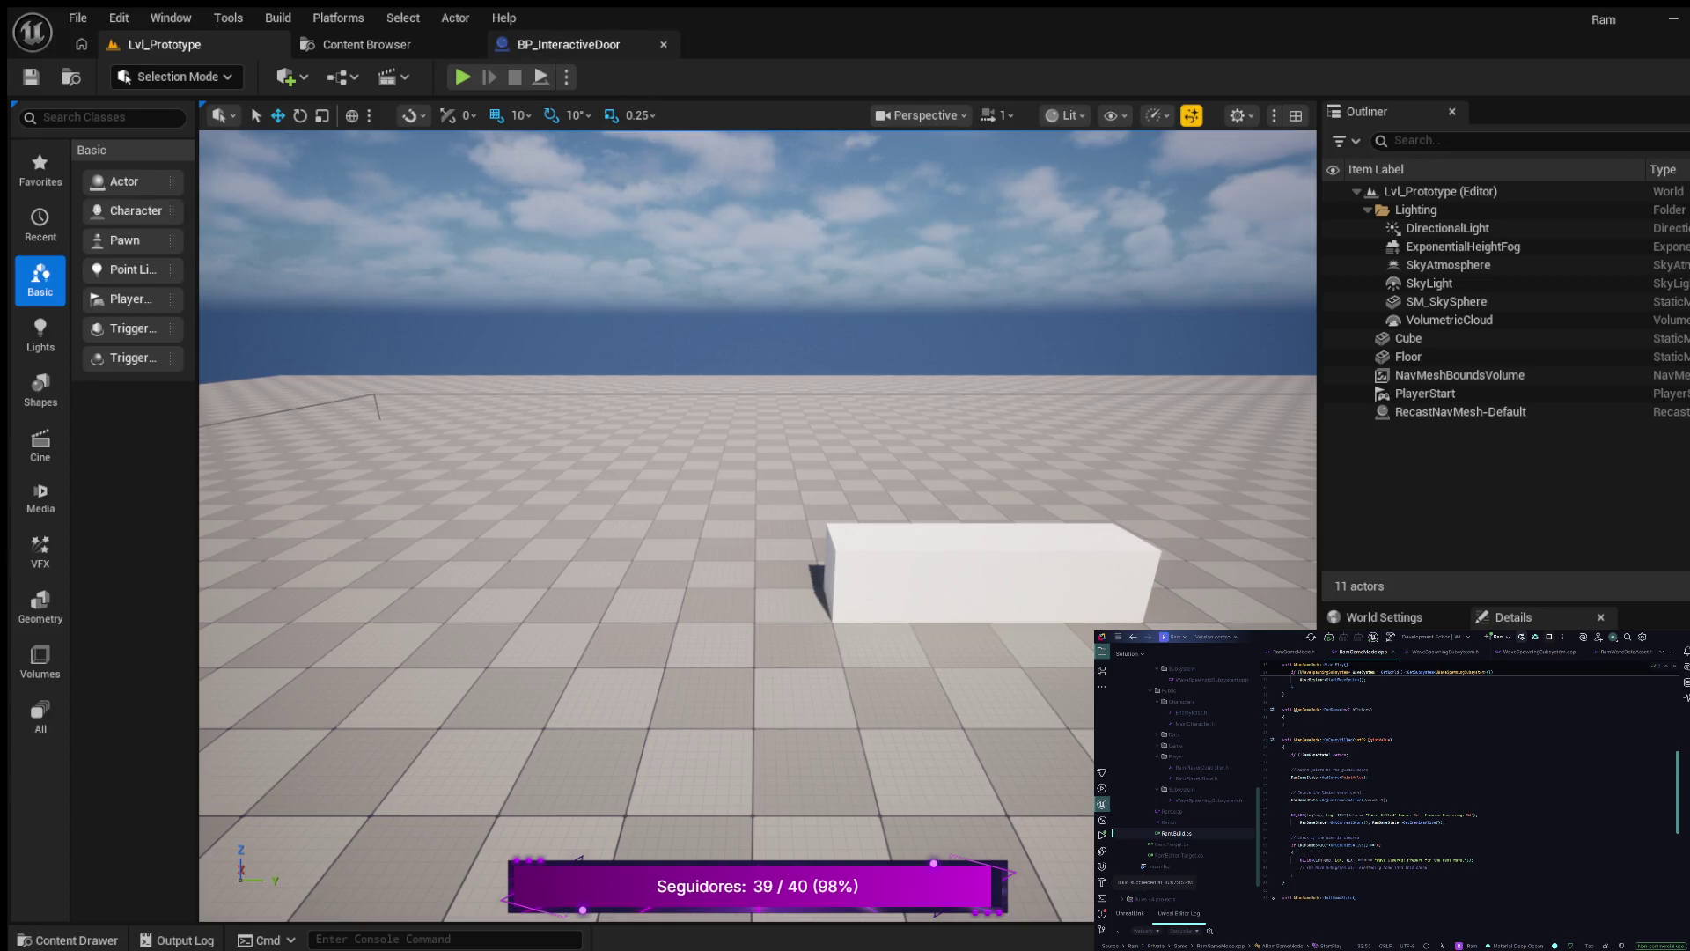
pyautogui.click(569, 44)
pyautogui.scroll(3, 509, 340)
pyautogui.moveTo(939, 531); pyautogui.dragTo(1105, 464)
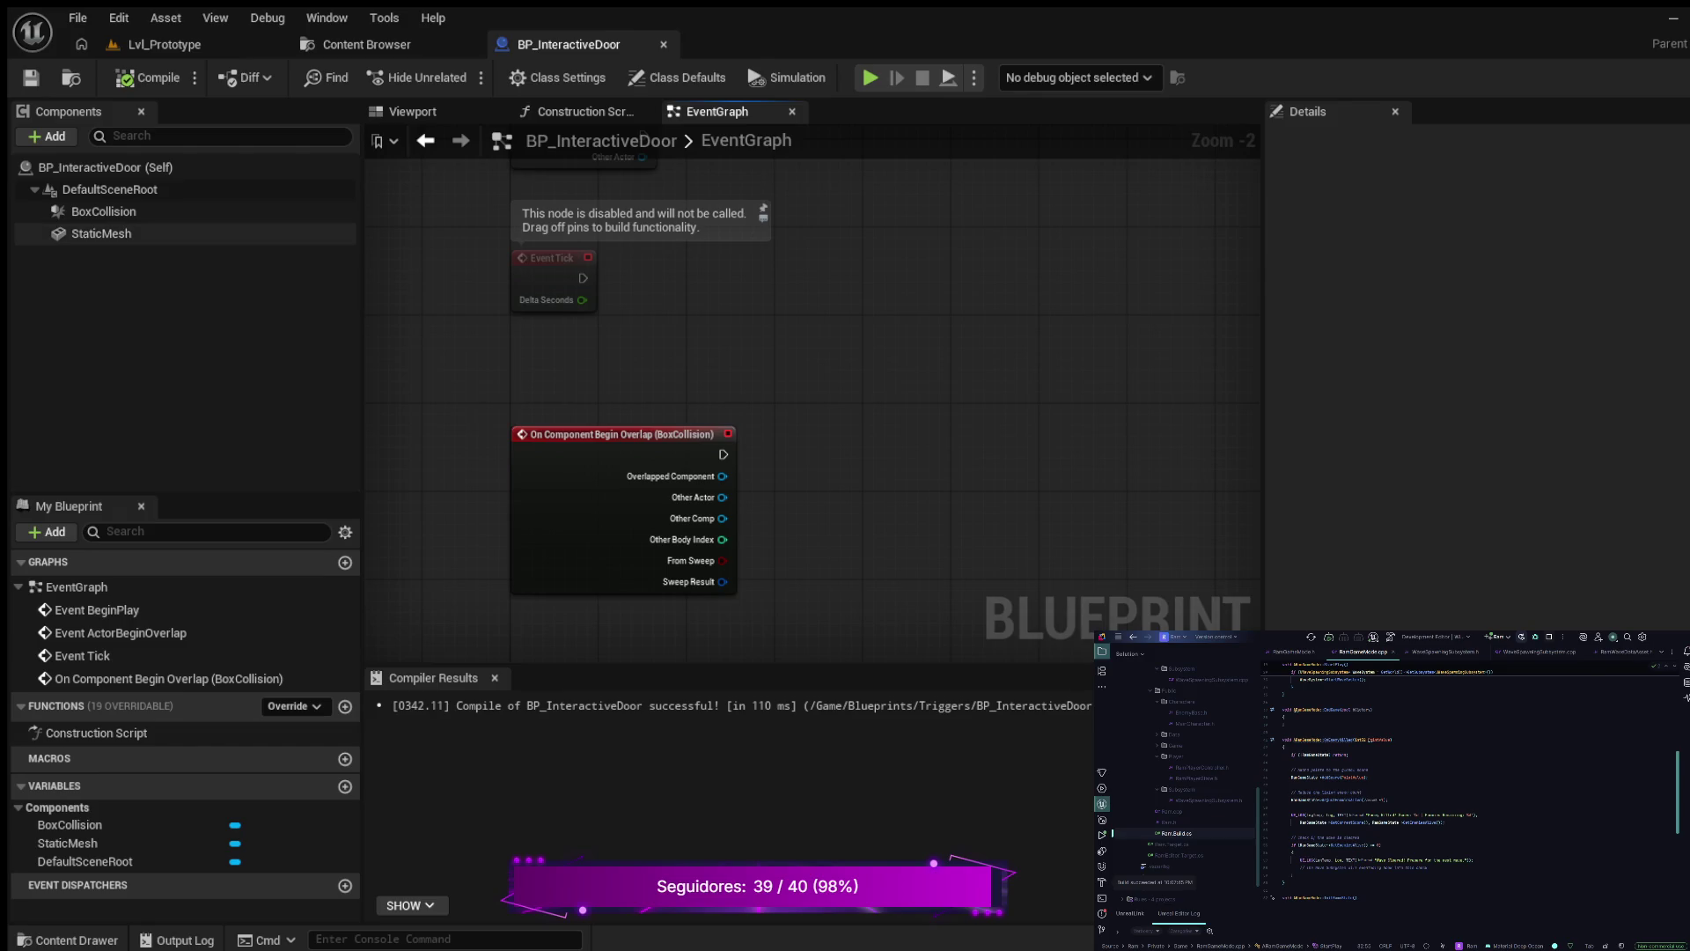
pyautogui.click(104, 211)
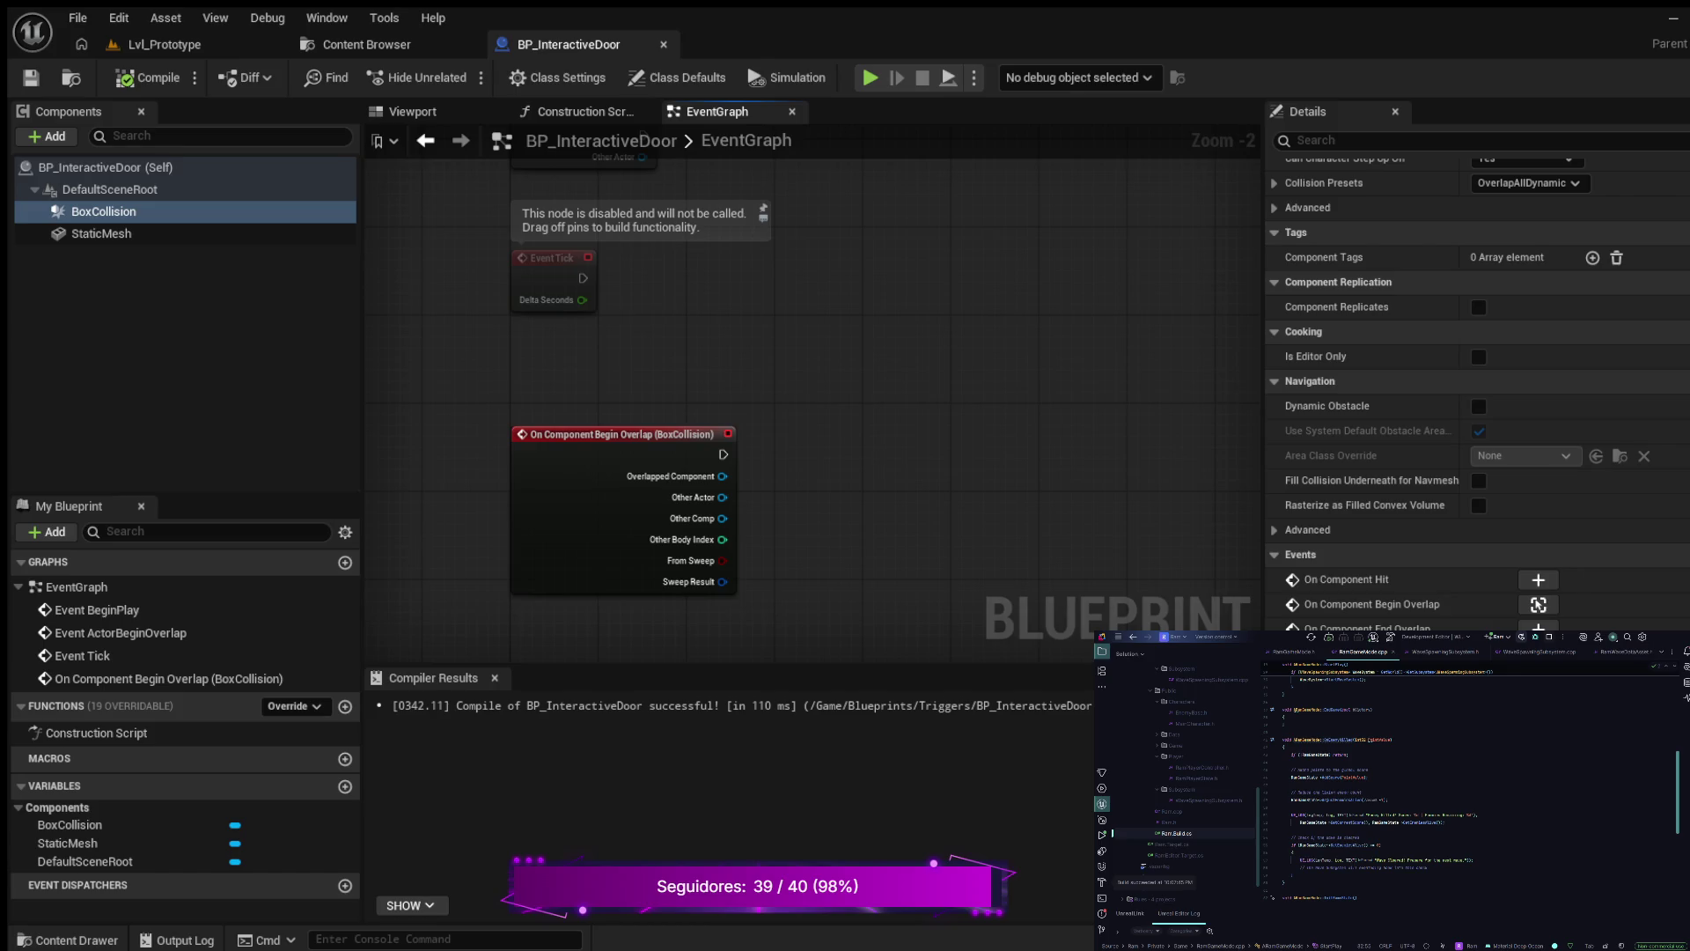
# - Wire the BoxCollision overlap event to Trigger Wave Manually on a Wave Spawning Subsystem node
pyautogui.hotkey('ctrl', 'v')
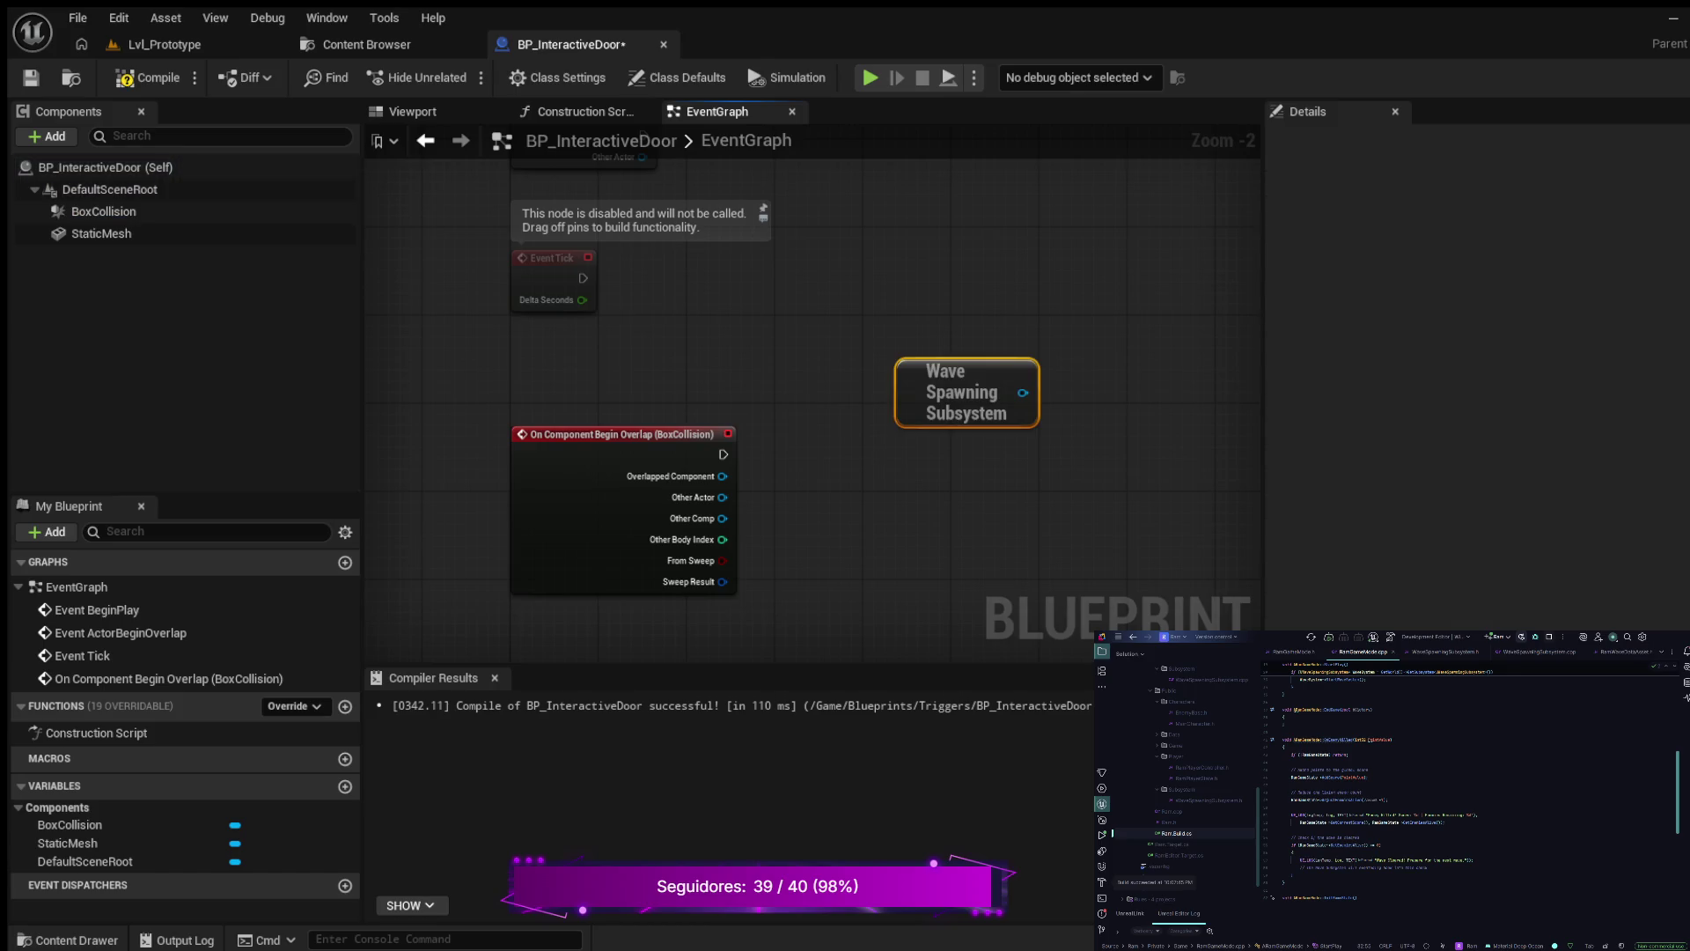
pyautogui.moveTo(910, 361); pyautogui.dragTo(866, 527)
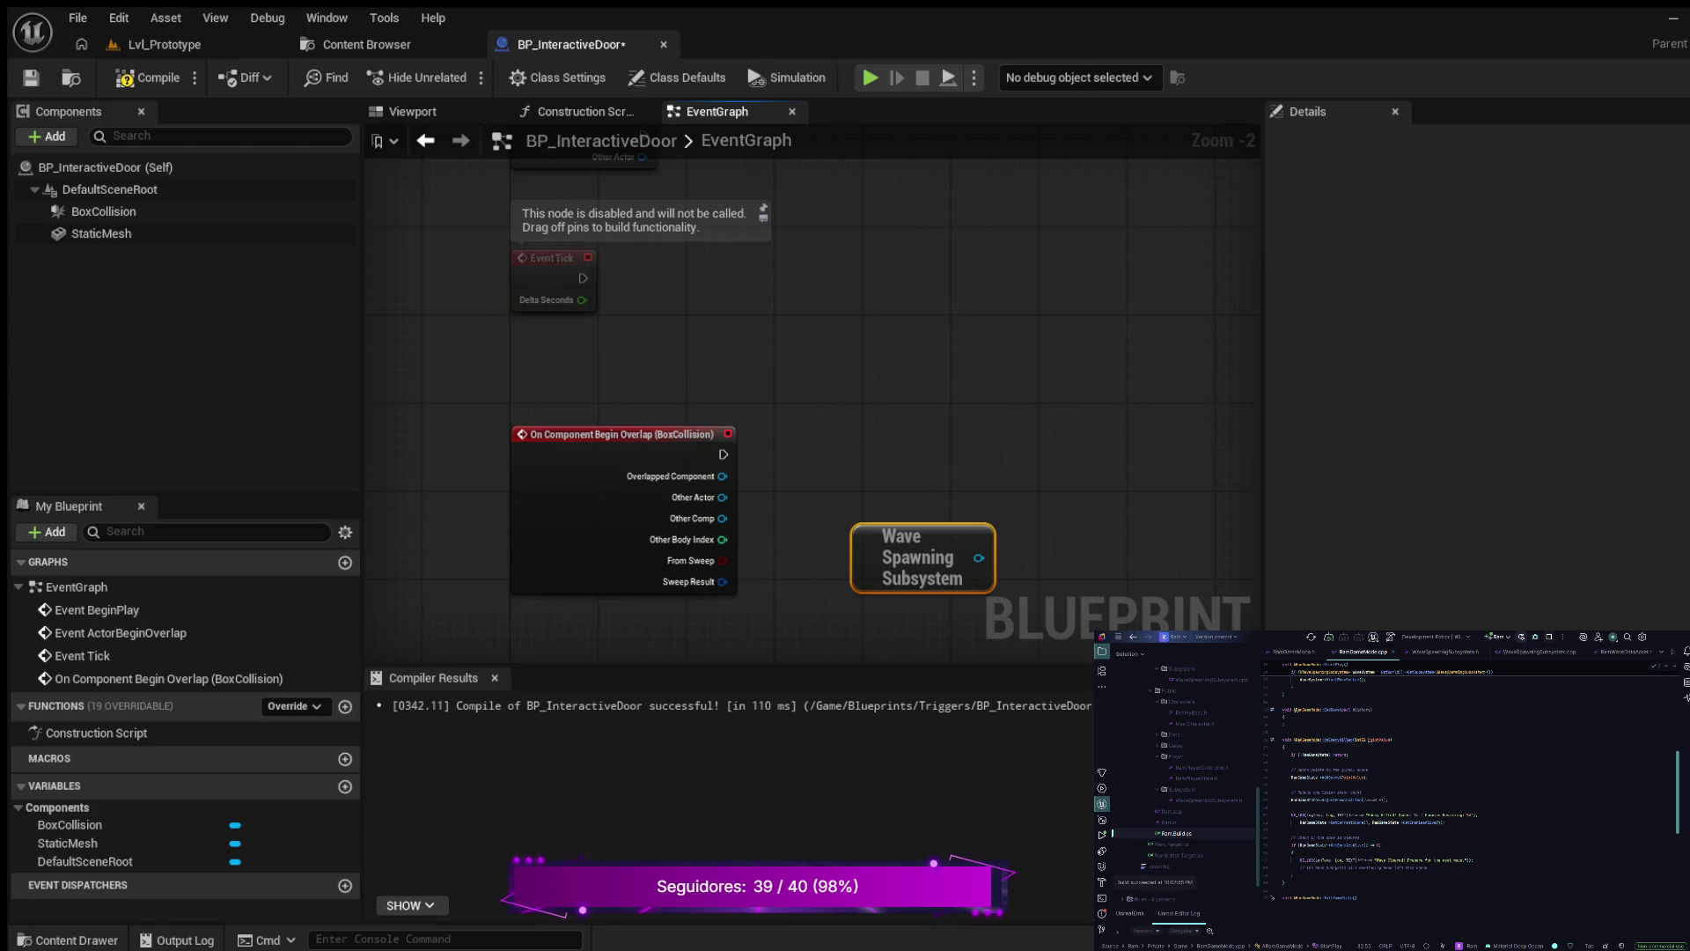
pyautogui.moveTo(978, 559)
pyautogui.mouseDown()
pyautogui.moveTo(1018, 517)
pyautogui.moveTo(1021, 412)
pyautogui.mouseUp()
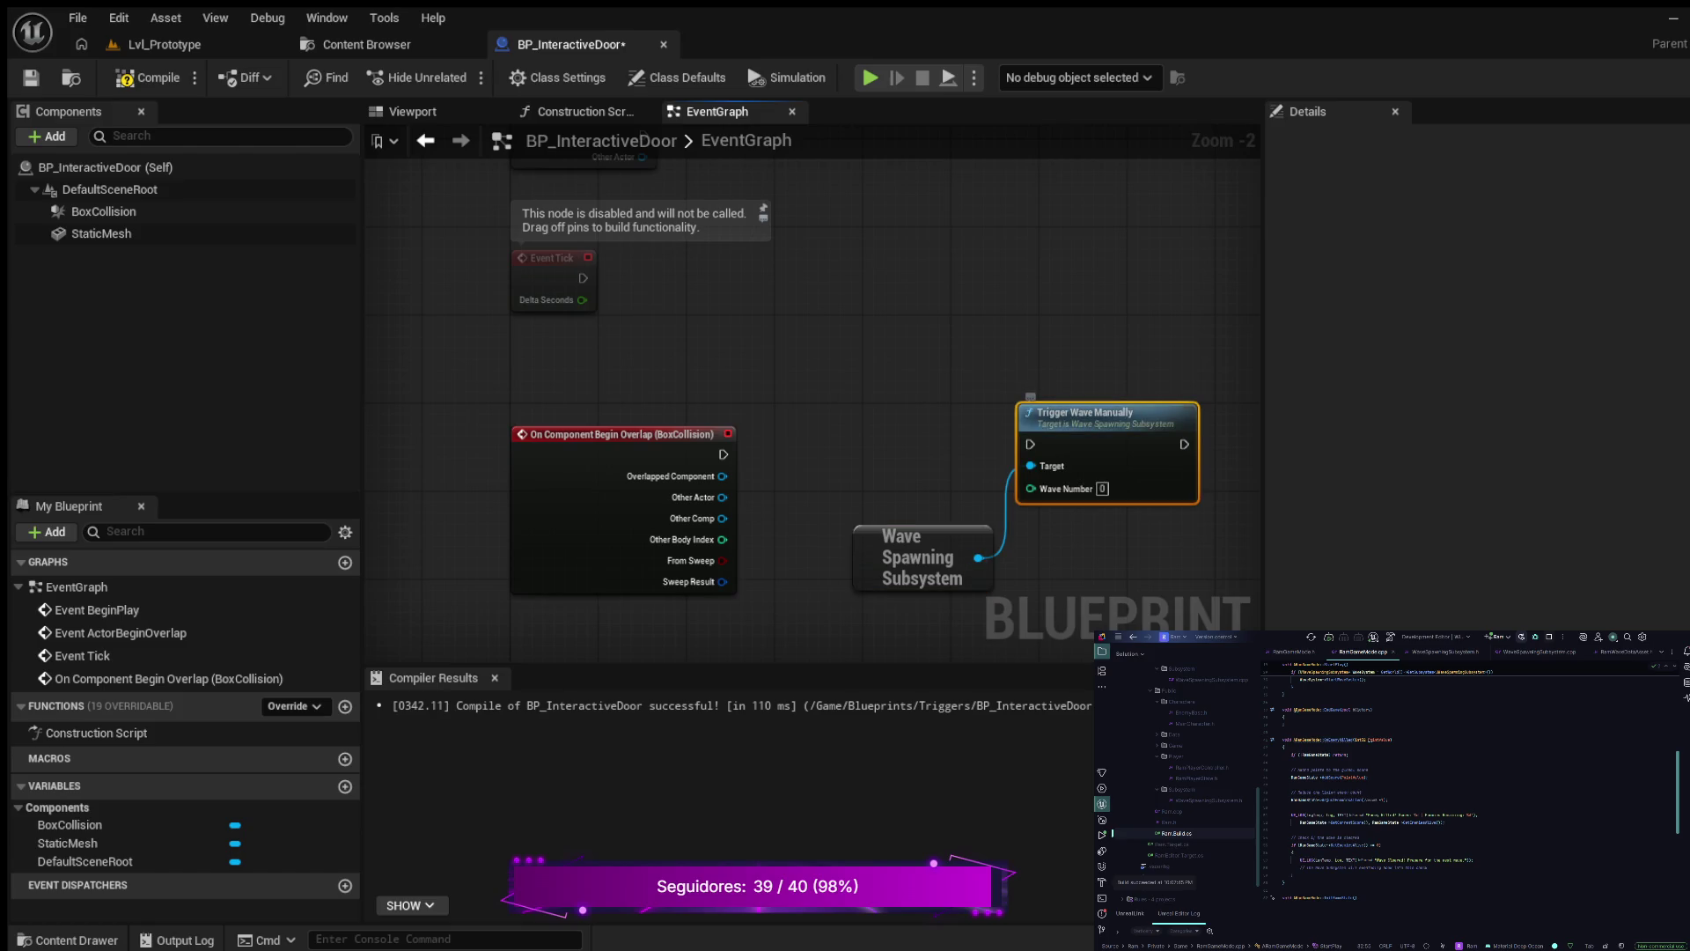
pyautogui.moveTo(916, 557); pyautogui.dragTo(880, 600)
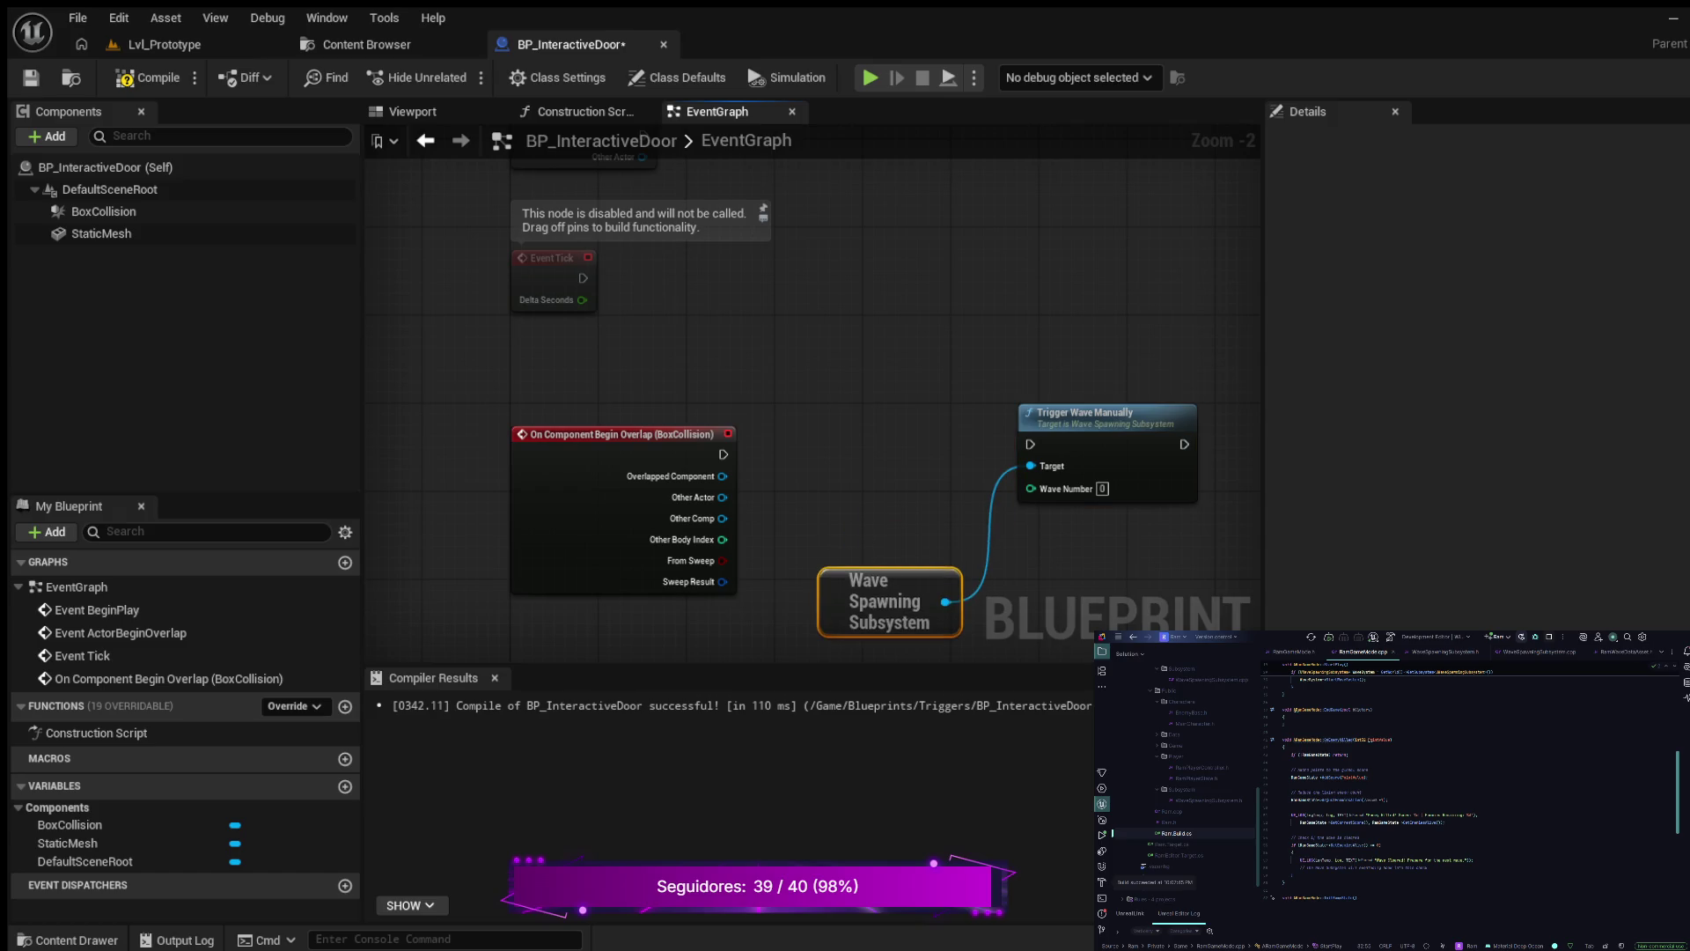
pyautogui.moveTo(1083, 412); pyautogui.dragTo(1049, 423)
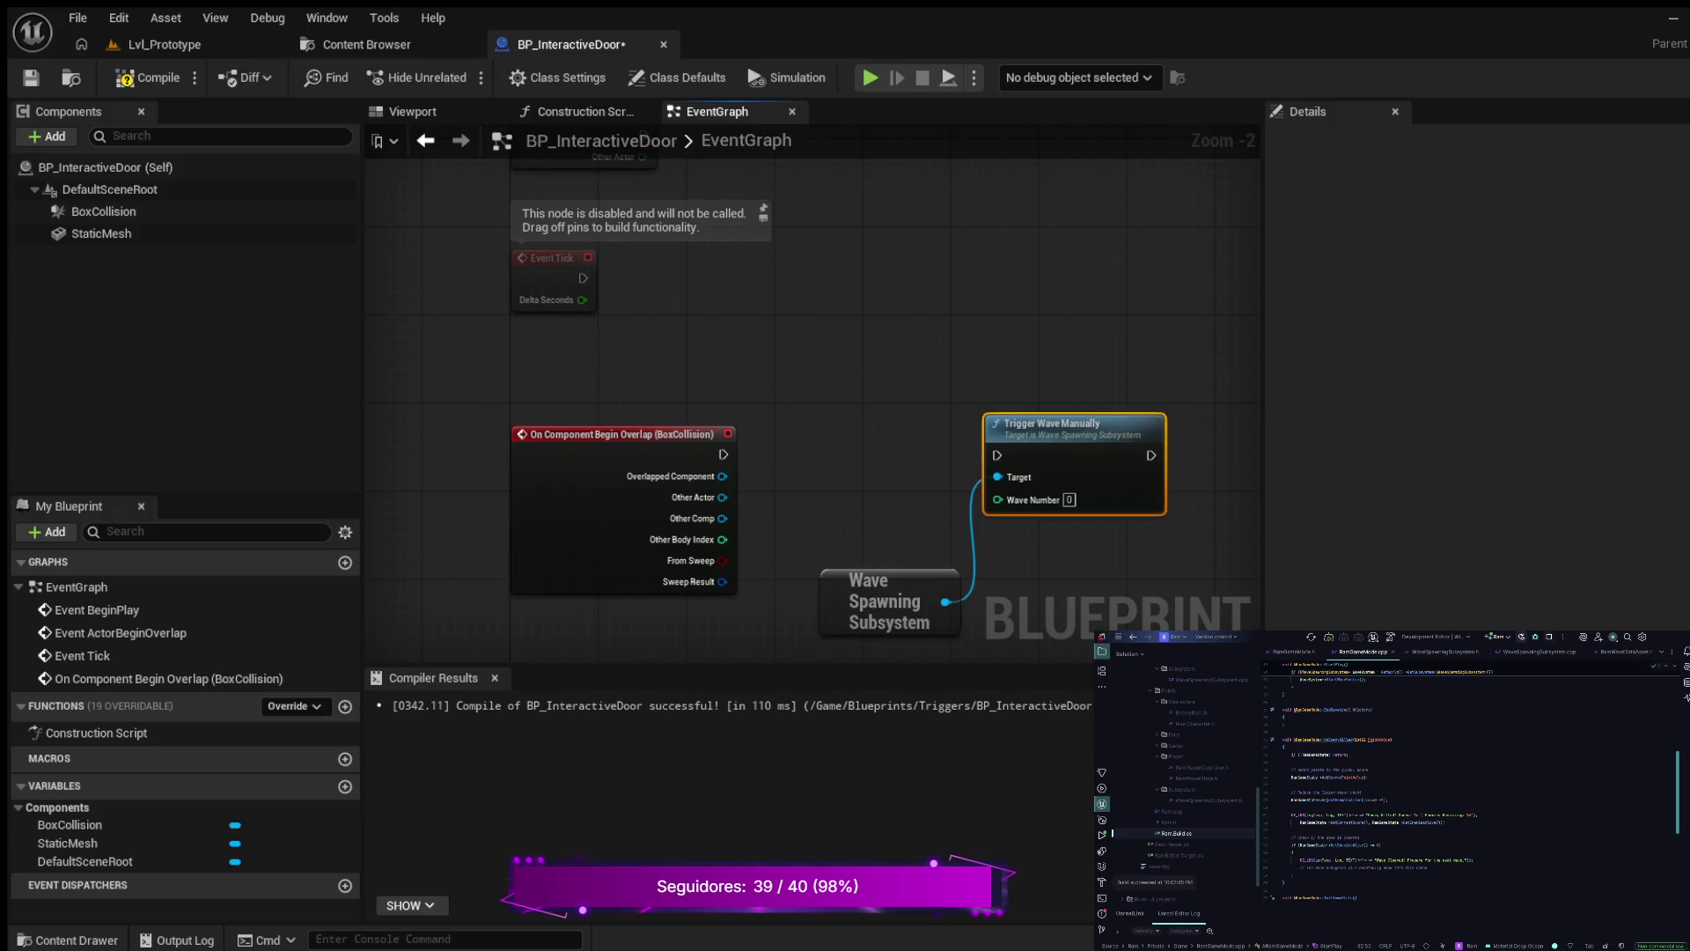
pyautogui.moveTo(723, 454); pyautogui.dragTo(998, 455)
# - Compile and save BP_InteractiveDoor
pyautogui.press('F7')
pyautogui.hotkey('ctrl', 's')
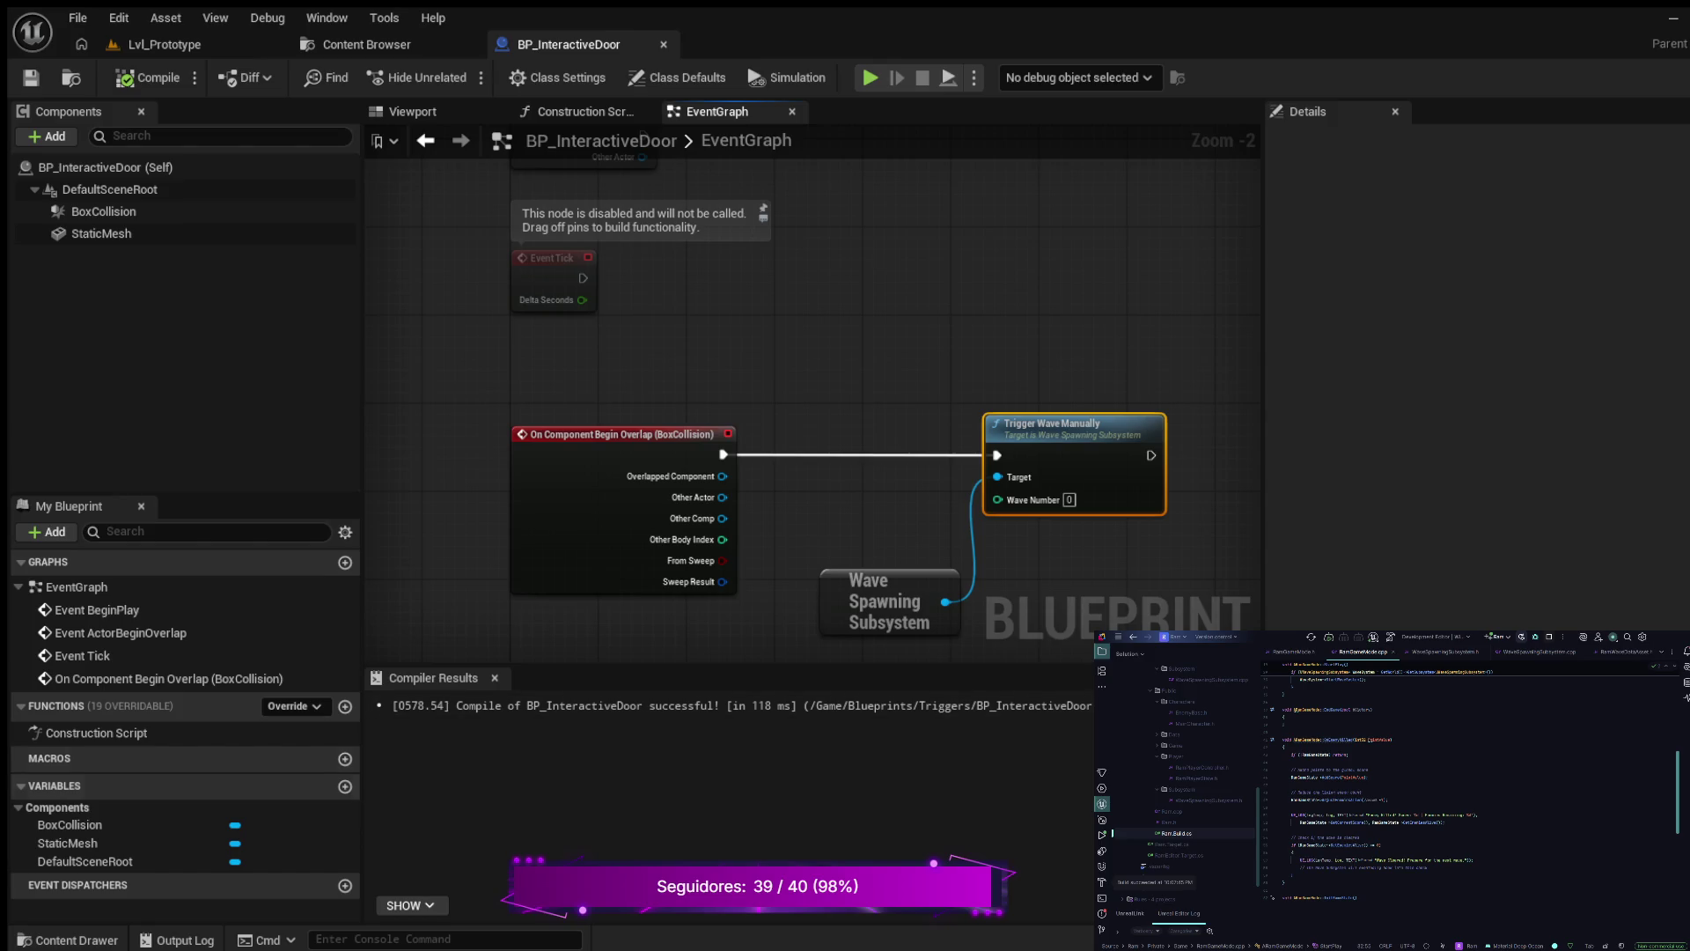
pyautogui.click(68, 939)
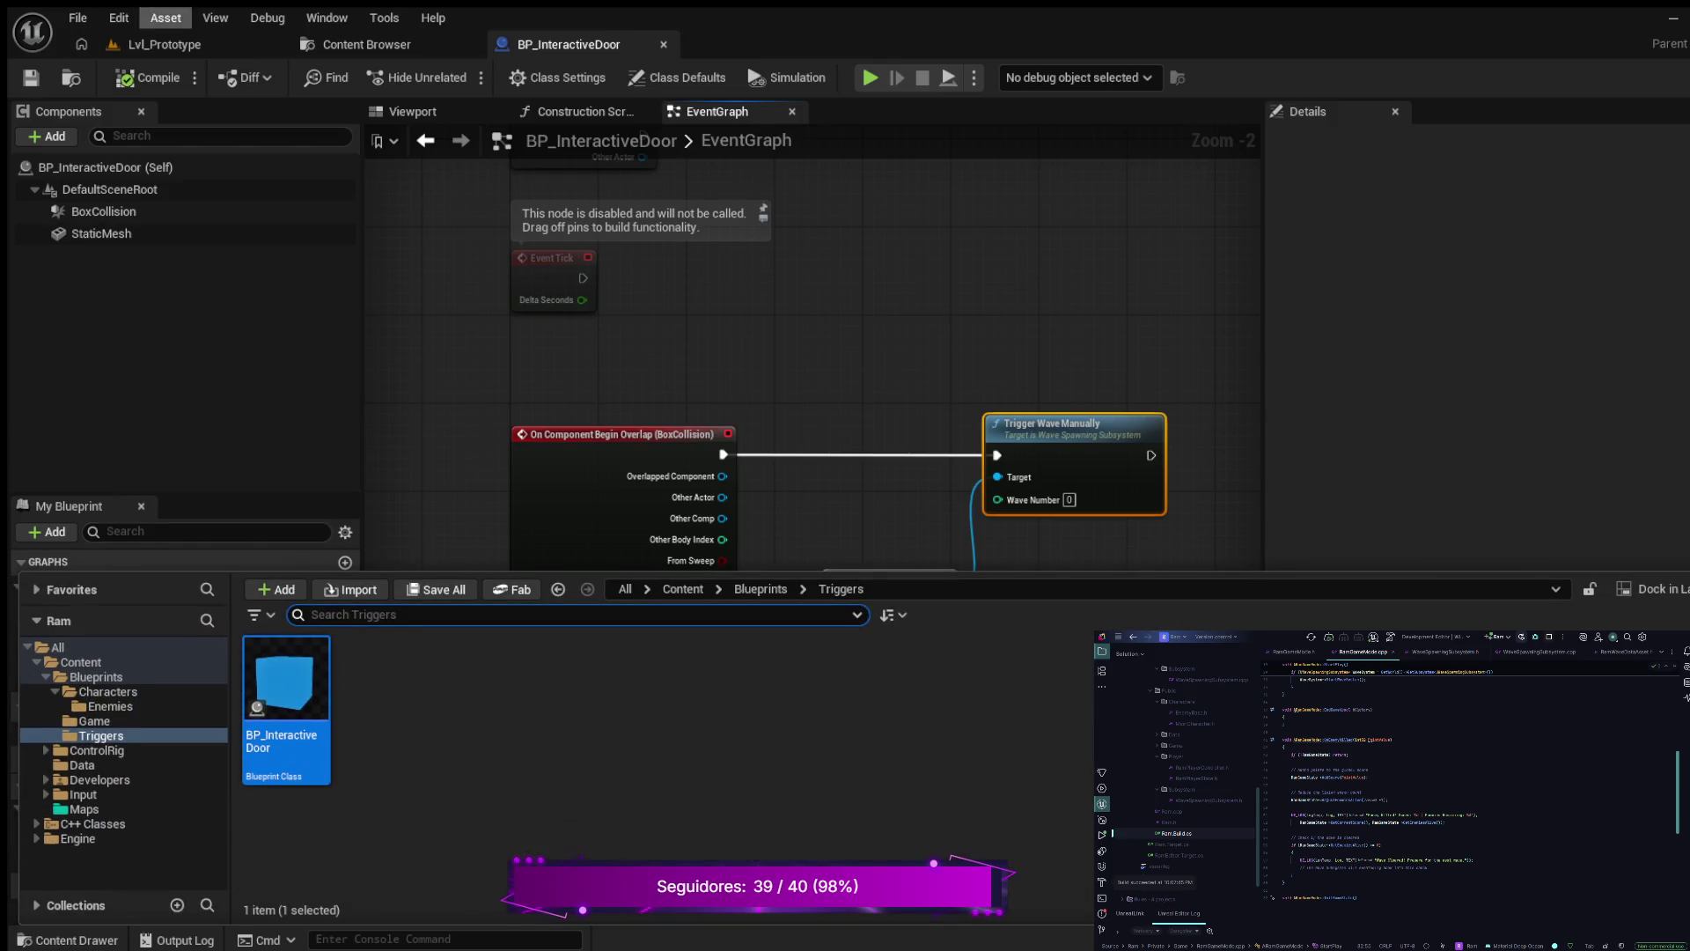
# - Place a BP_InteractiveDoor instance on the Lvl_Prototype floor and start a play test
pyautogui.click(165, 44)
pyautogui.click(68, 939)
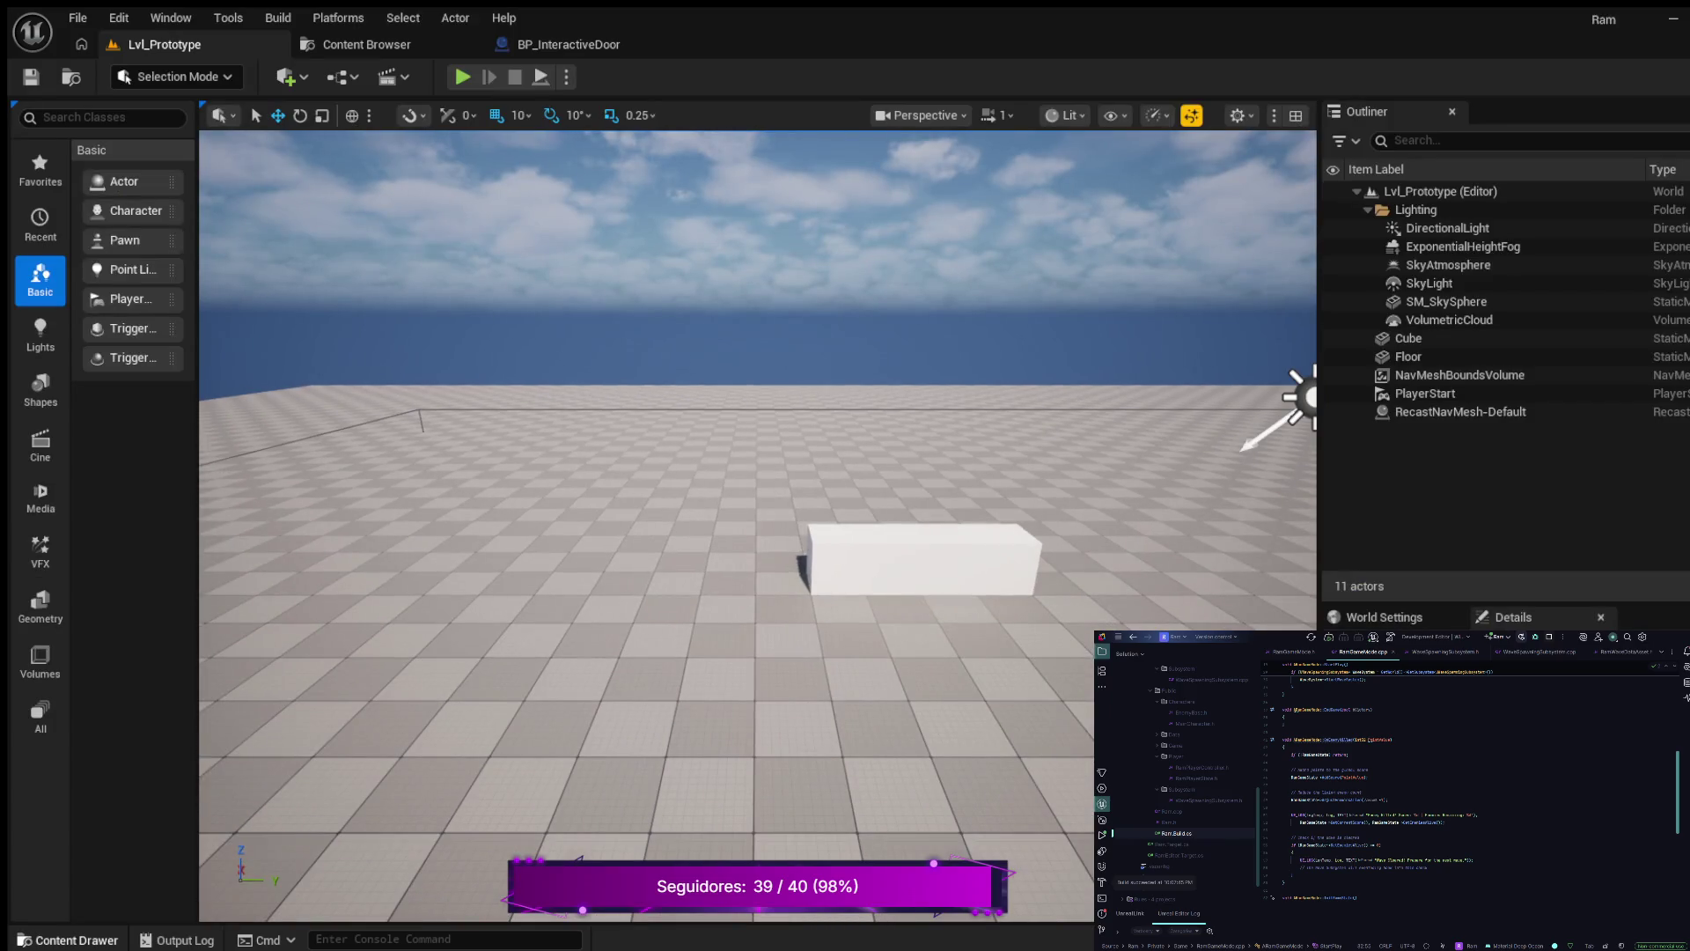
pyautogui.moveTo(284, 655)
pyautogui.mouseDown()
pyautogui.moveTo(404, 525)
pyautogui.moveTo(469, 535)
pyautogui.mouseUp()
pyautogui.moveTo(473, 473); pyautogui.dragTo(465, 476)
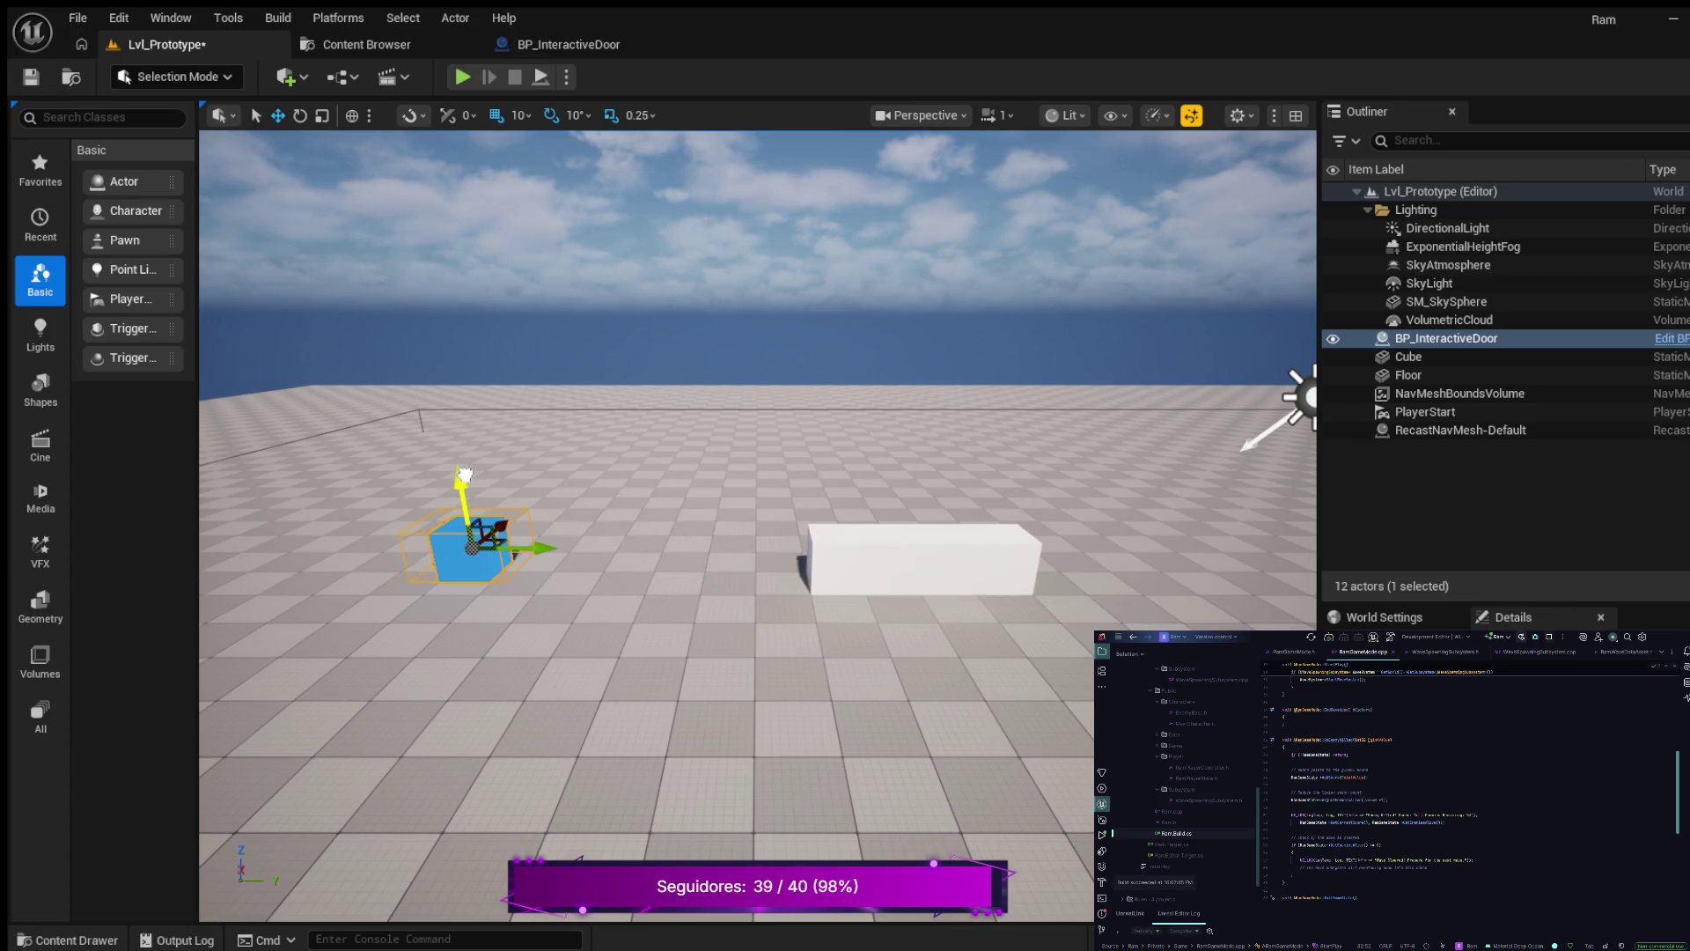
pyautogui.click(462, 76)
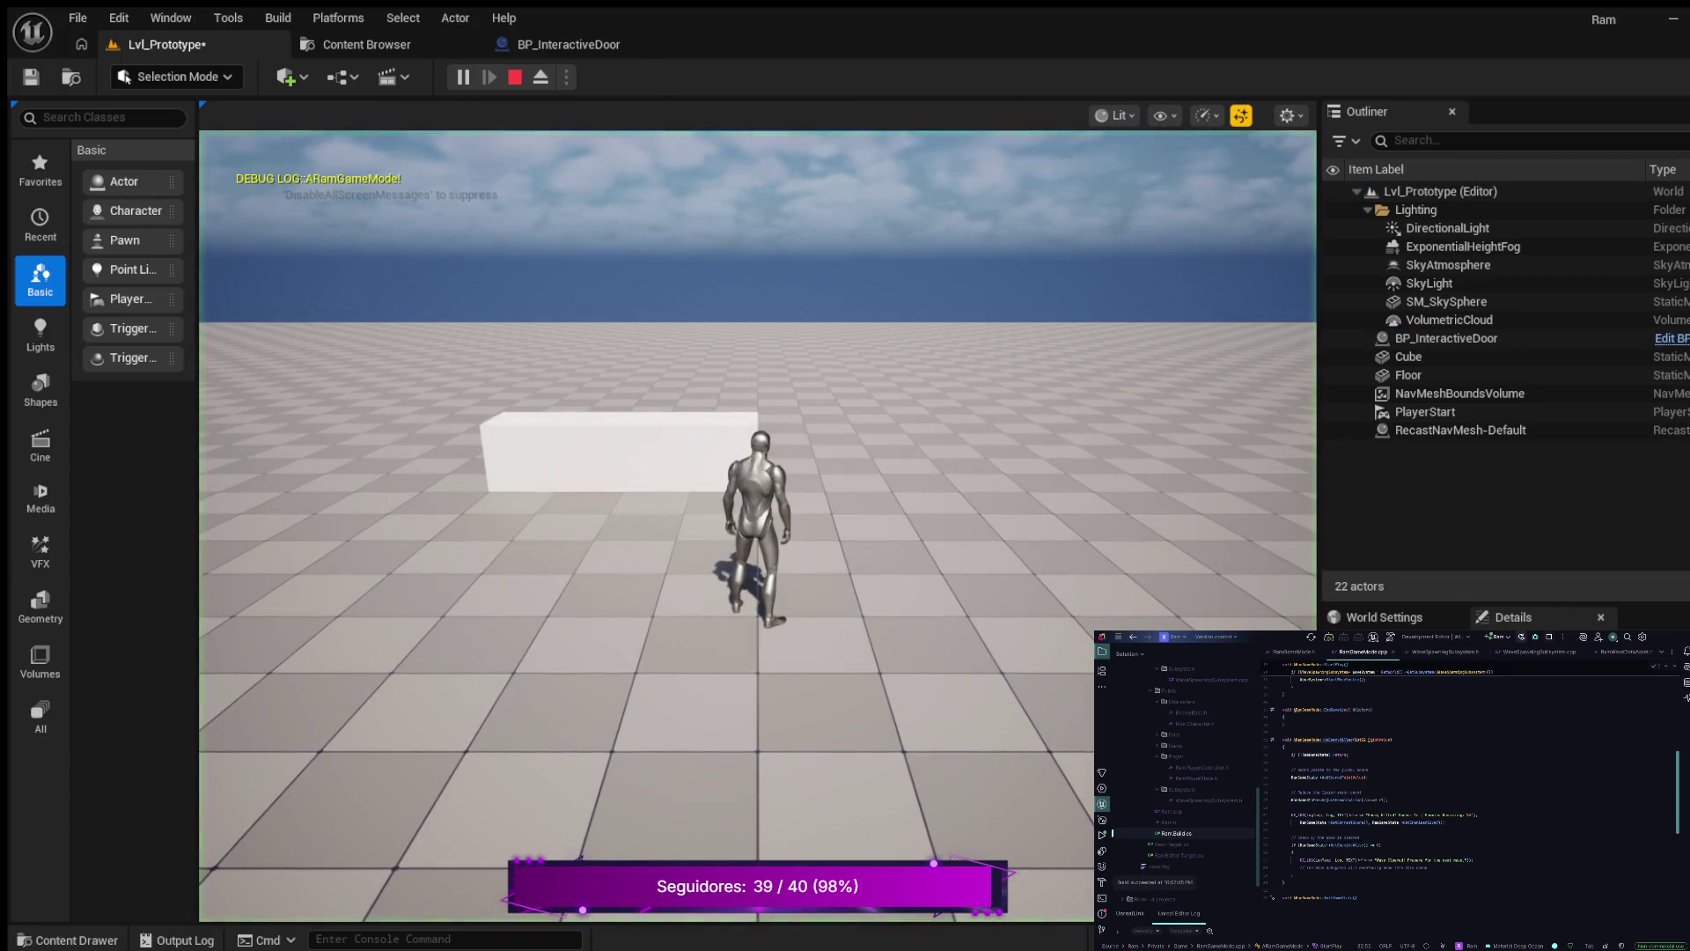
# - Run the character with W through the blue trigger to spawn the enemy wave, then stop
pyautogui.click(758, 511)
pyautogui.press('w')
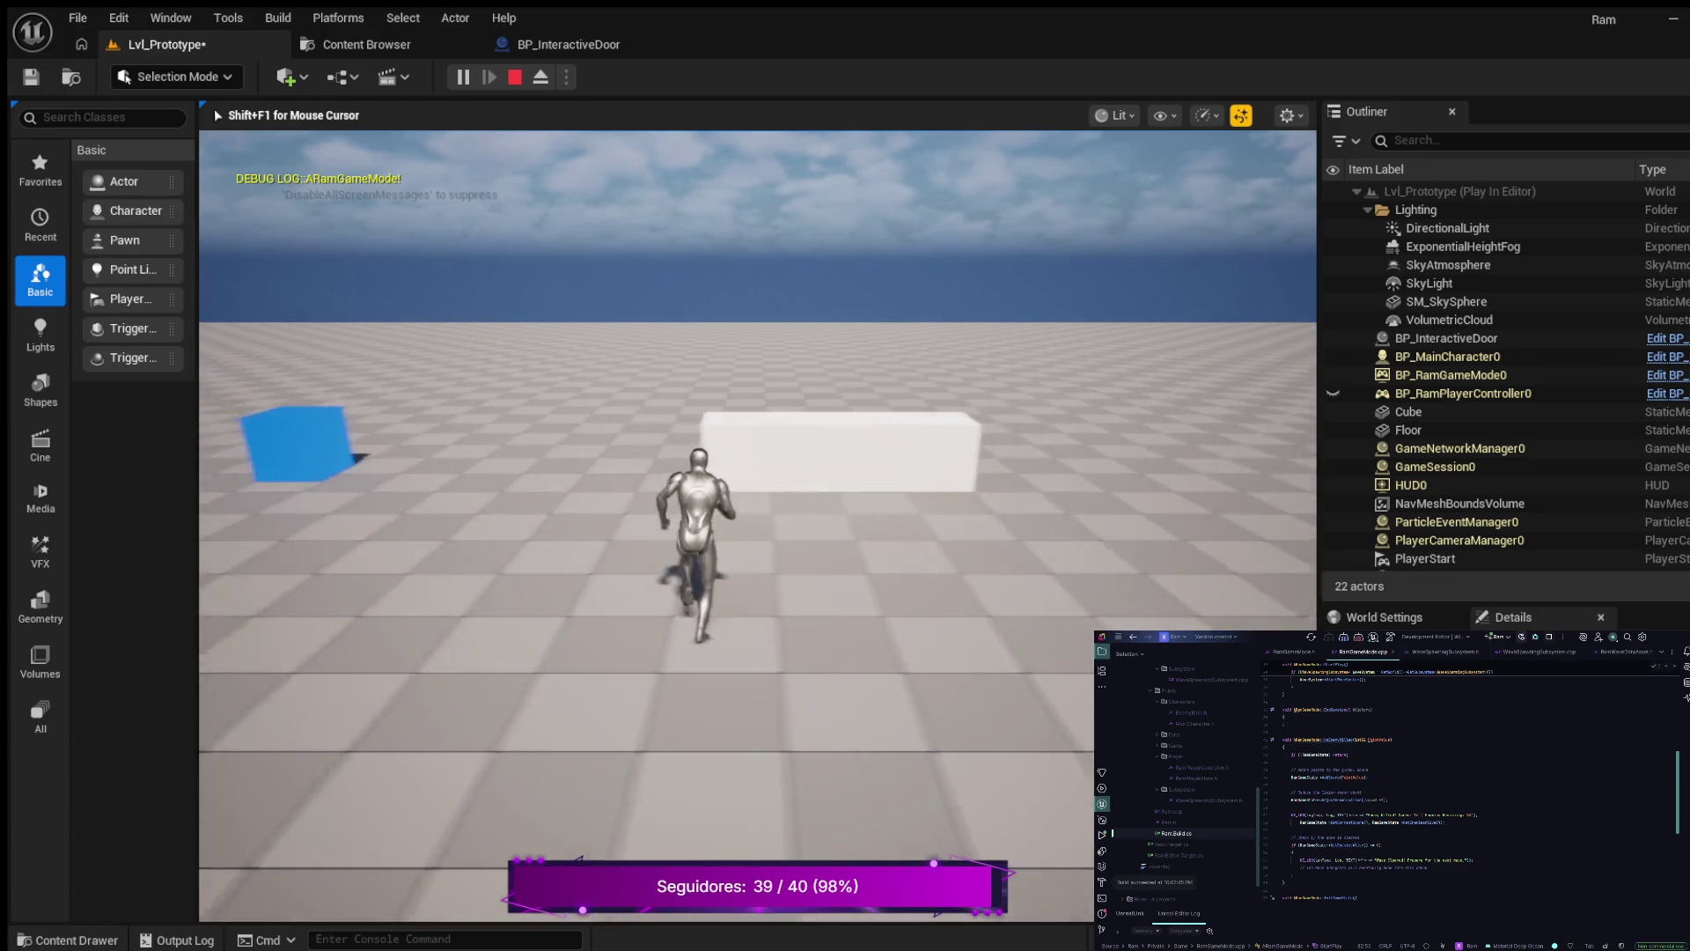
pyautogui.press('w')
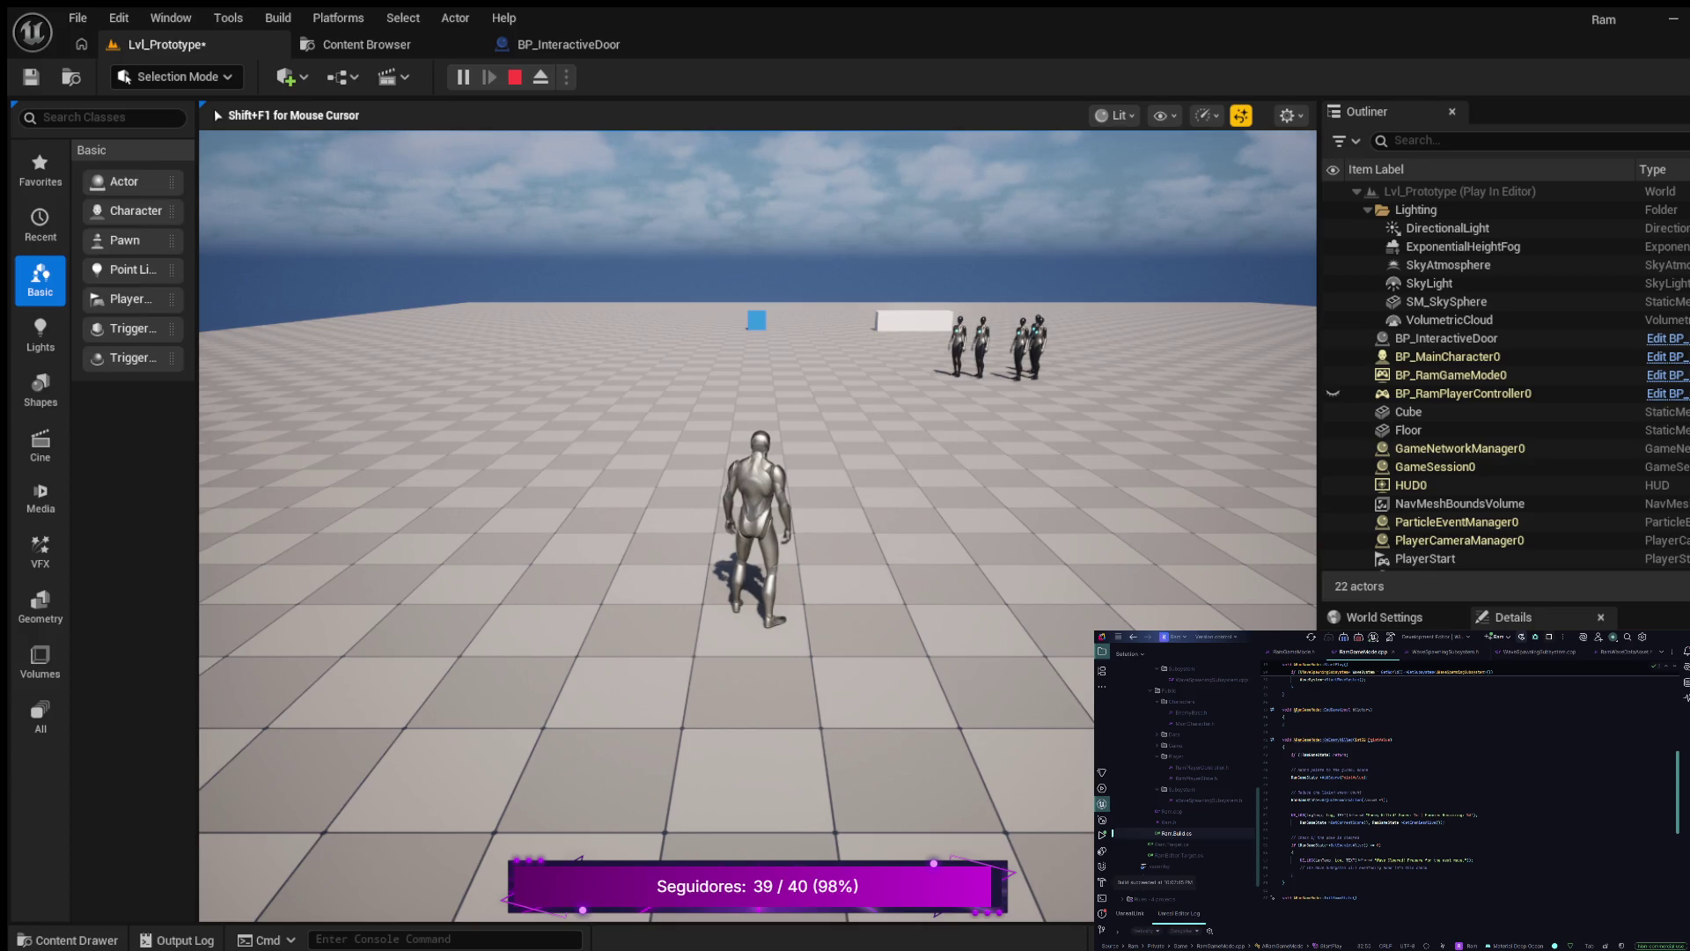
pyautogui.press('w')
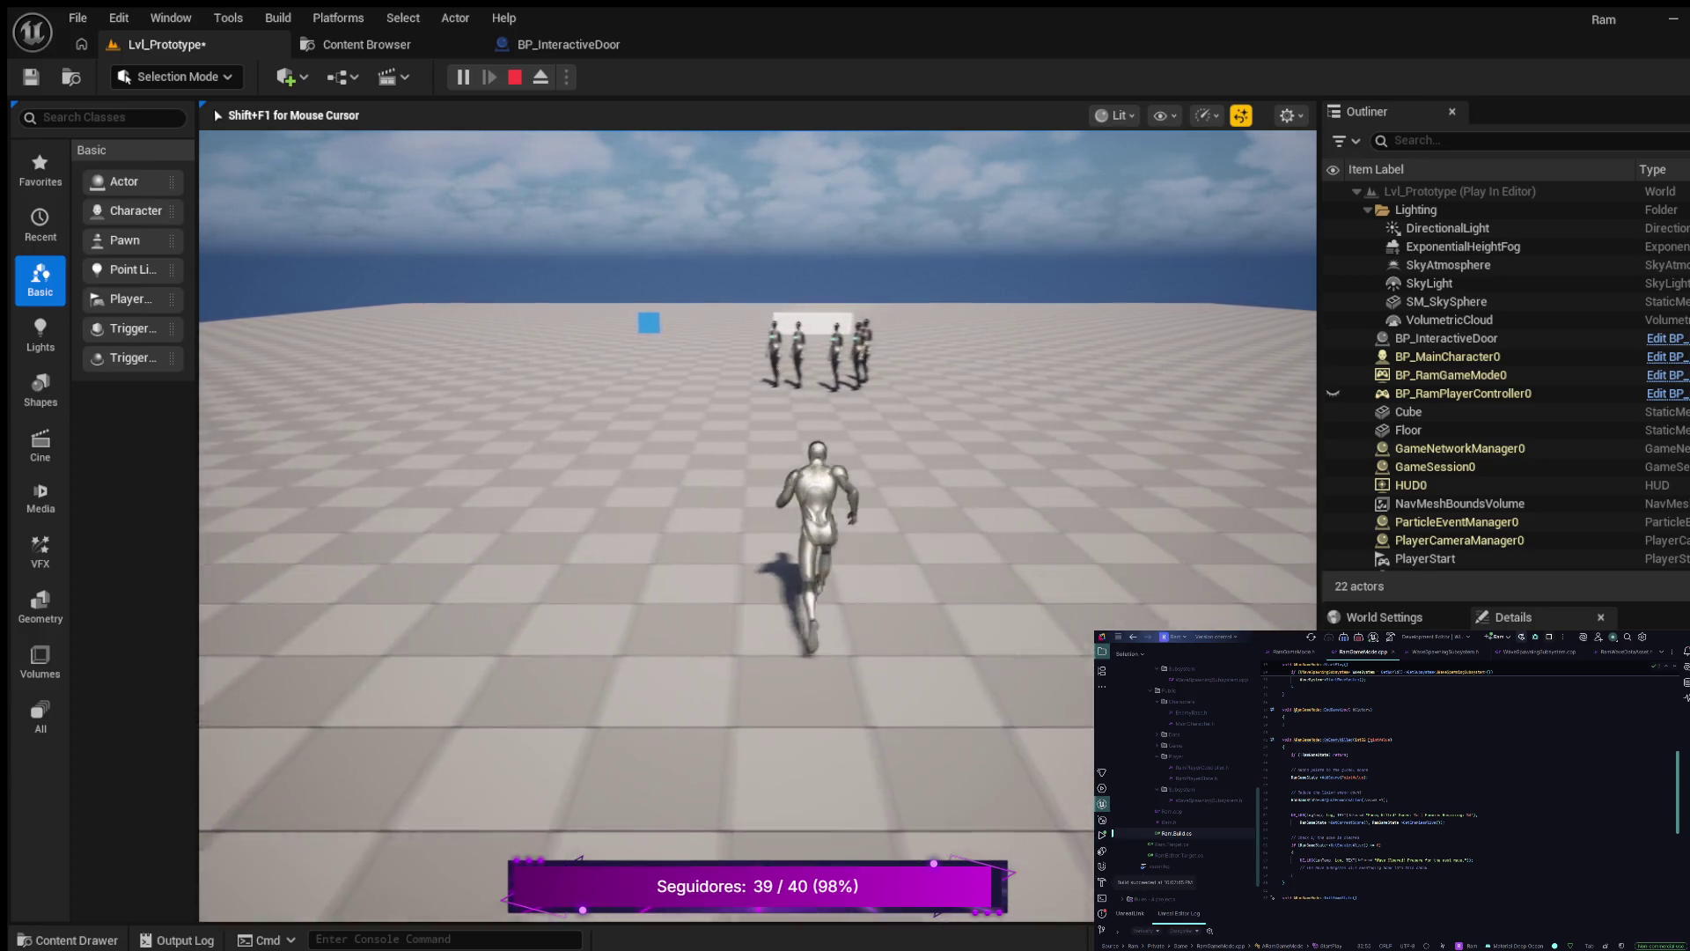
pyautogui.press('w')
pyautogui.press('w')
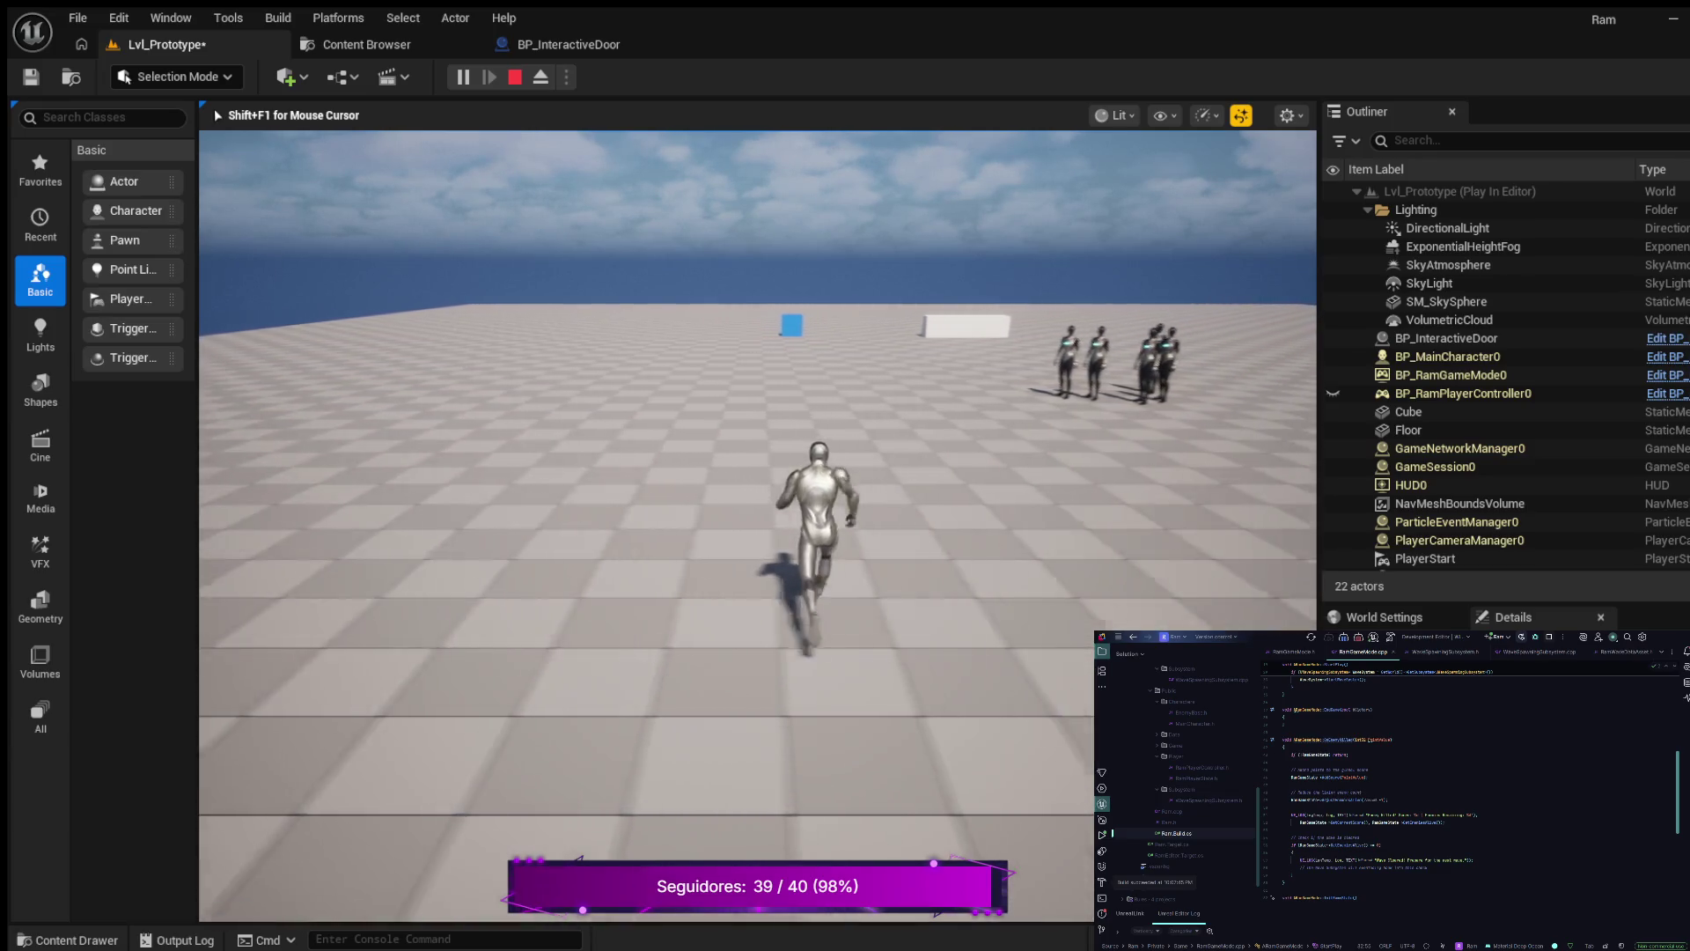
pyautogui.press('w')
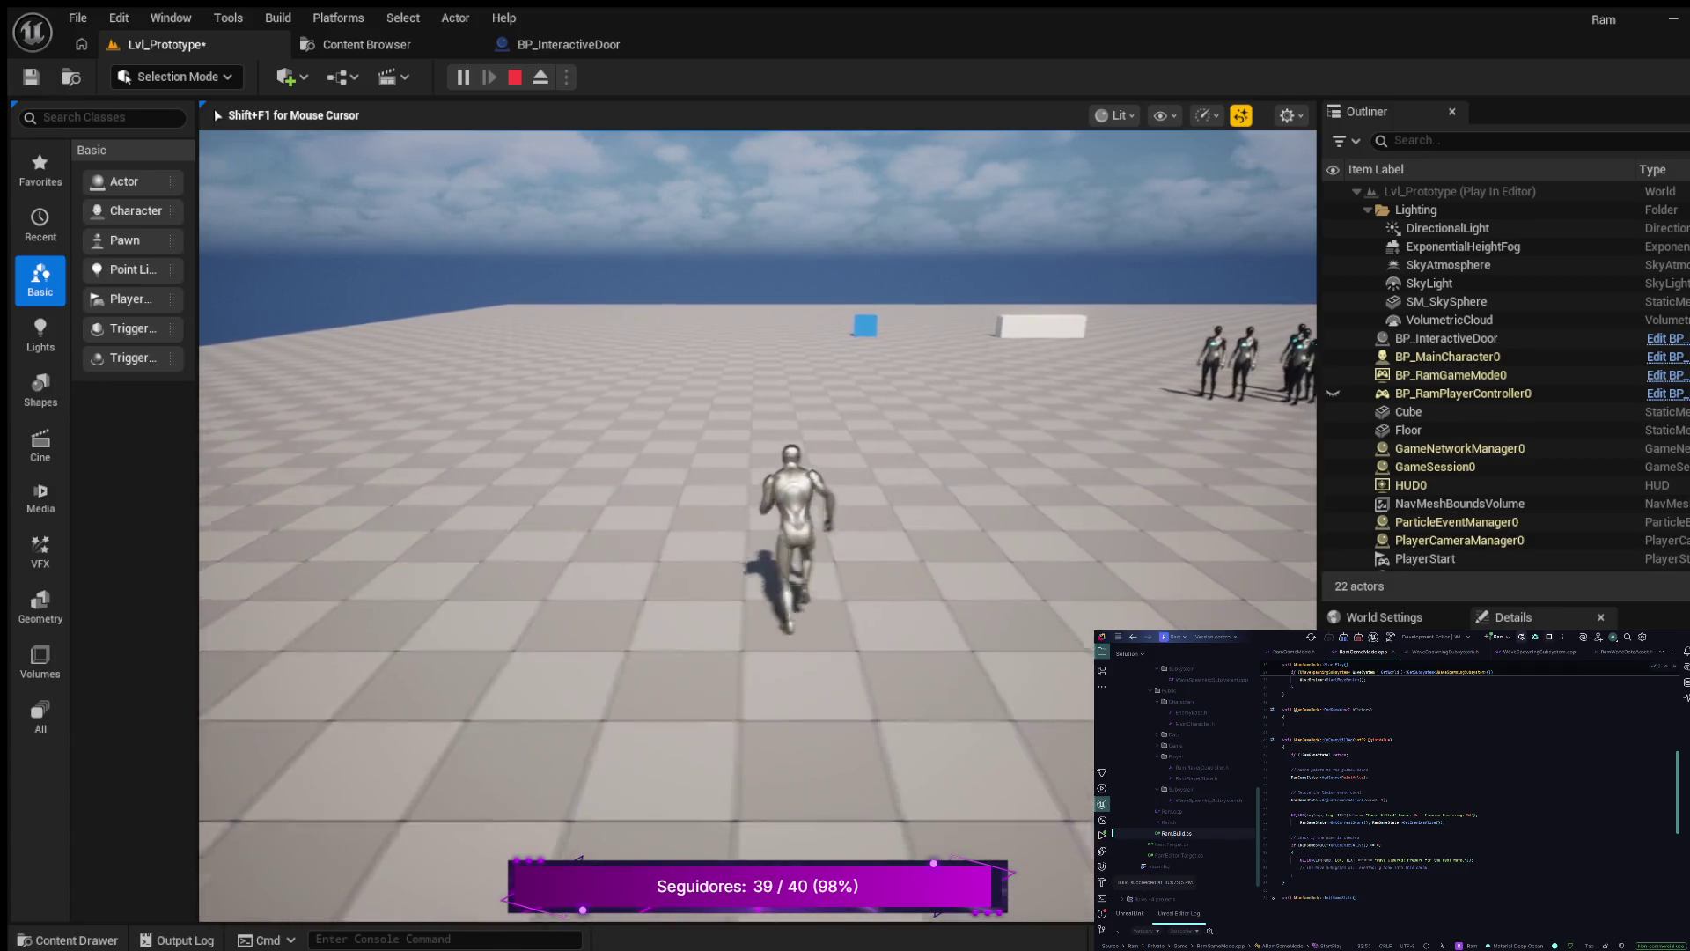
pyautogui.press('w')
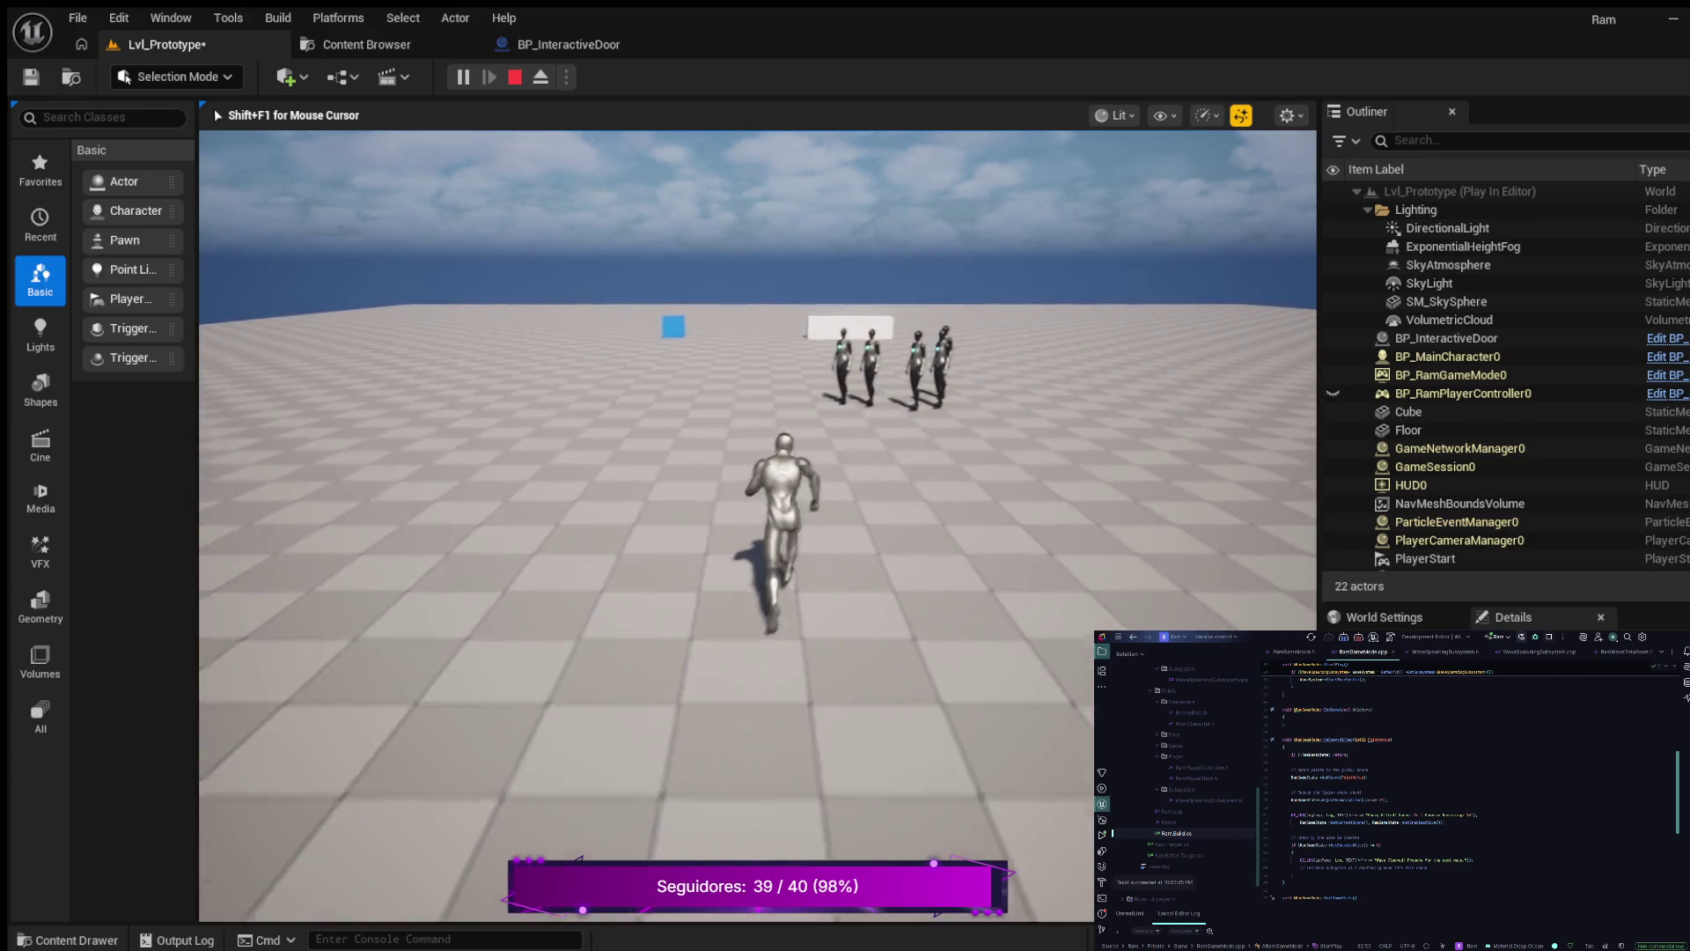
pyautogui.press('Escape')
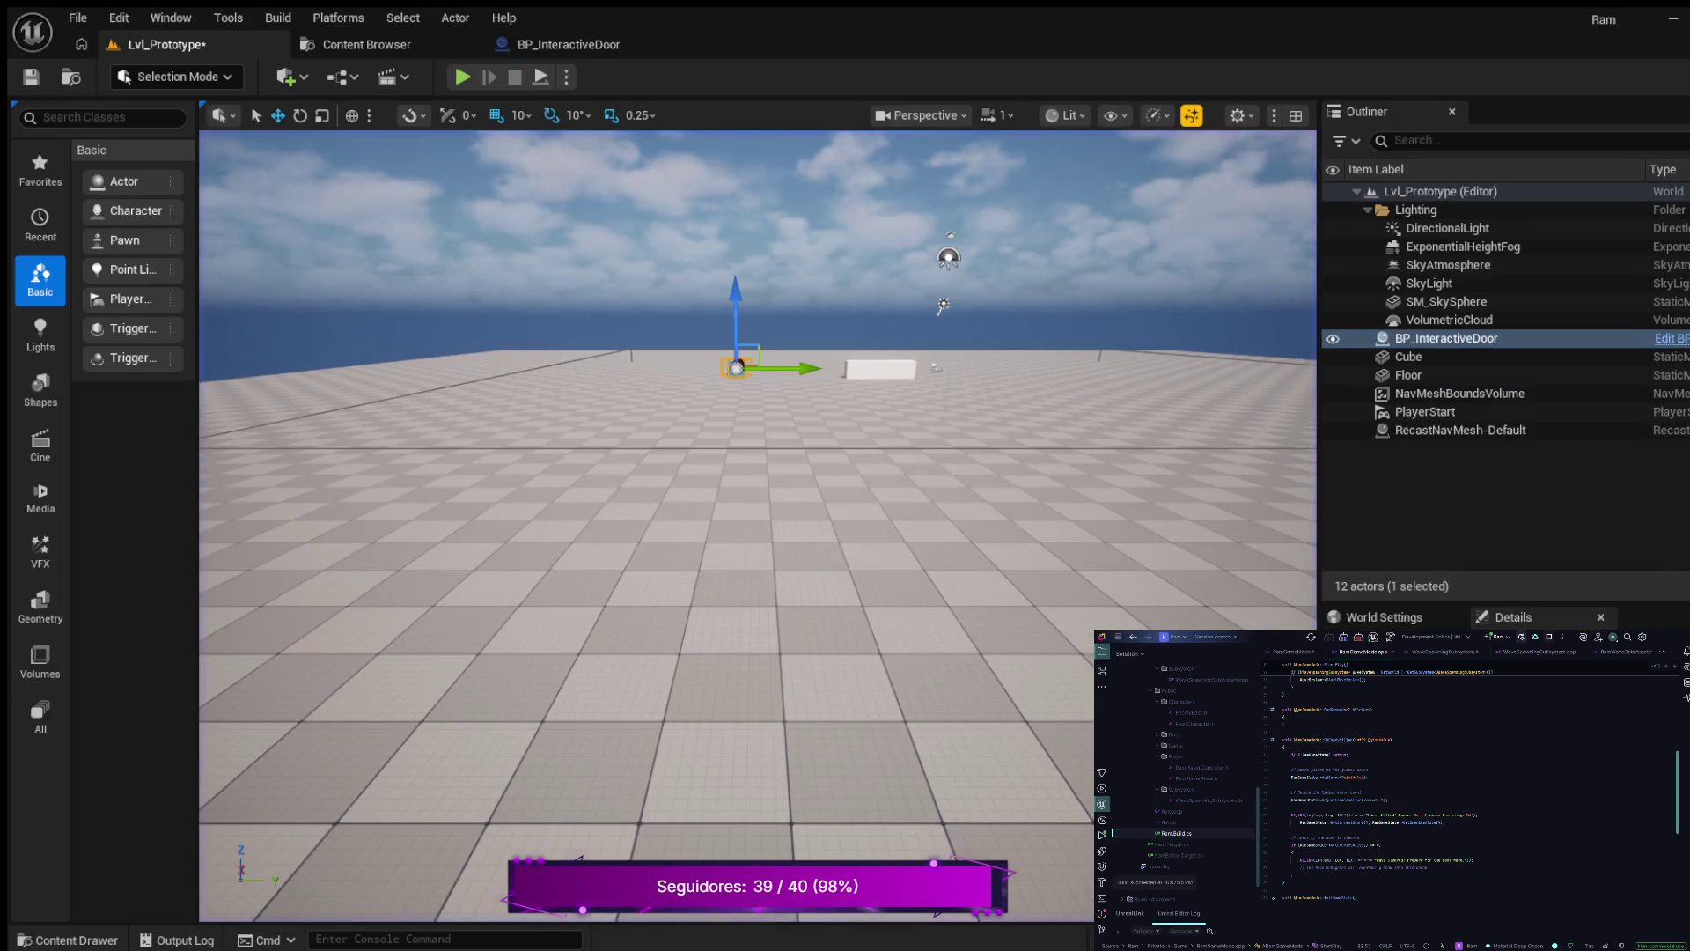
# - Expand ControlRig > Characters > Mannequins and browse Meshes, Materials, Animations, Textures, Rigs, ending on Meshes
pyautogui.click(66, 939)
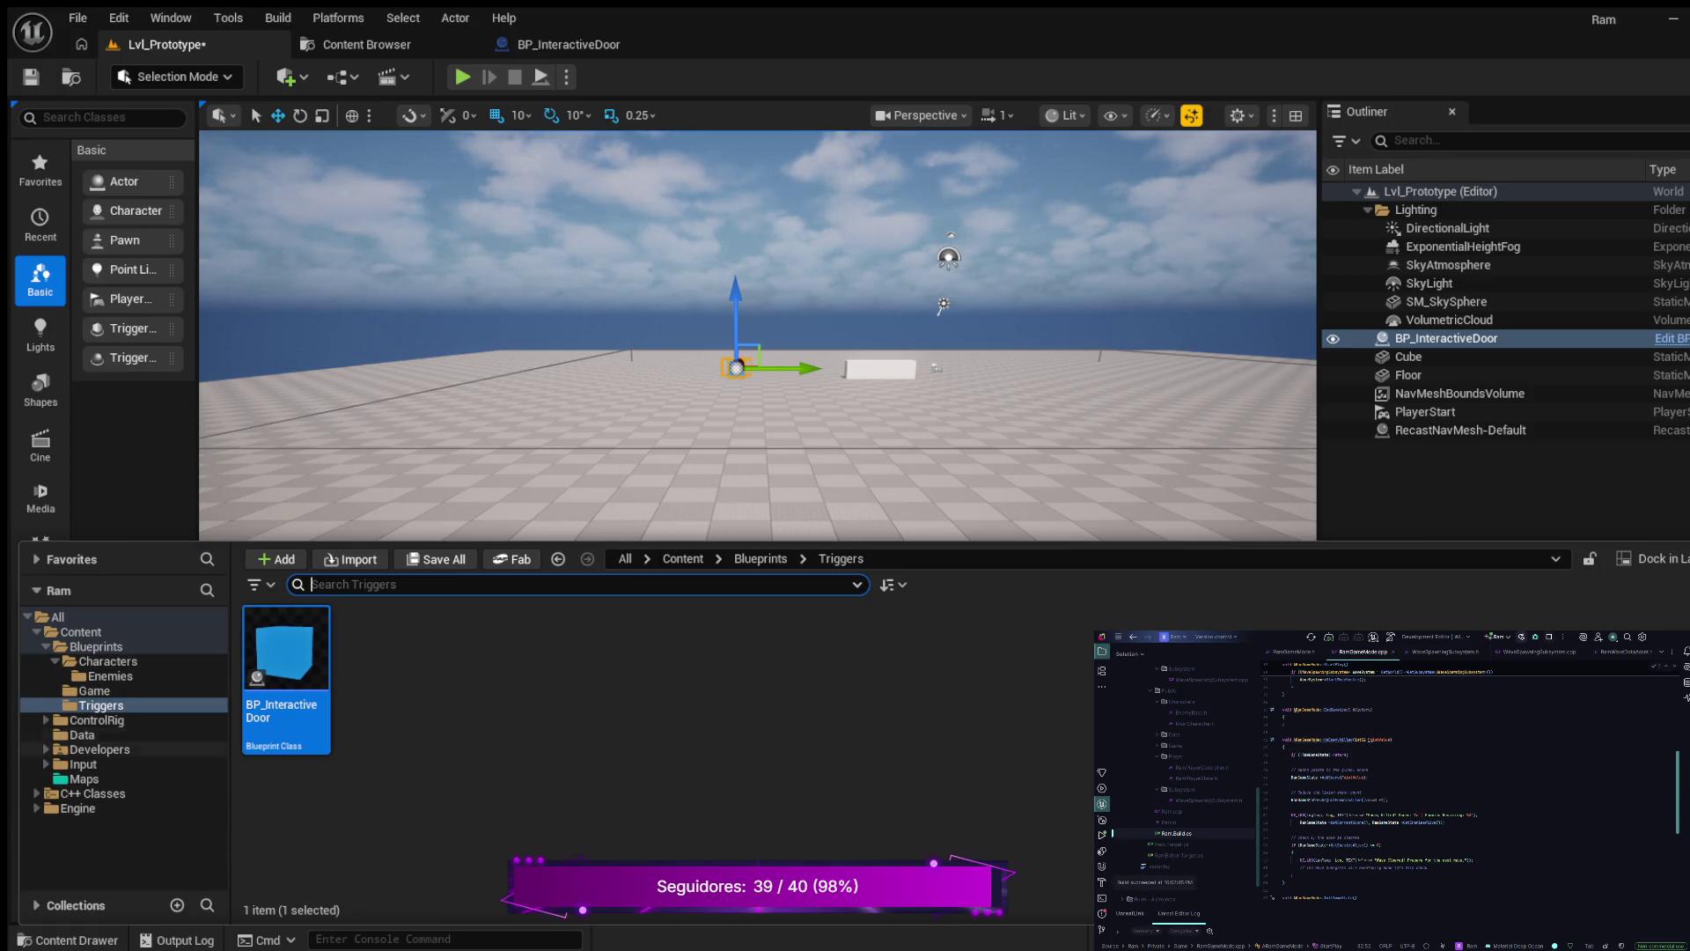
pyautogui.click(46, 720)
pyautogui.click(55, 734)
pyautogui.click(64, 749)
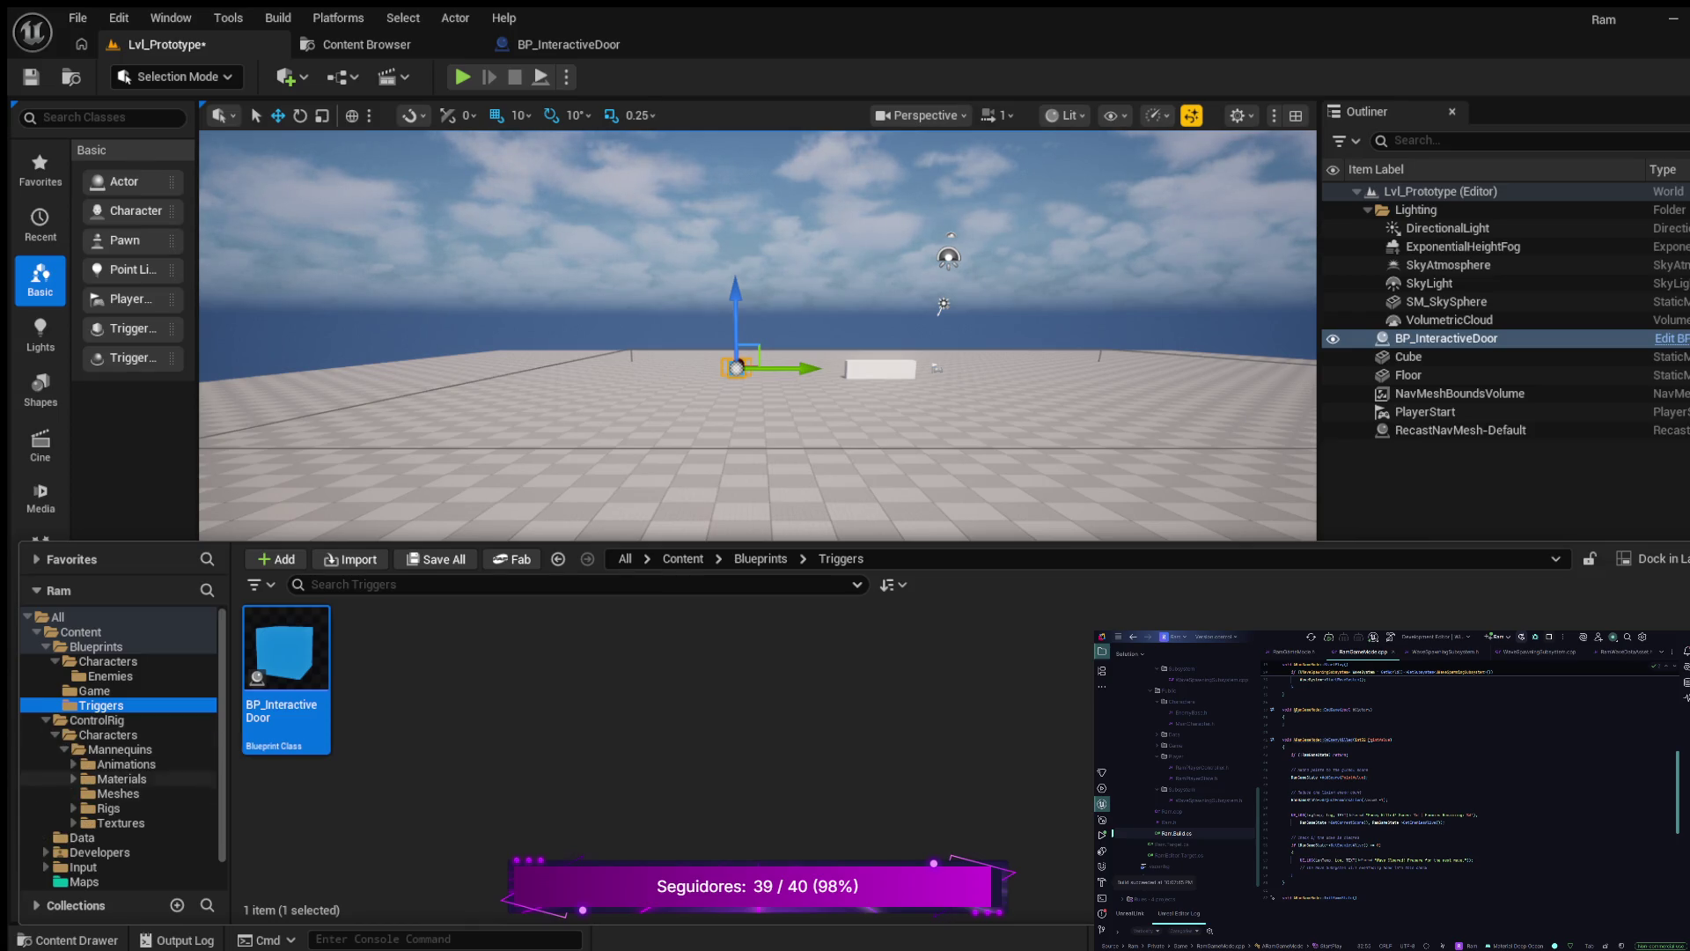
pyautogui.click(118, 793)
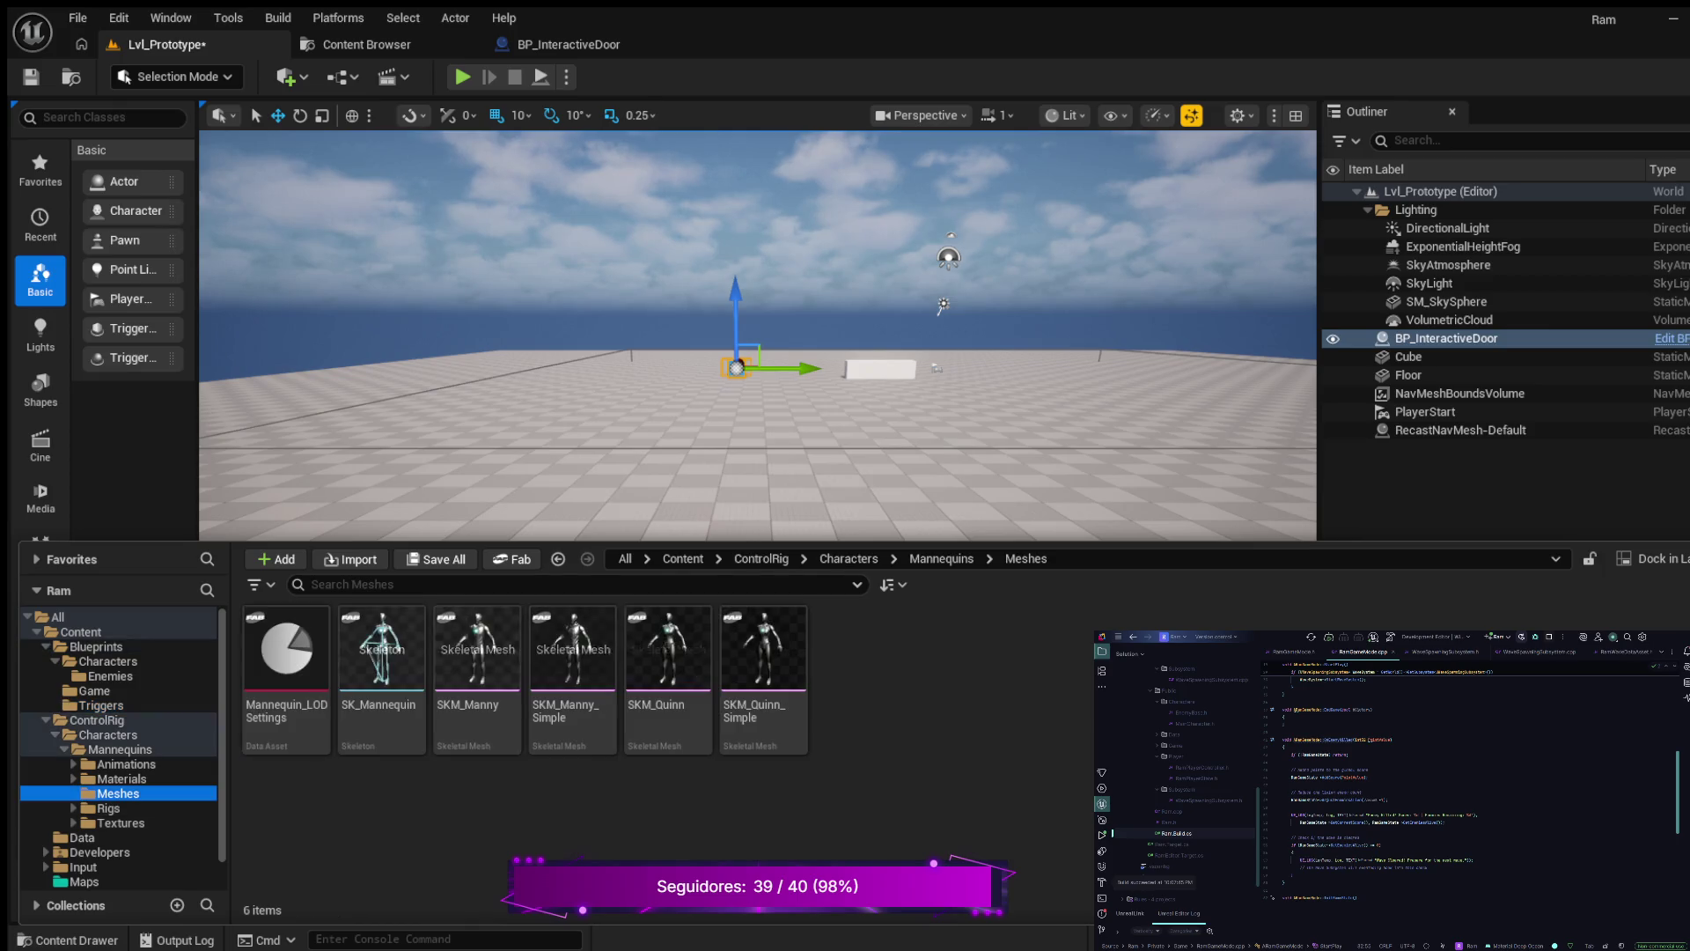
pyautogui.click(122, 779)
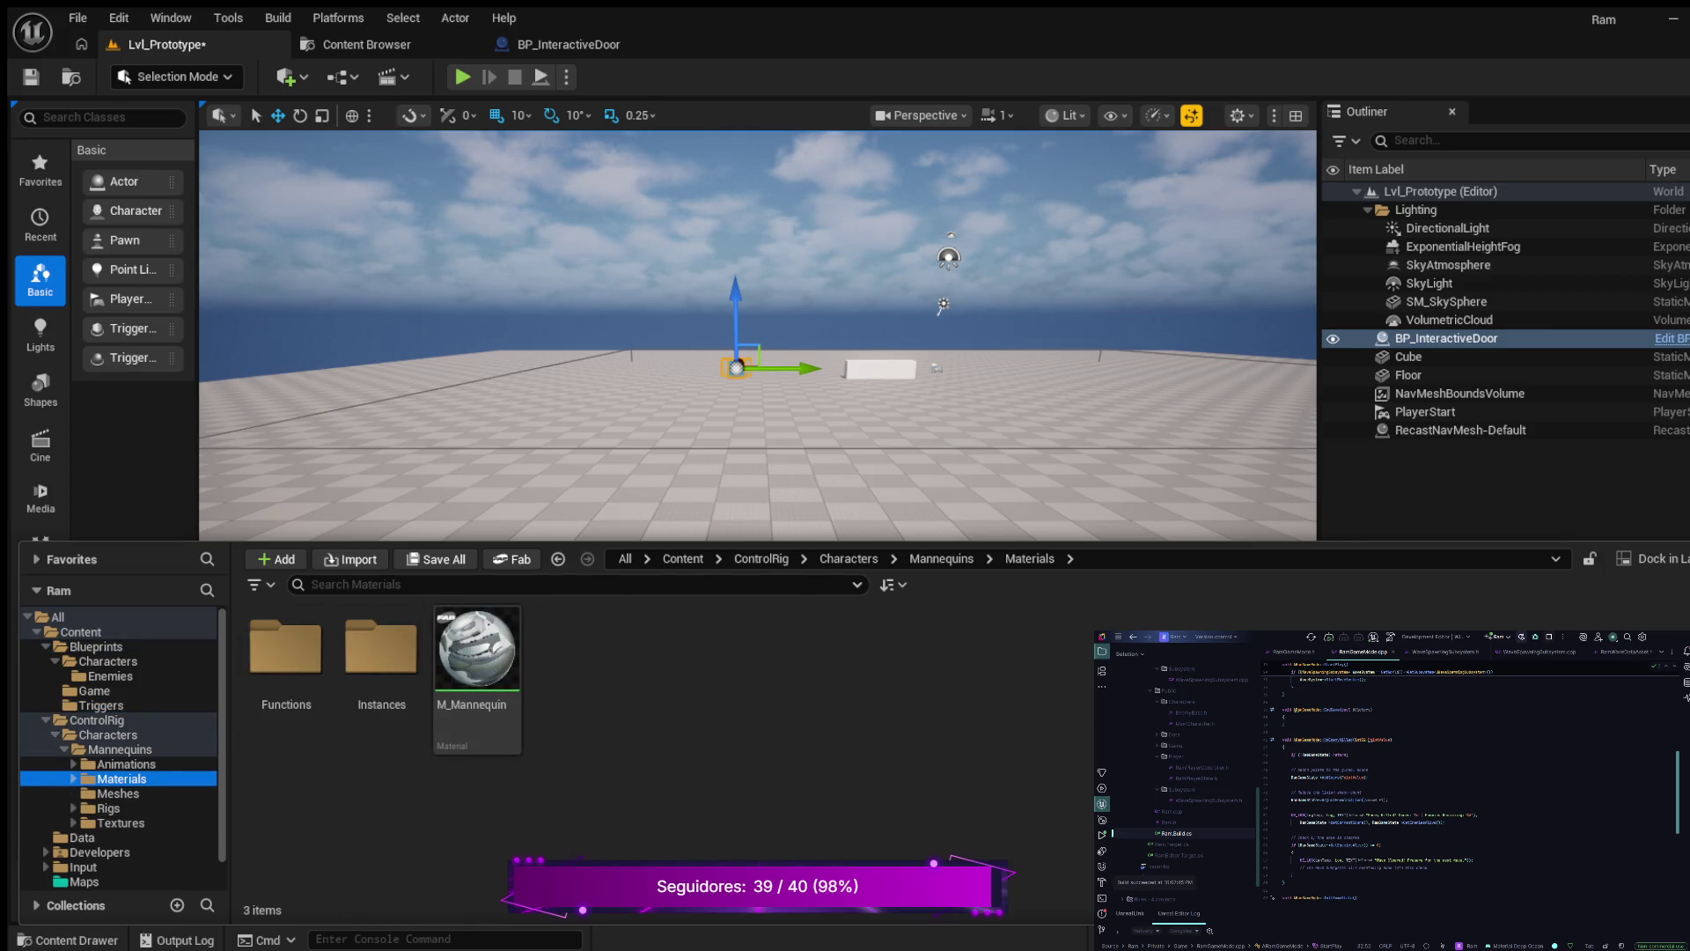
pyautogui.click(126, 764)
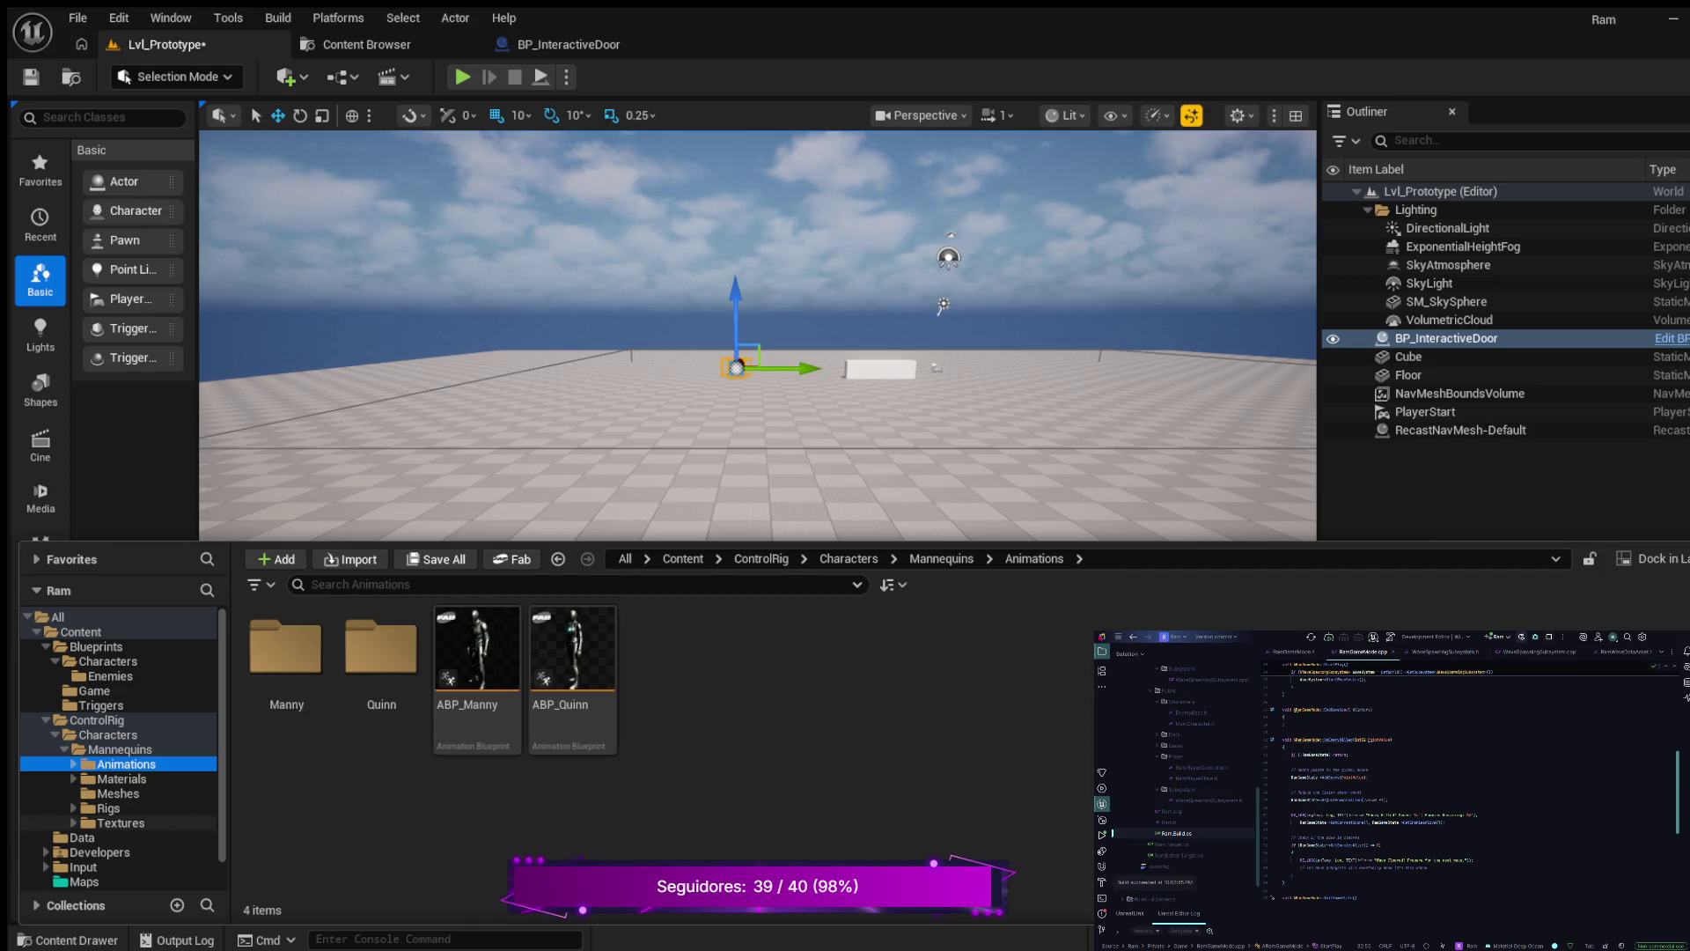
pyautogui.click(121, 822)
pyautogui.click(108, 808)
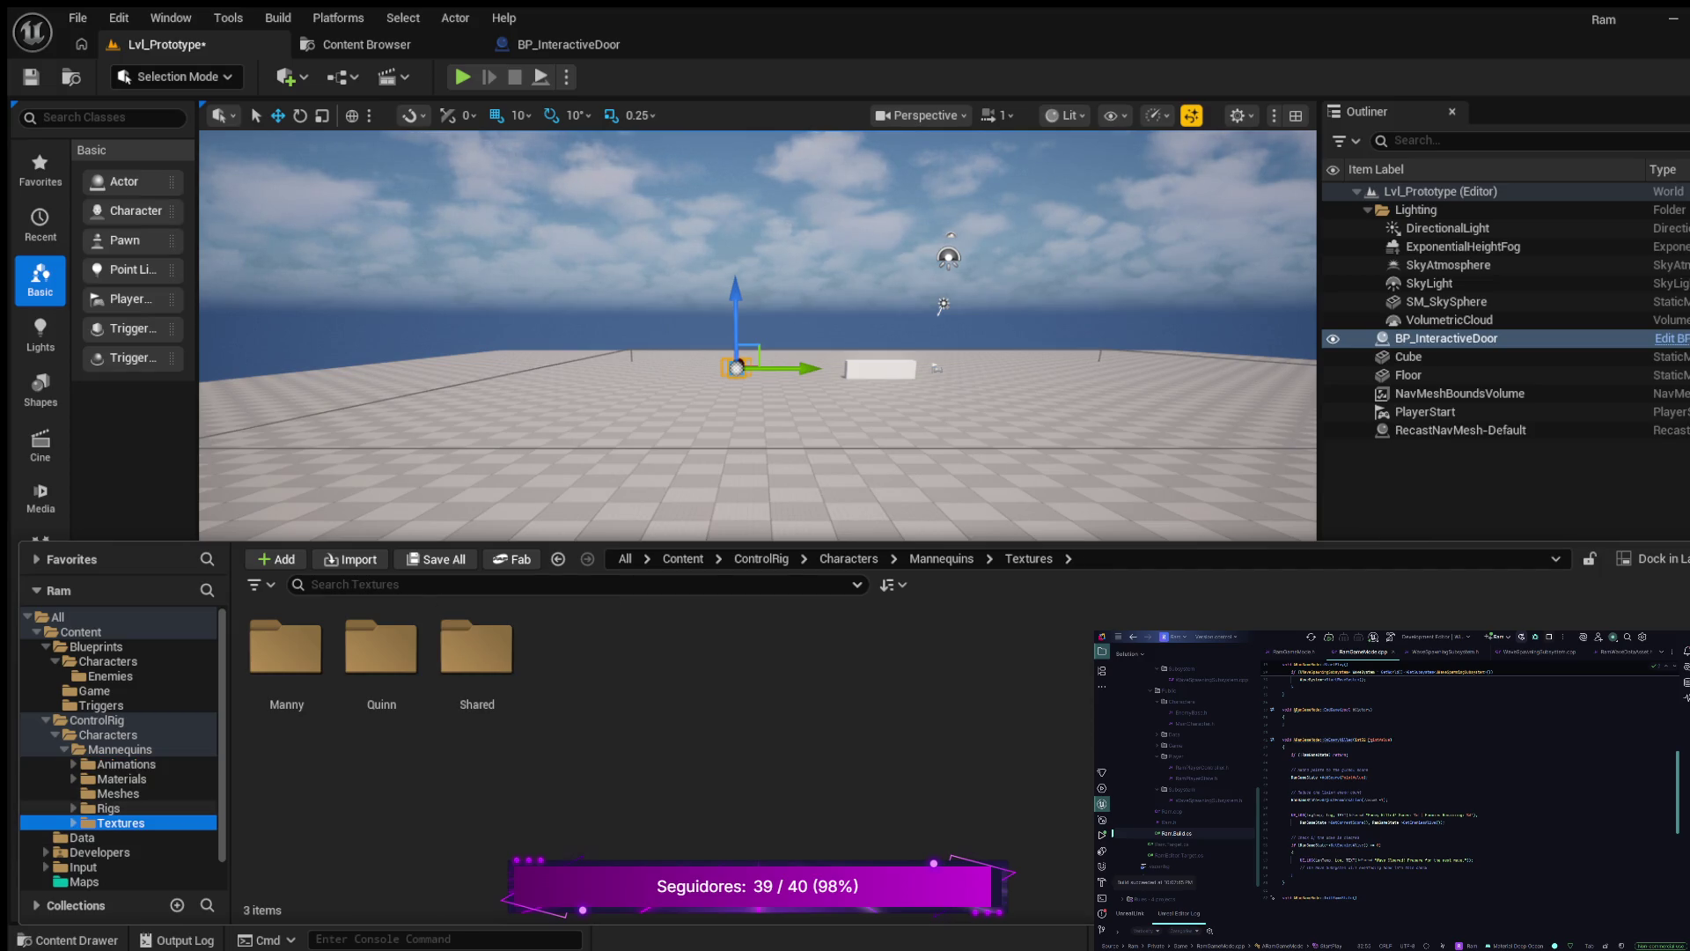
pyautogui.click(118, 793)
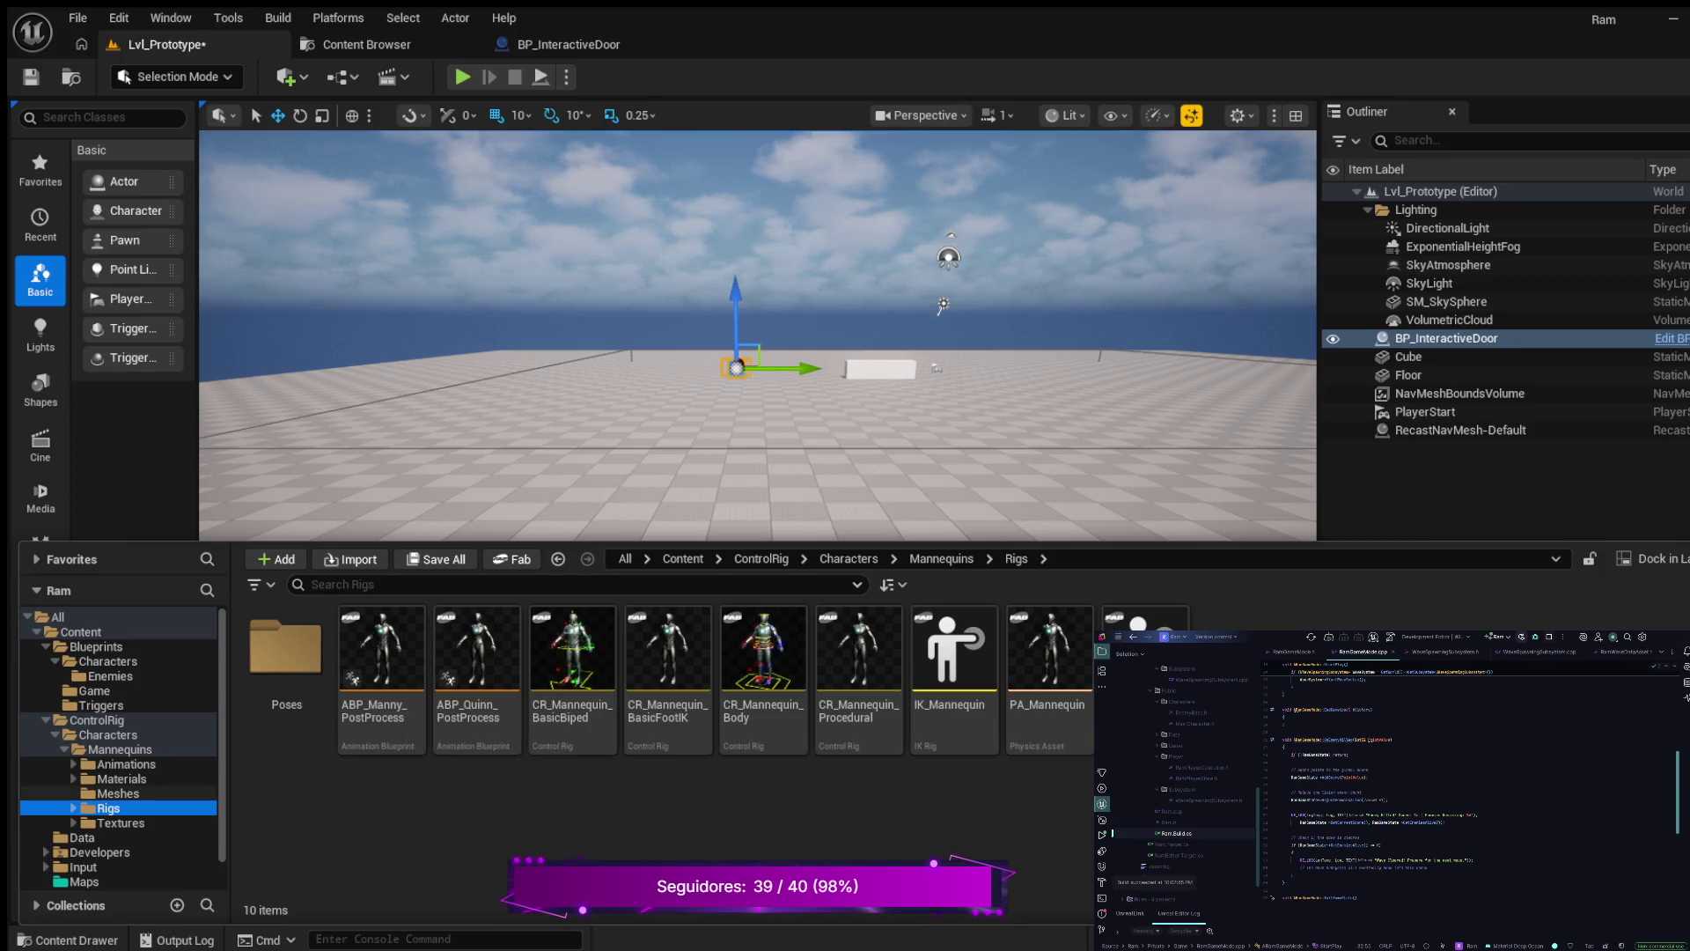
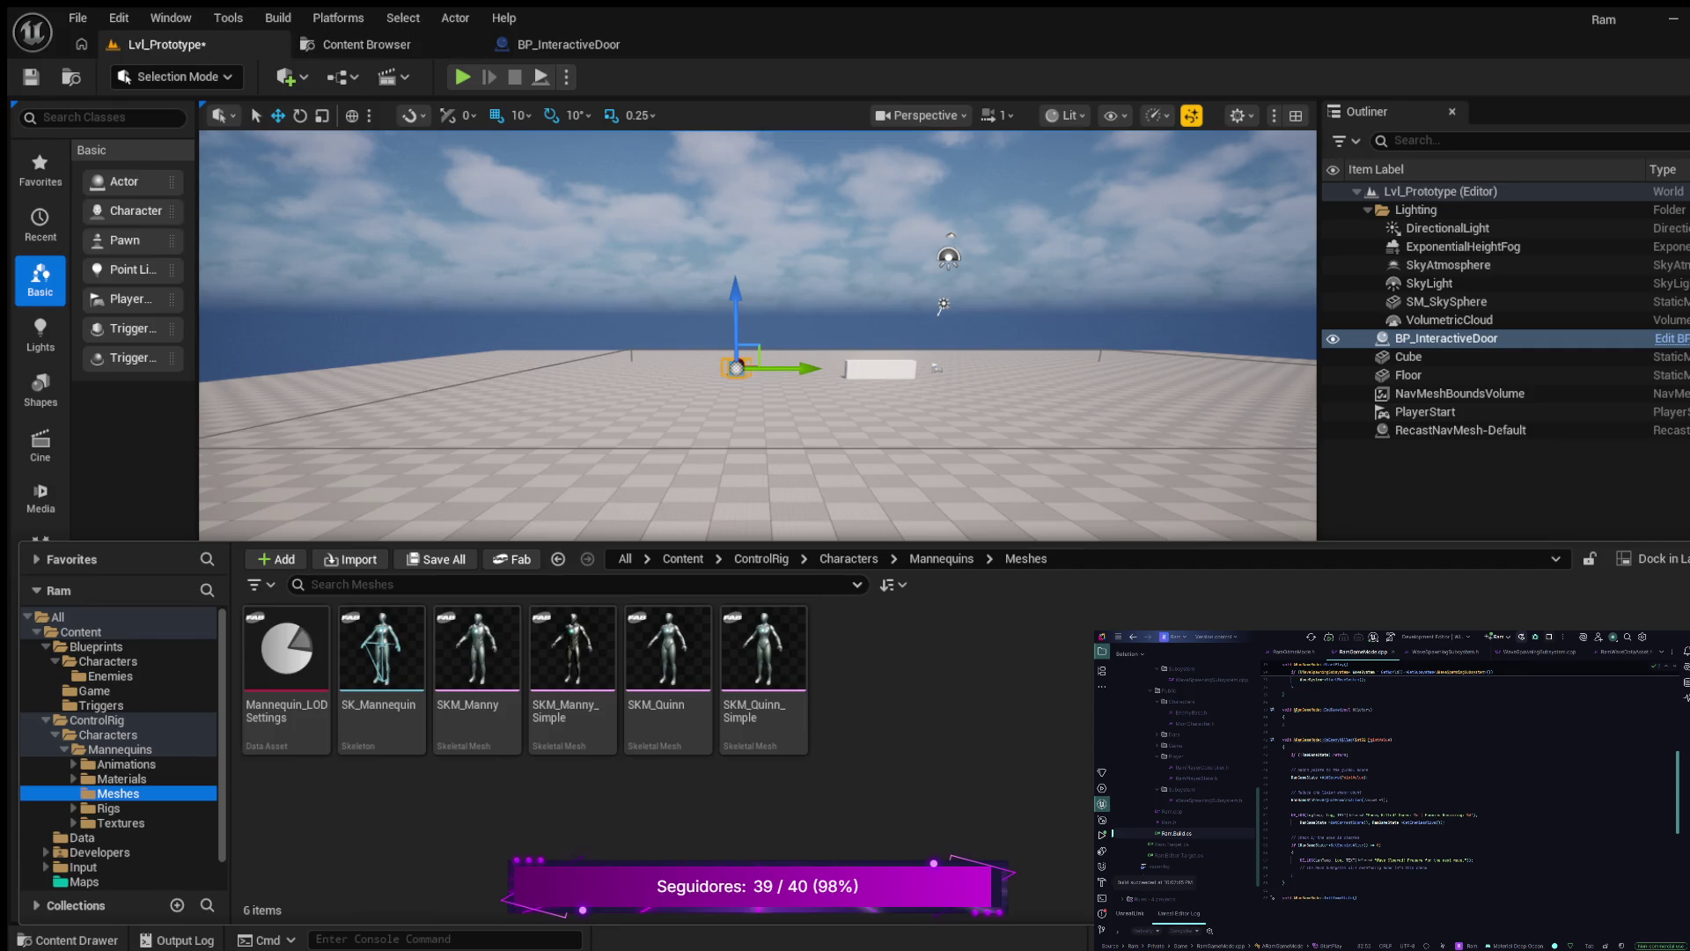
pyautogui.click(228, 17)
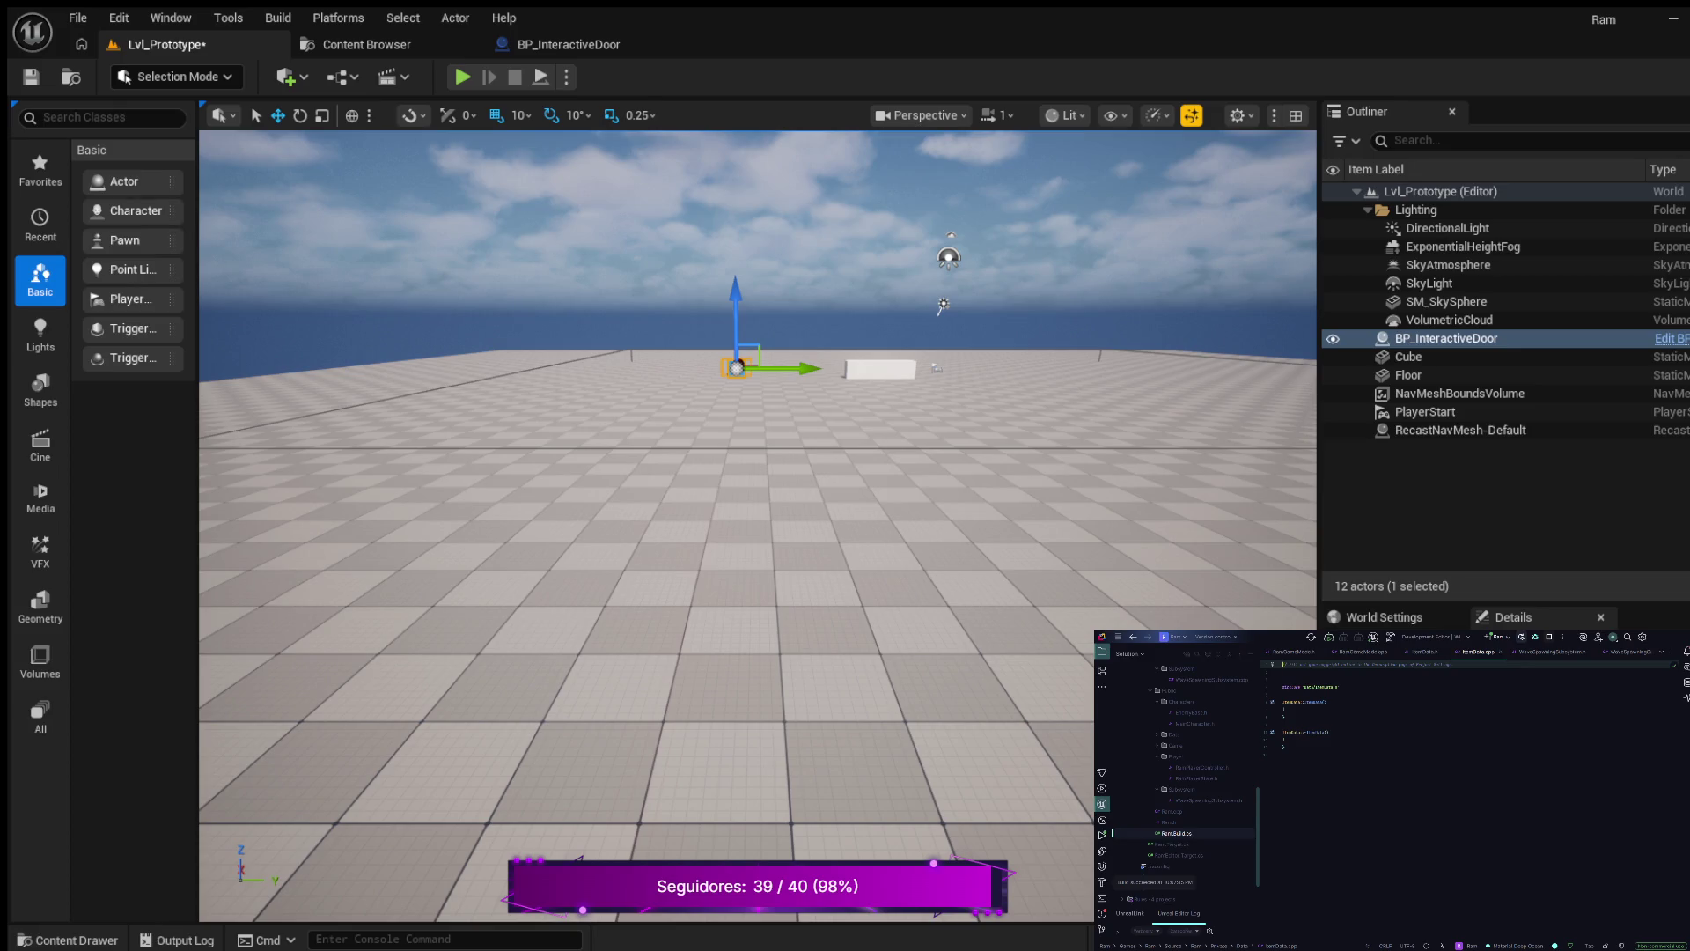
pyautogui.click(1283, 754)
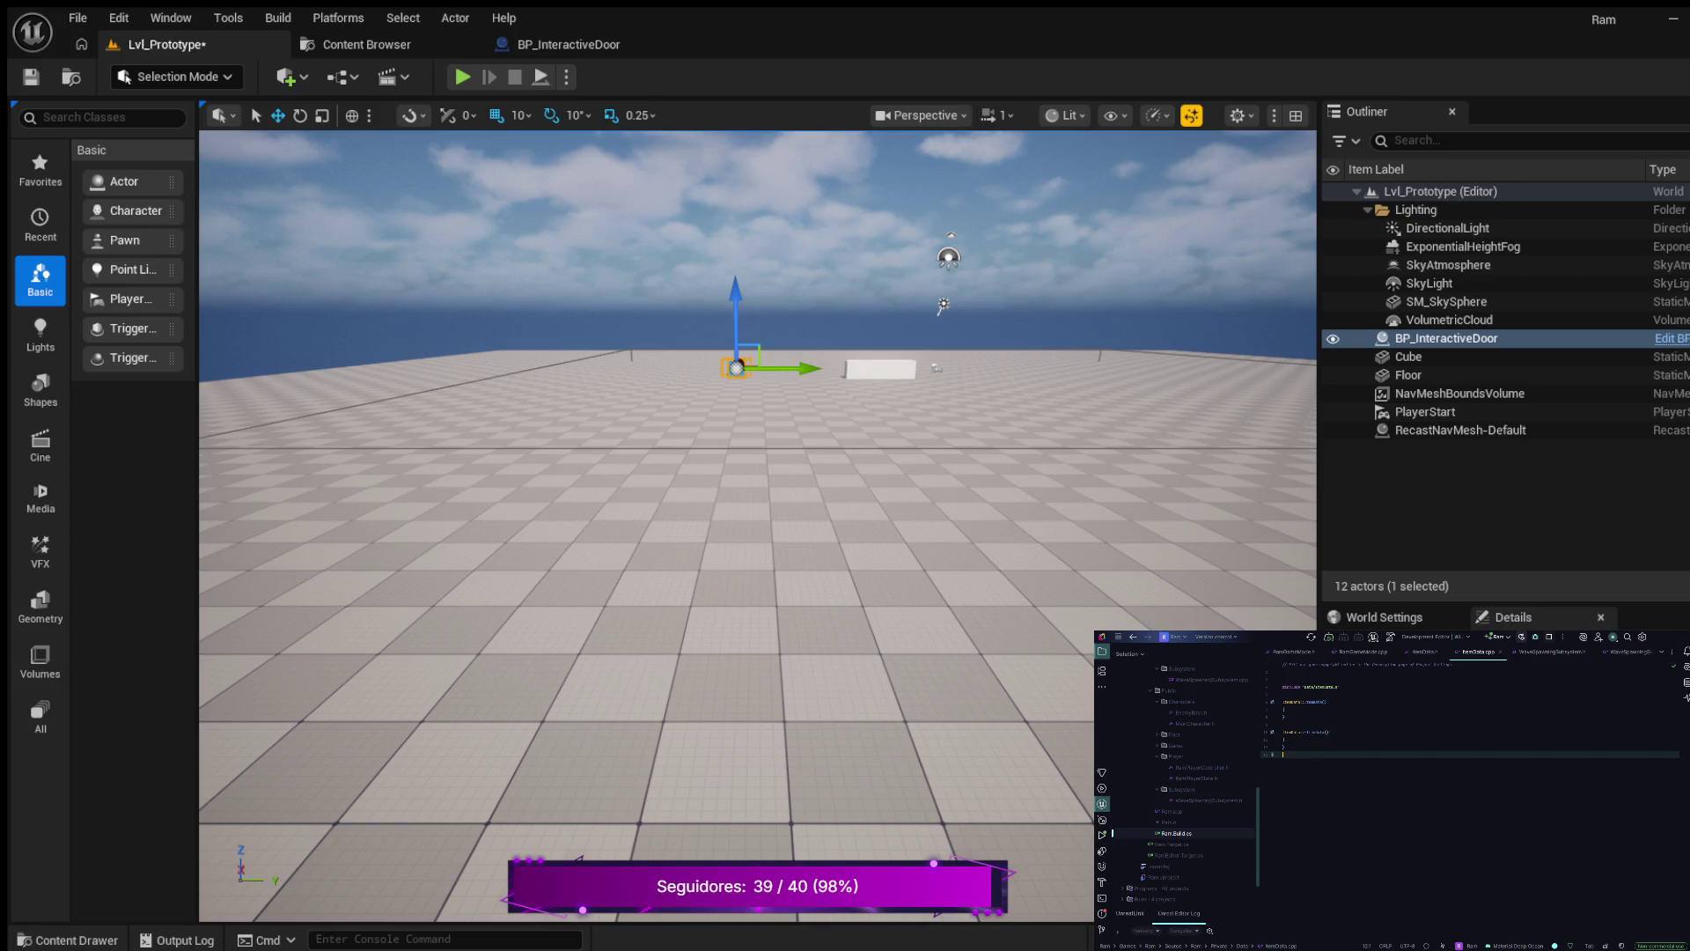
pyautogui.hotkey('ctrl', 'alt', 'Home')
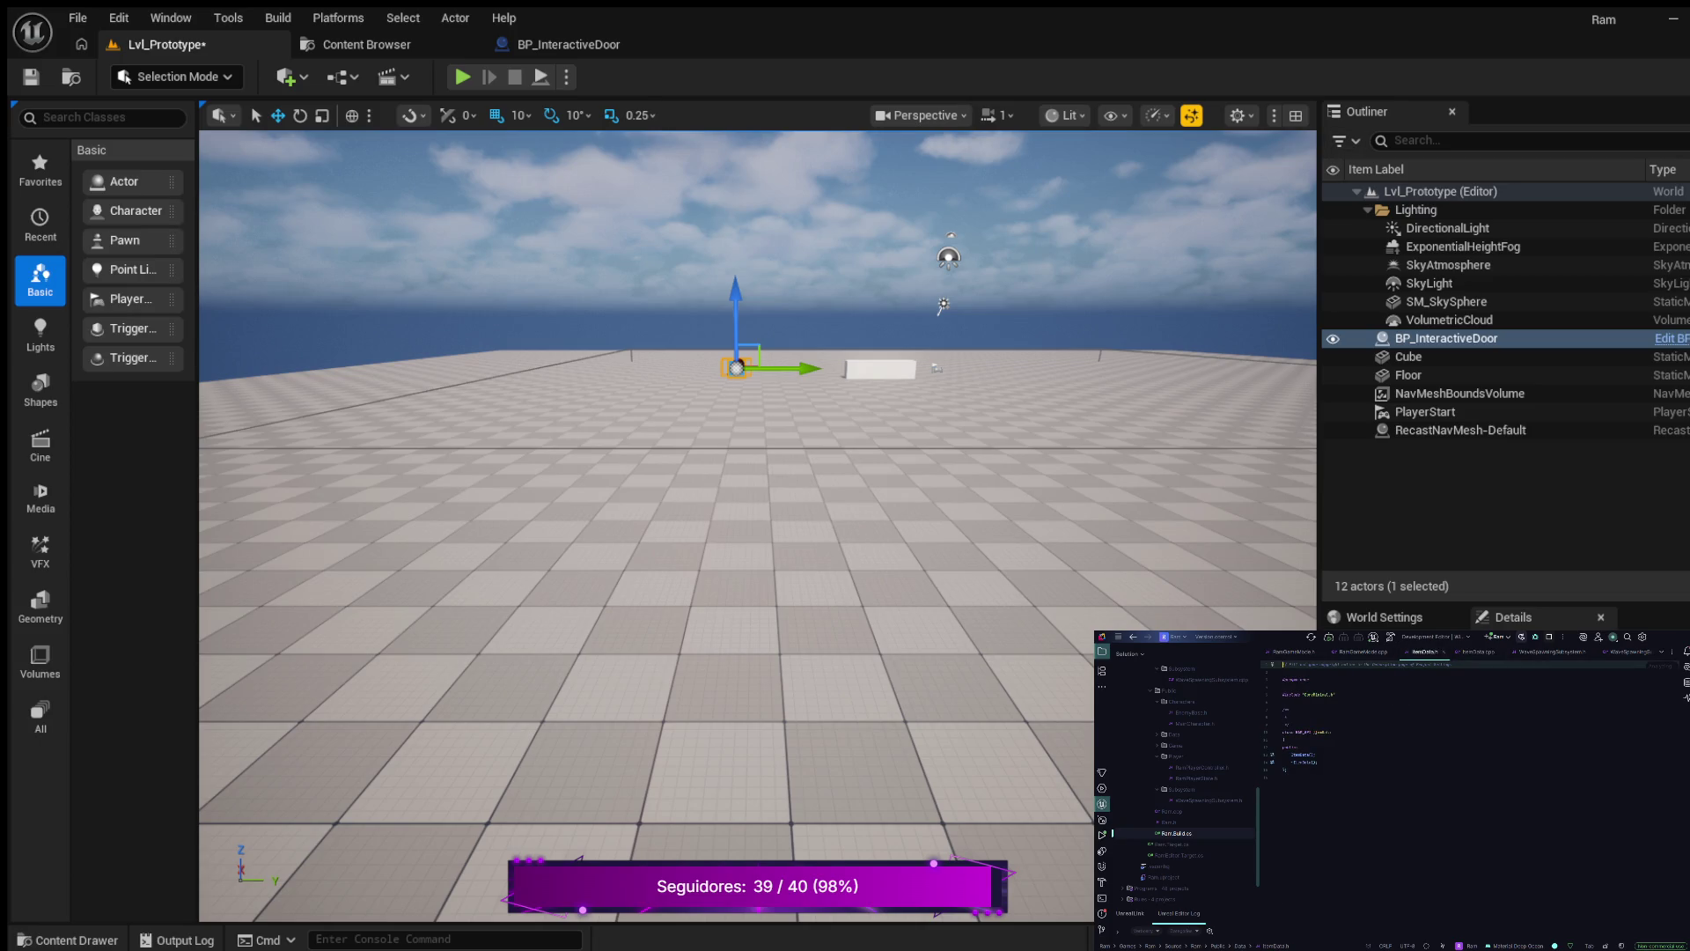
pyautogui.click(1287, 769)
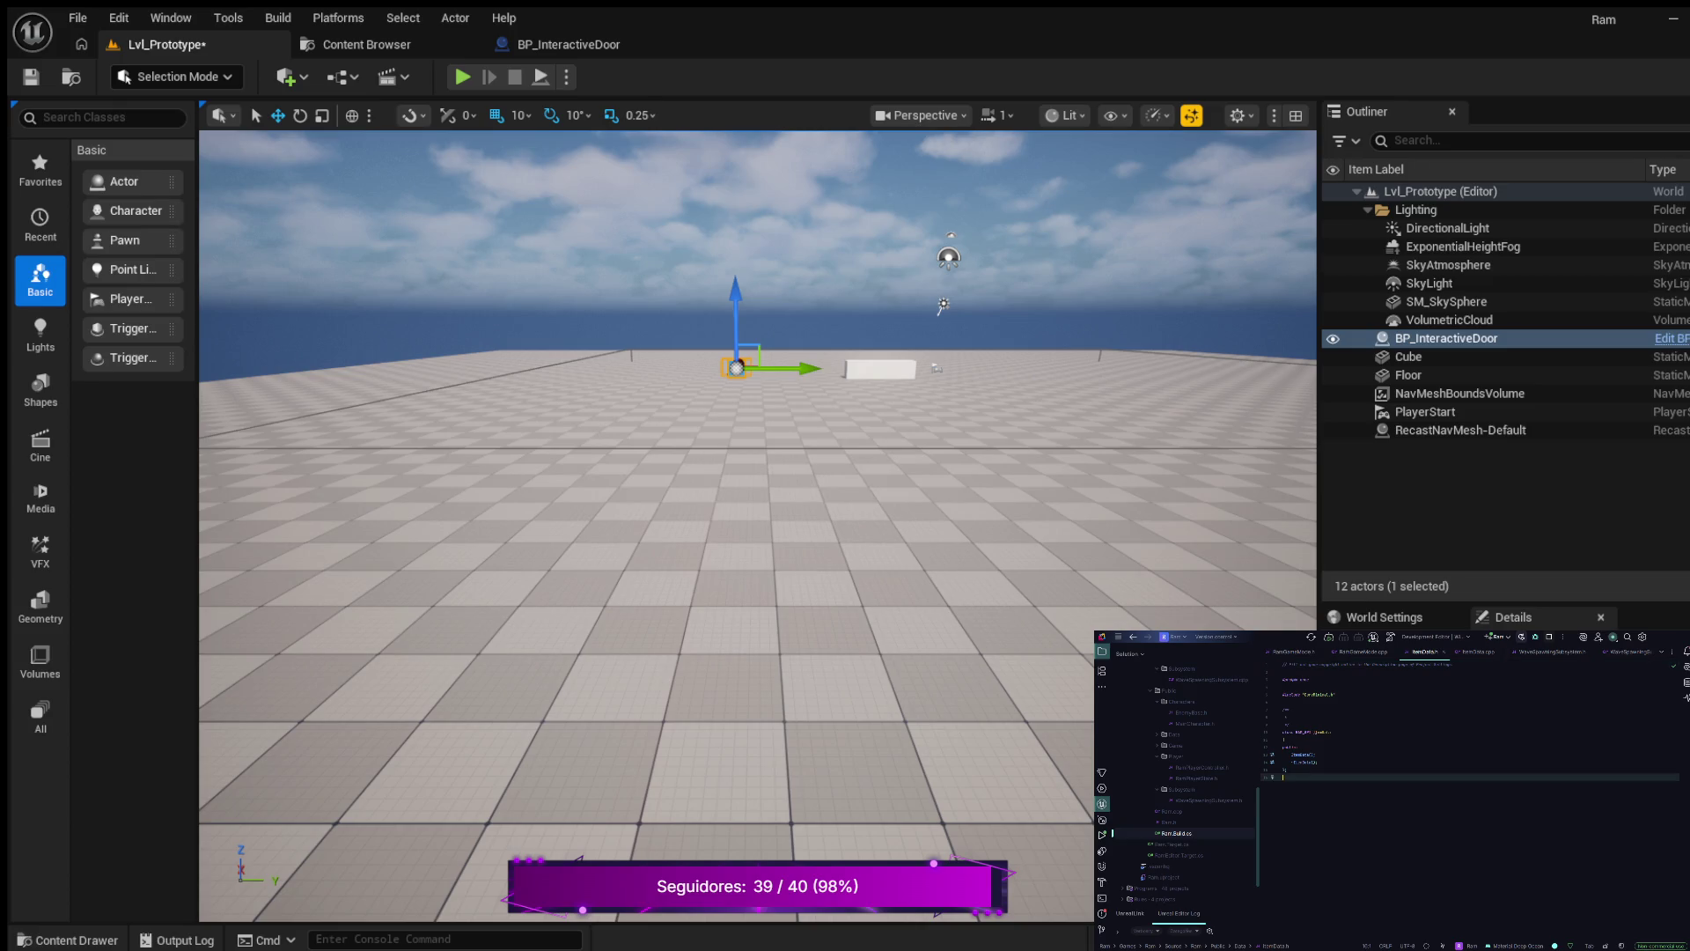
pyautogui.moveTo(1287, 770); pyautogui.dragTo(1283, 709)
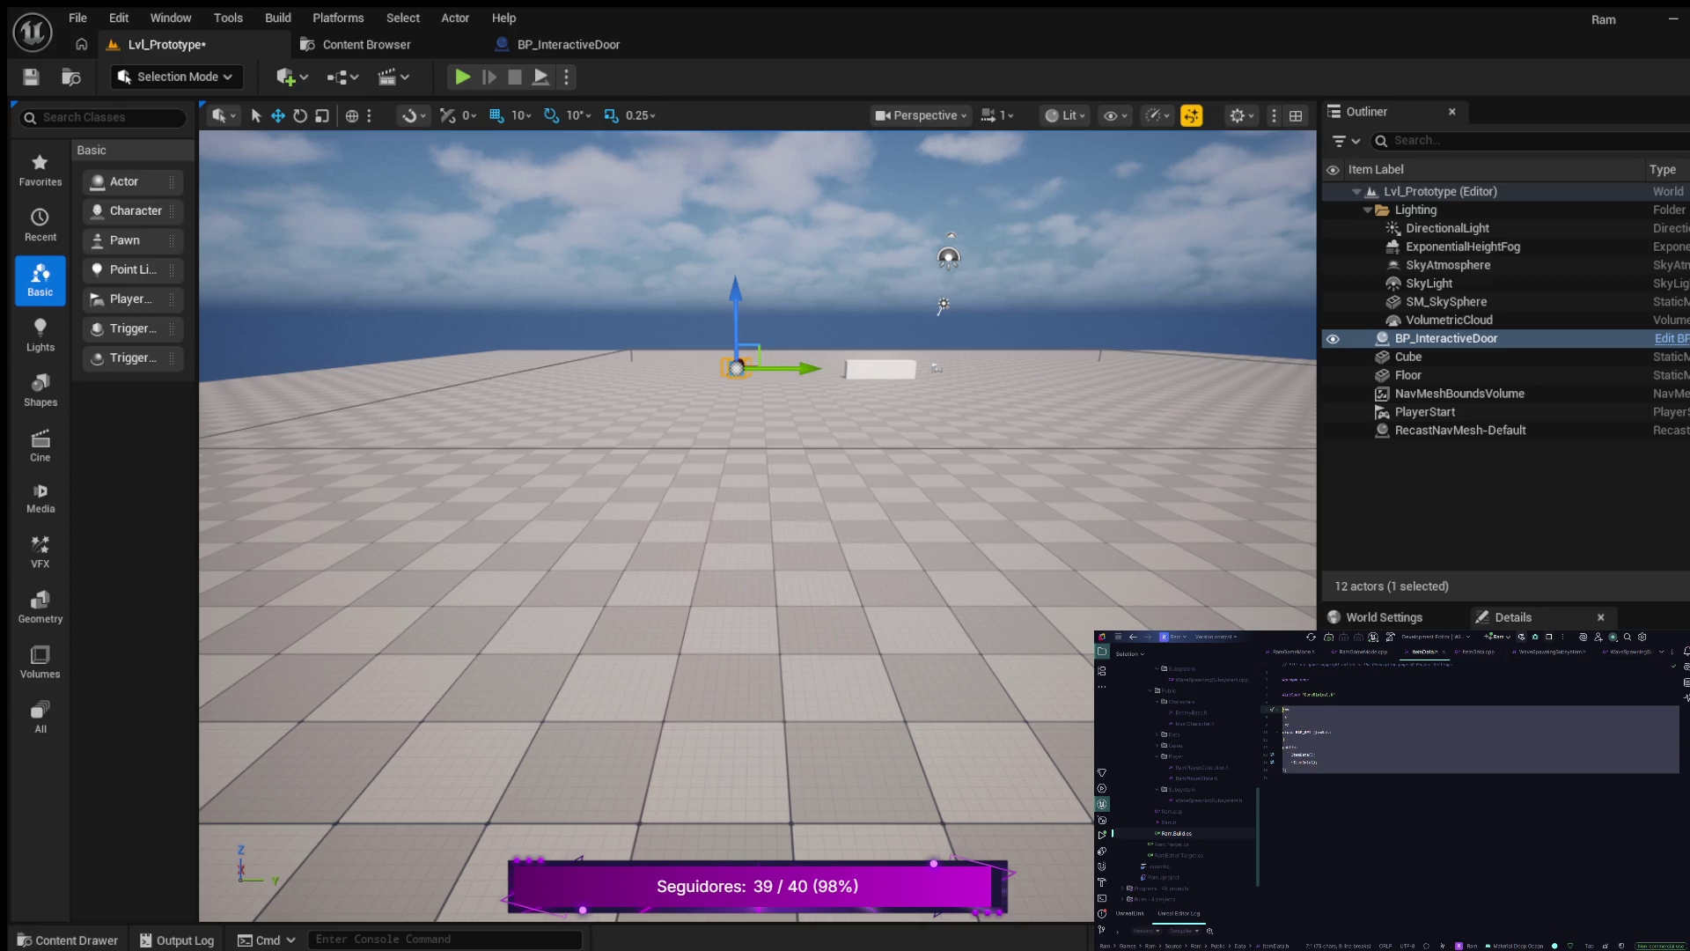
pyautogui.press('BackSpace')
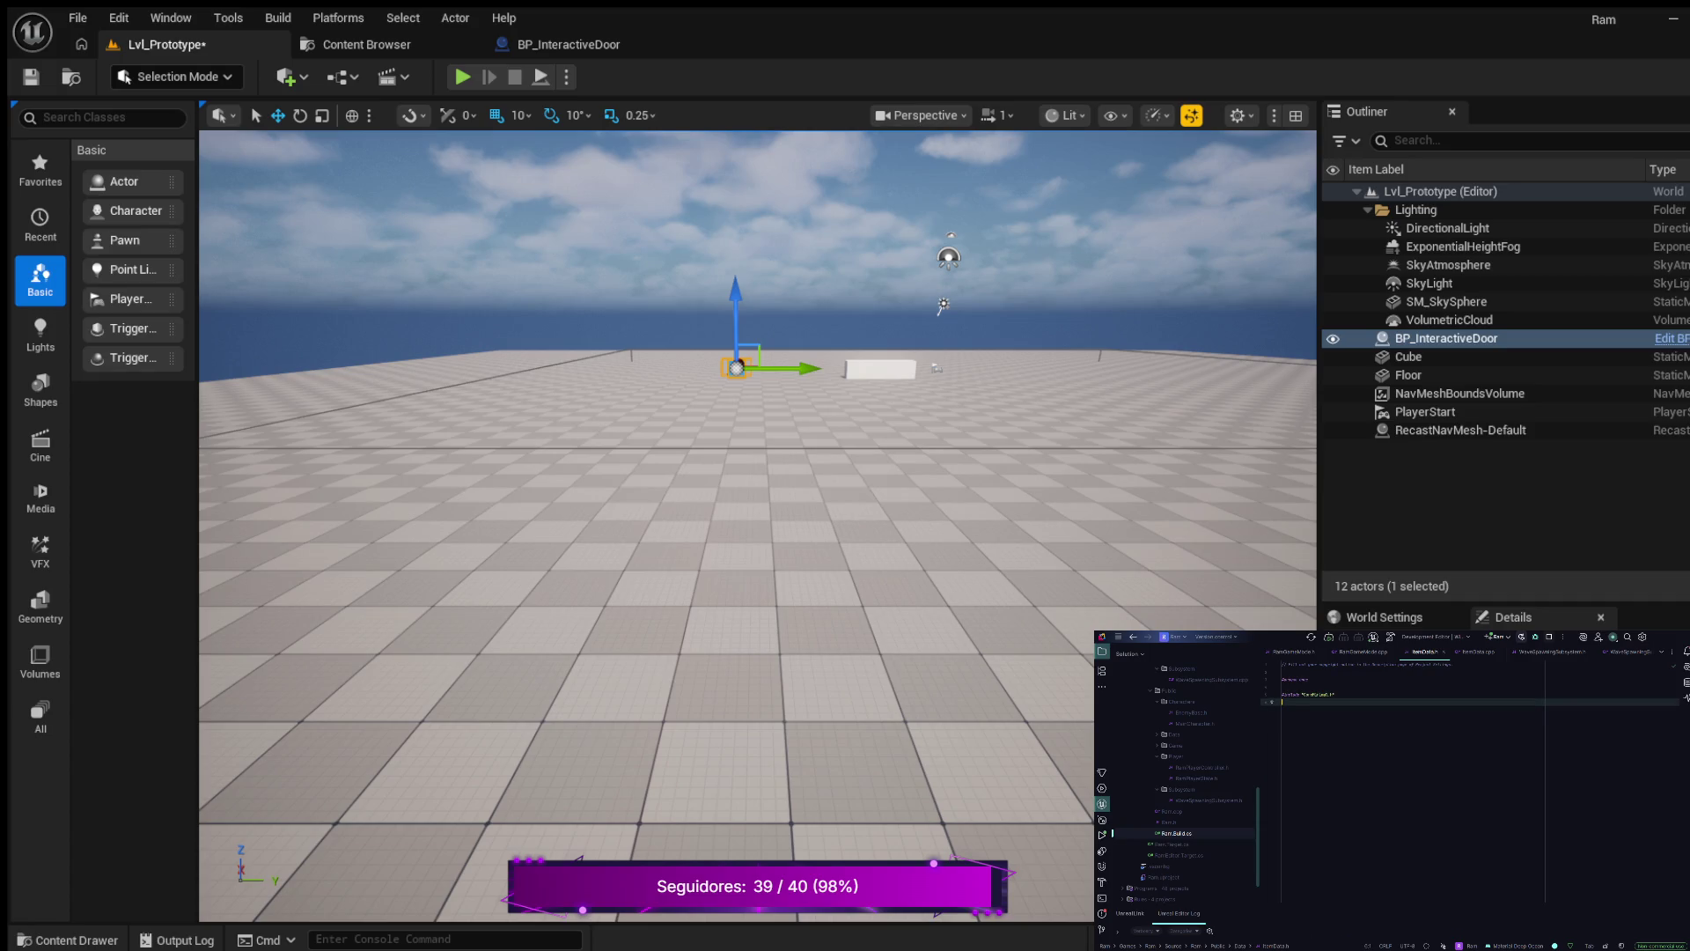
pyautogui.press('Up')
pyautogui.press('Up')
pyautogui.press('Up')
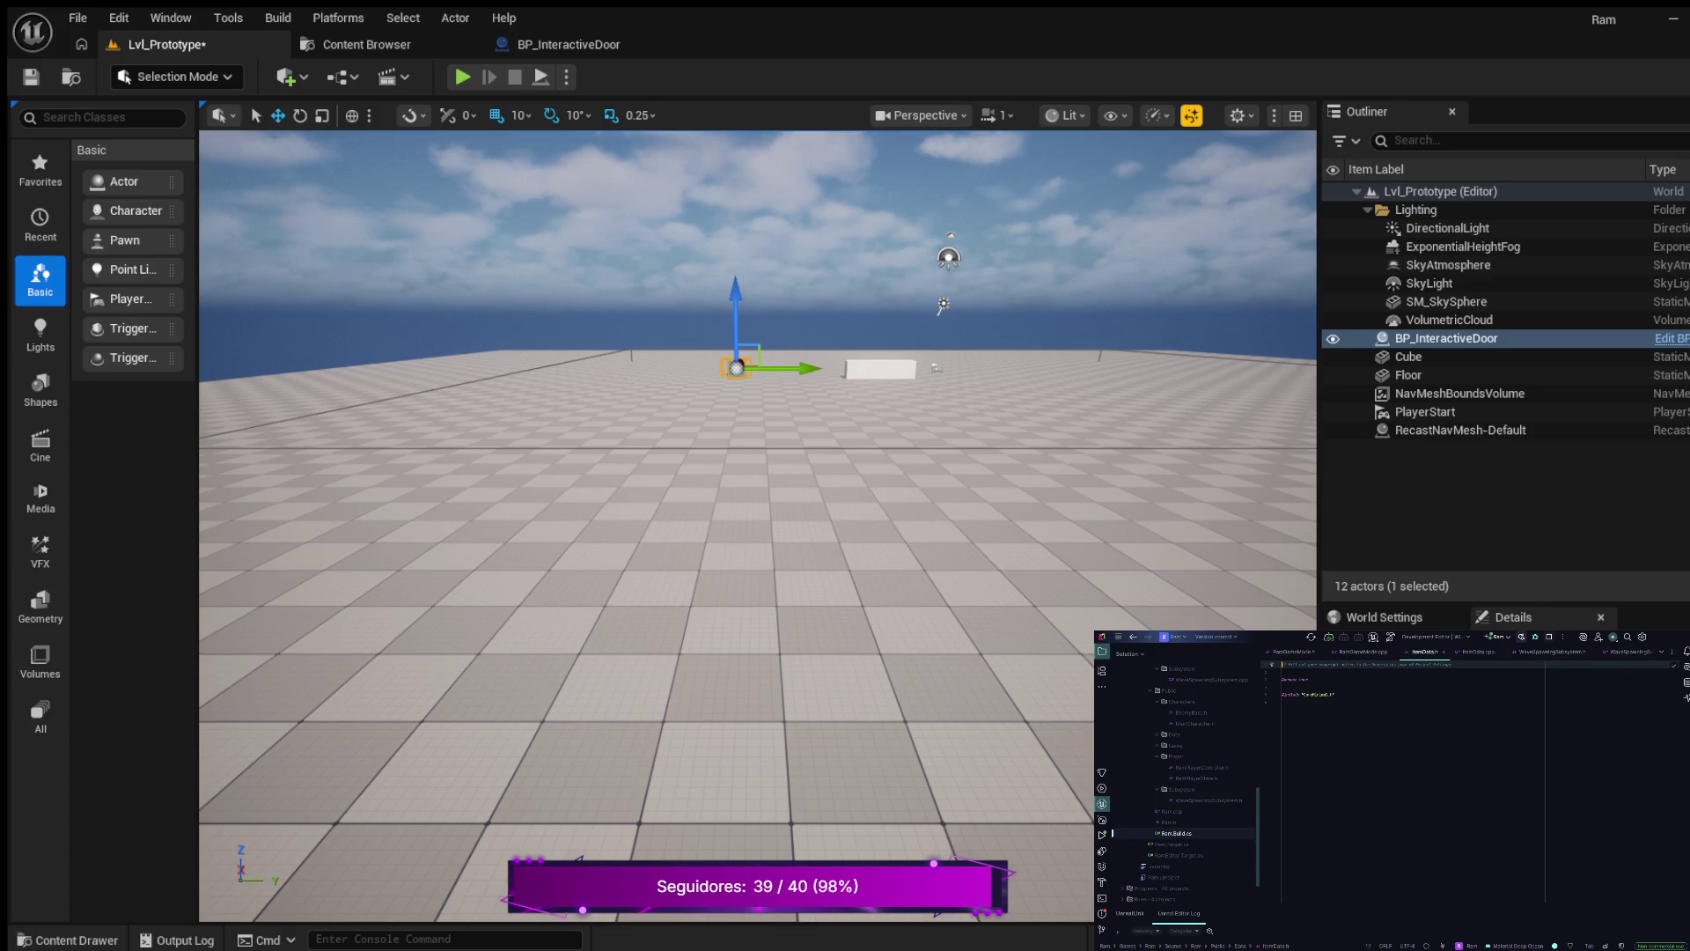
pyautogui.hotkey('ctrl', 'y')
pyautogui.hotkey('ctrl', 'y')
pyautogui.press('Down')
pyautogui.press('Down')
pyautogui.press('Down')
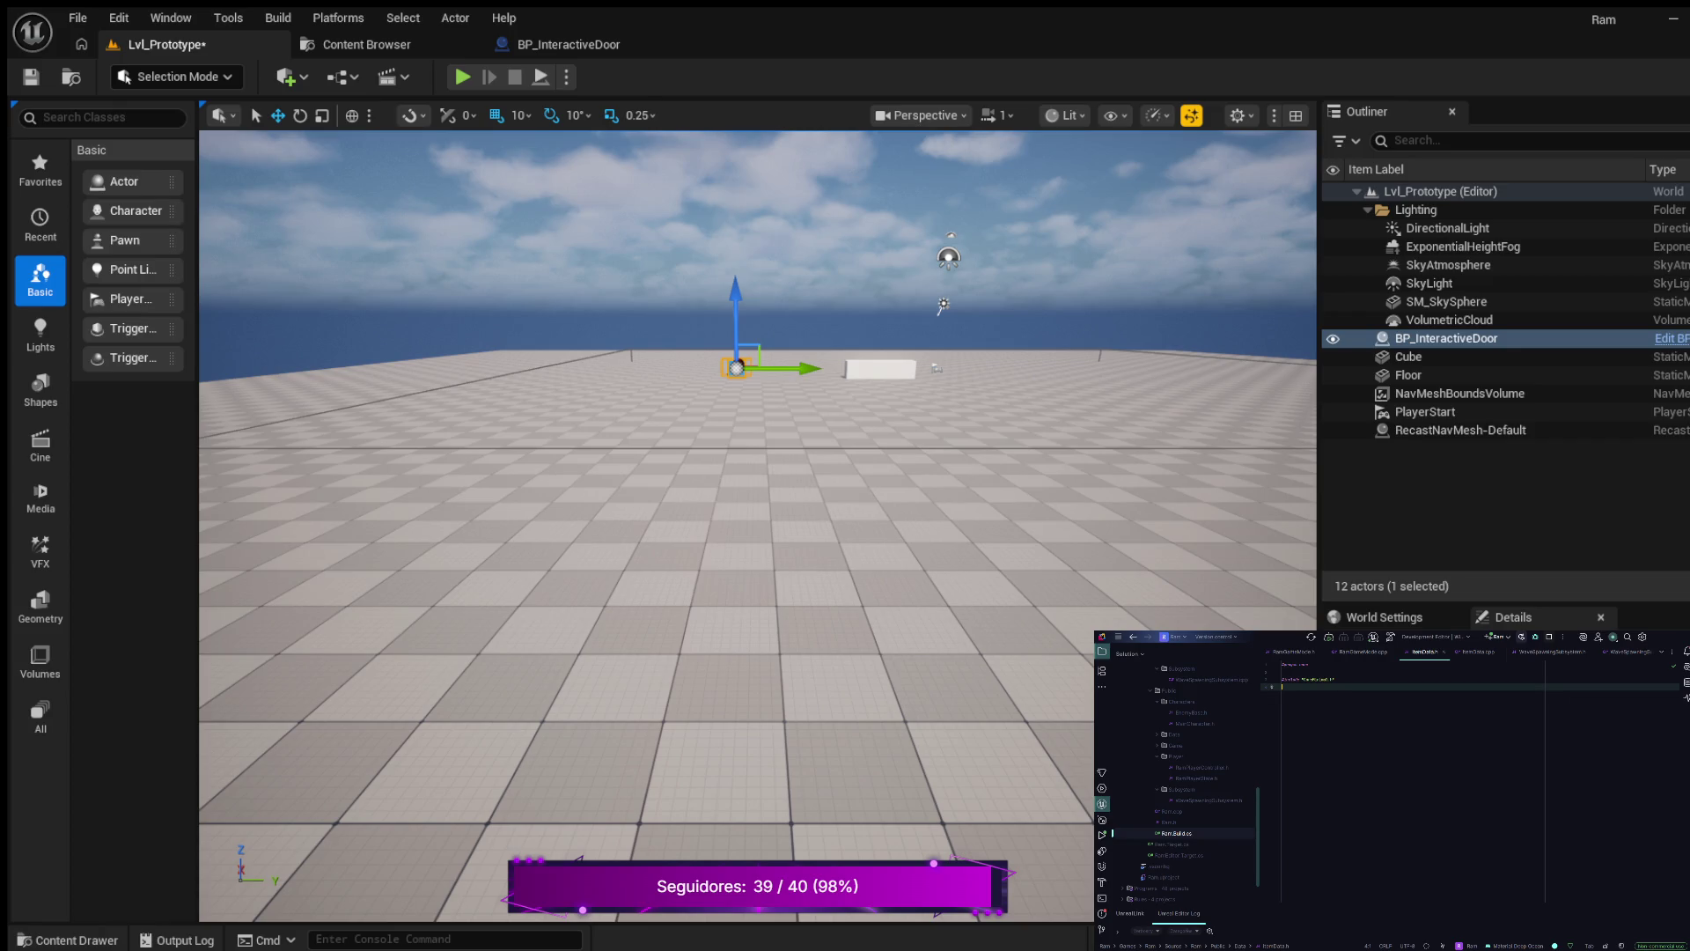
pyautogui.press('Down')
pyautogui.press('Up')
pyautogui.write('#')
pyautogui.write('.h"')
pyautogui.press('Return')
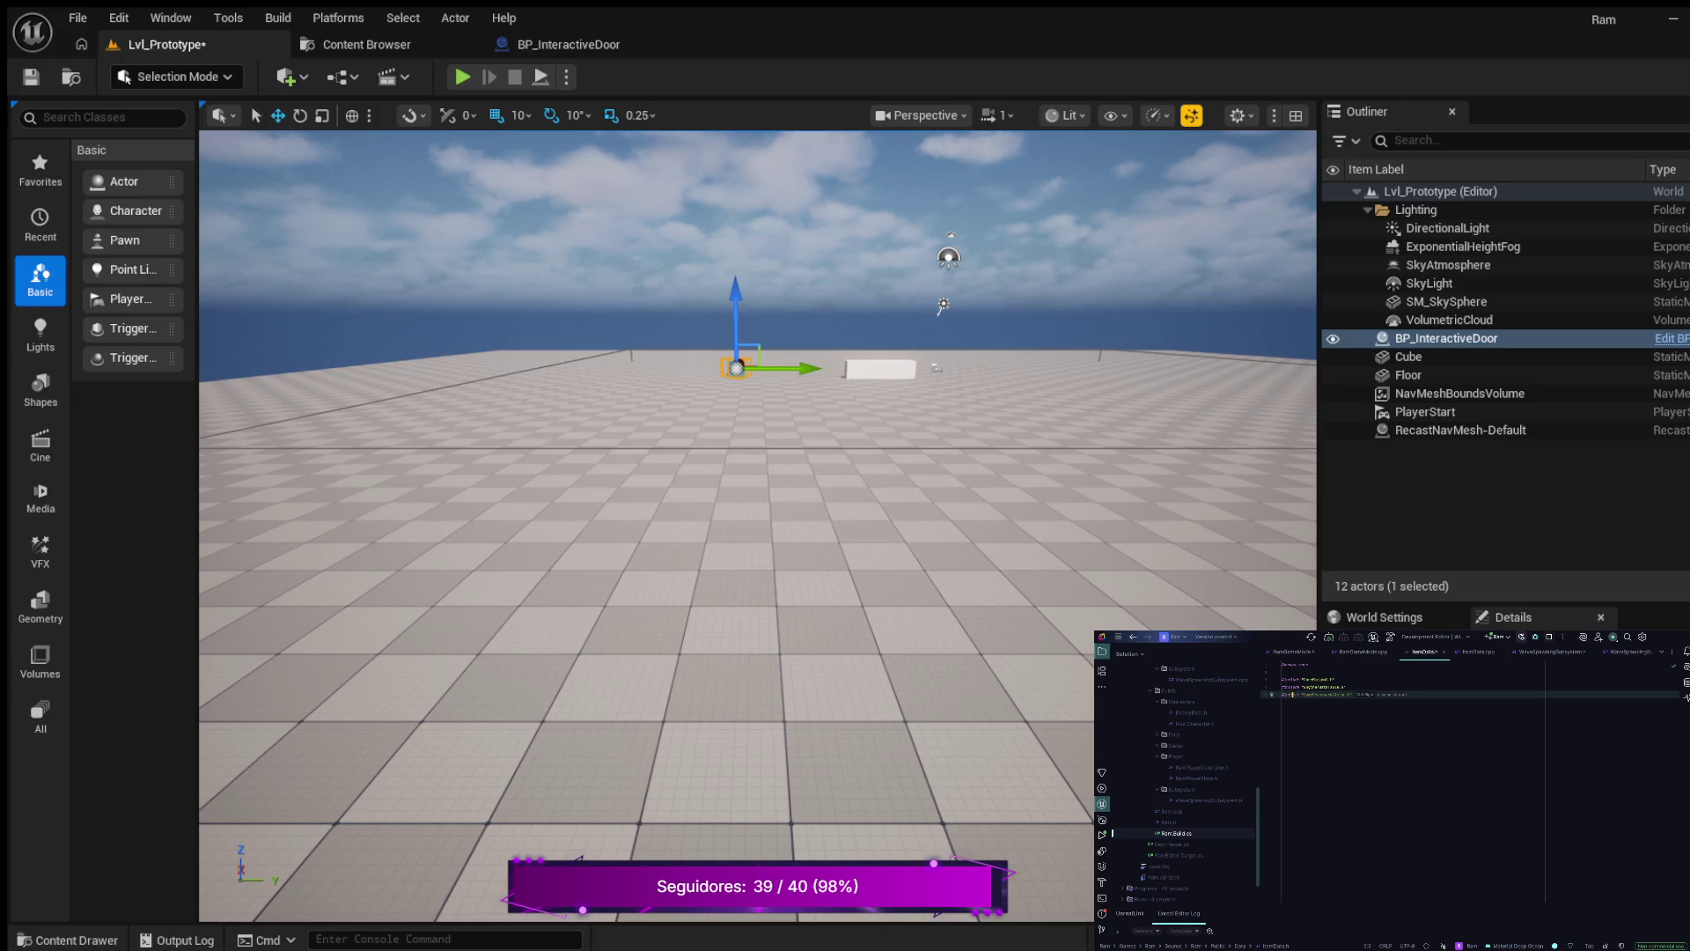
pyautogui.write('"')
pyautogui.press('Return')
pyautogui.press('Return')
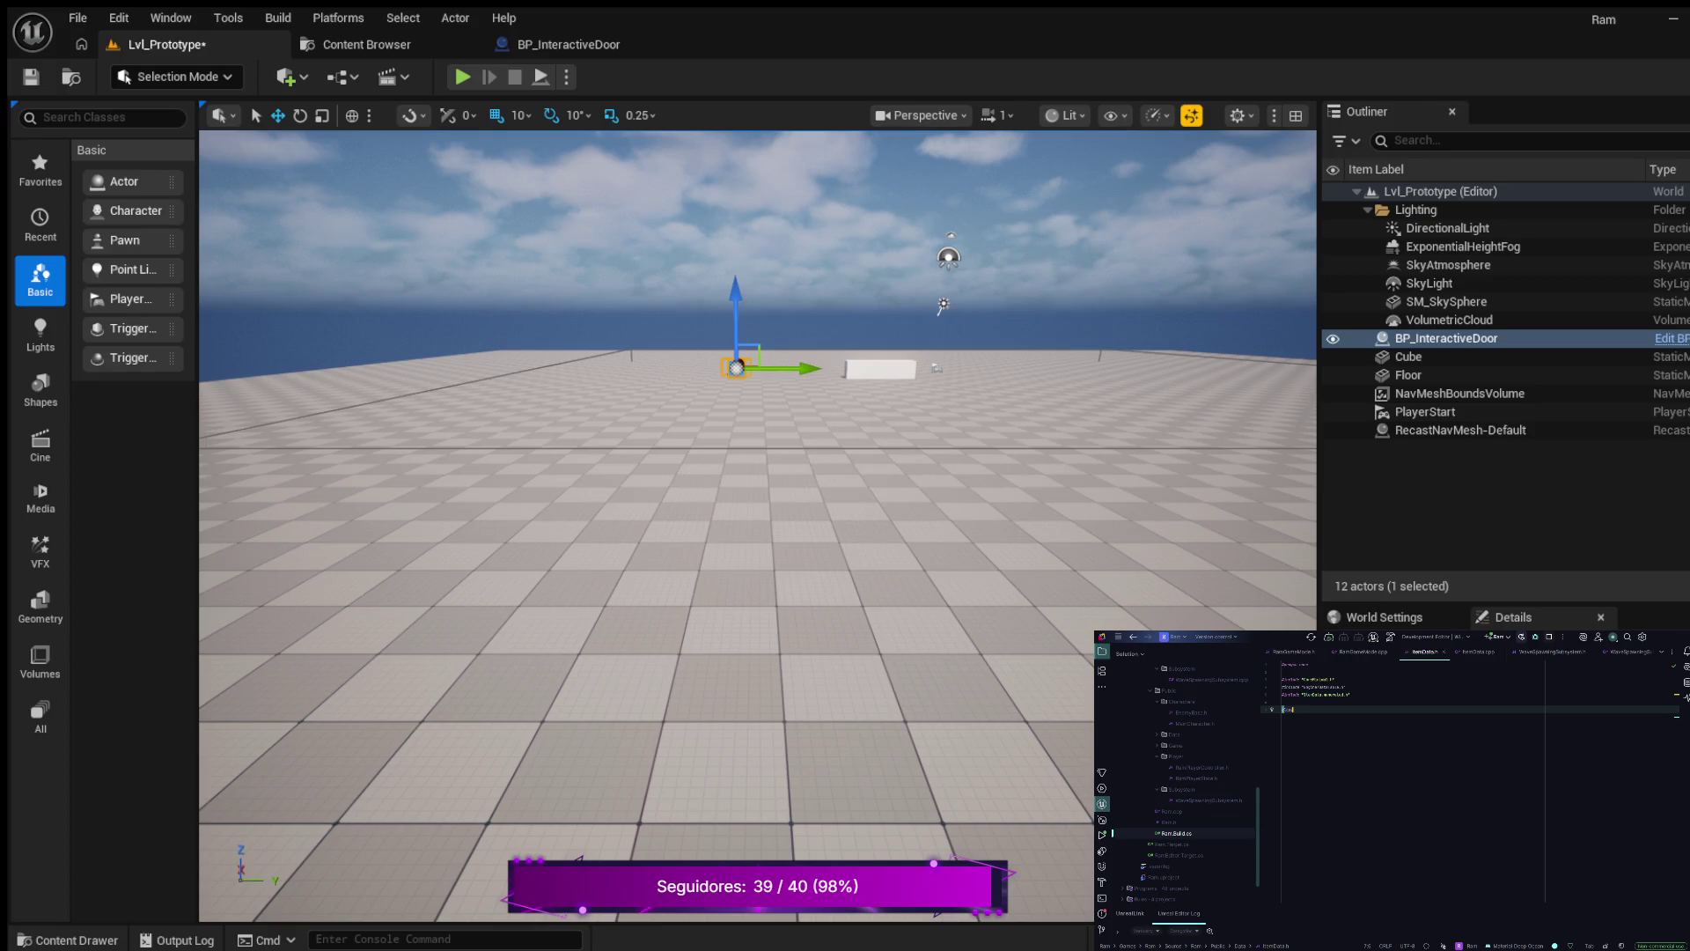
pyautogui.press('Tab')
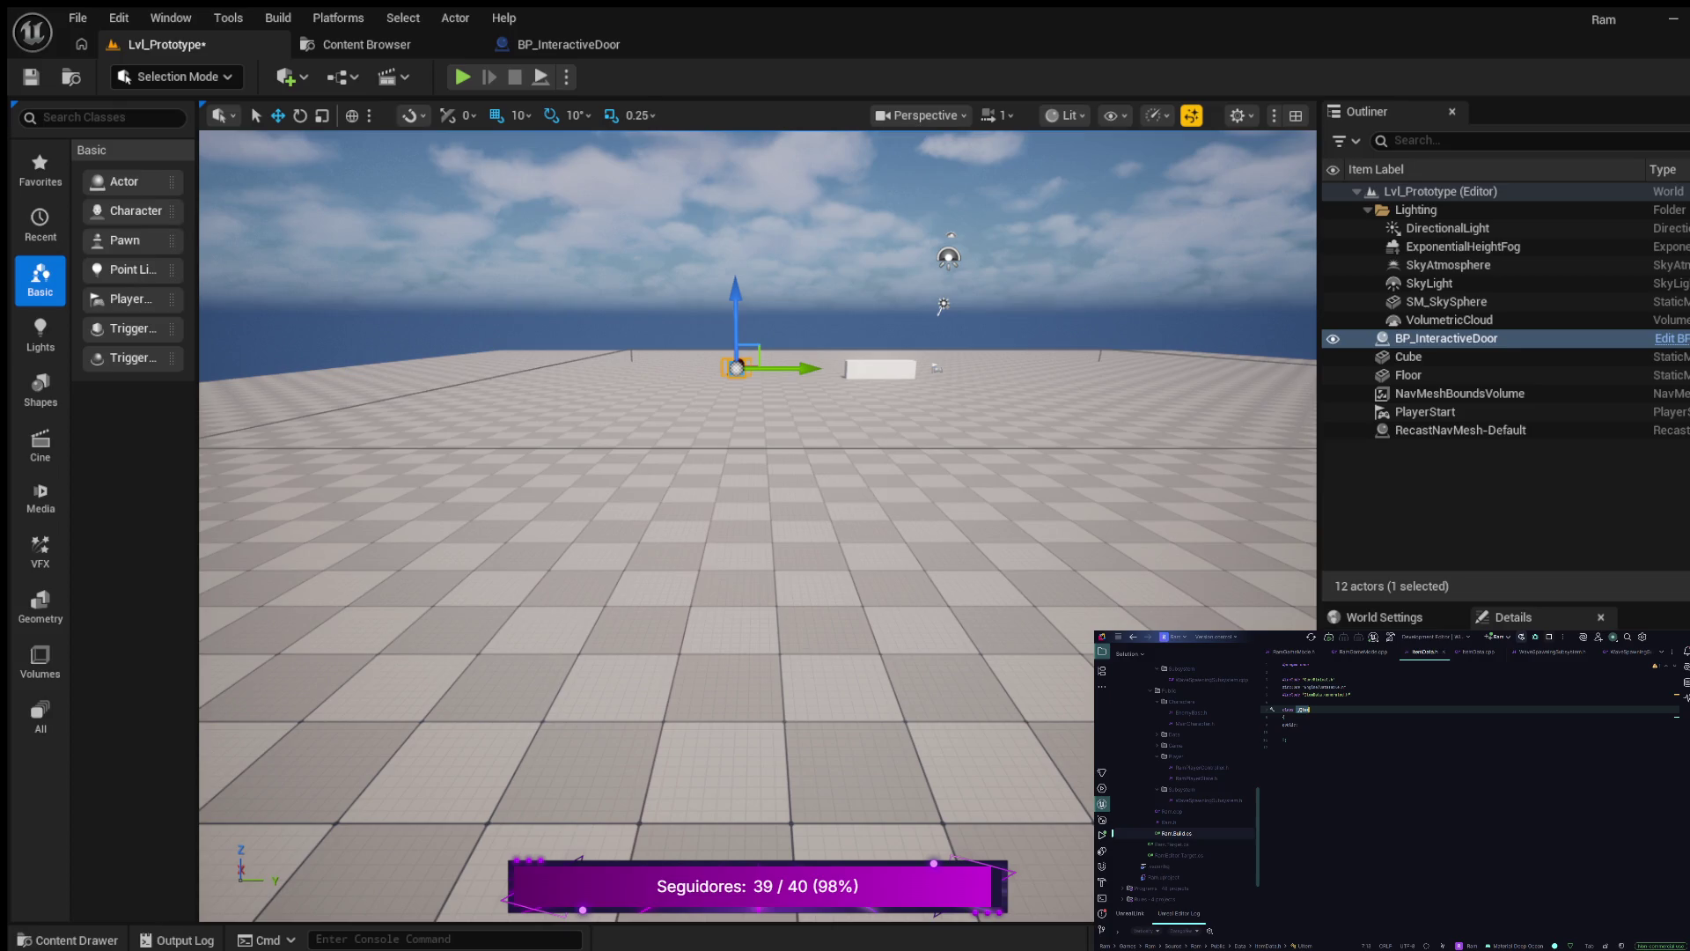
pyautogui.write('Asset')
pyautogui.press('Return')
pyautogui.press('BackSpace')
pyautogui.press('BackSpace')
pyautogui.press('BackSpace')
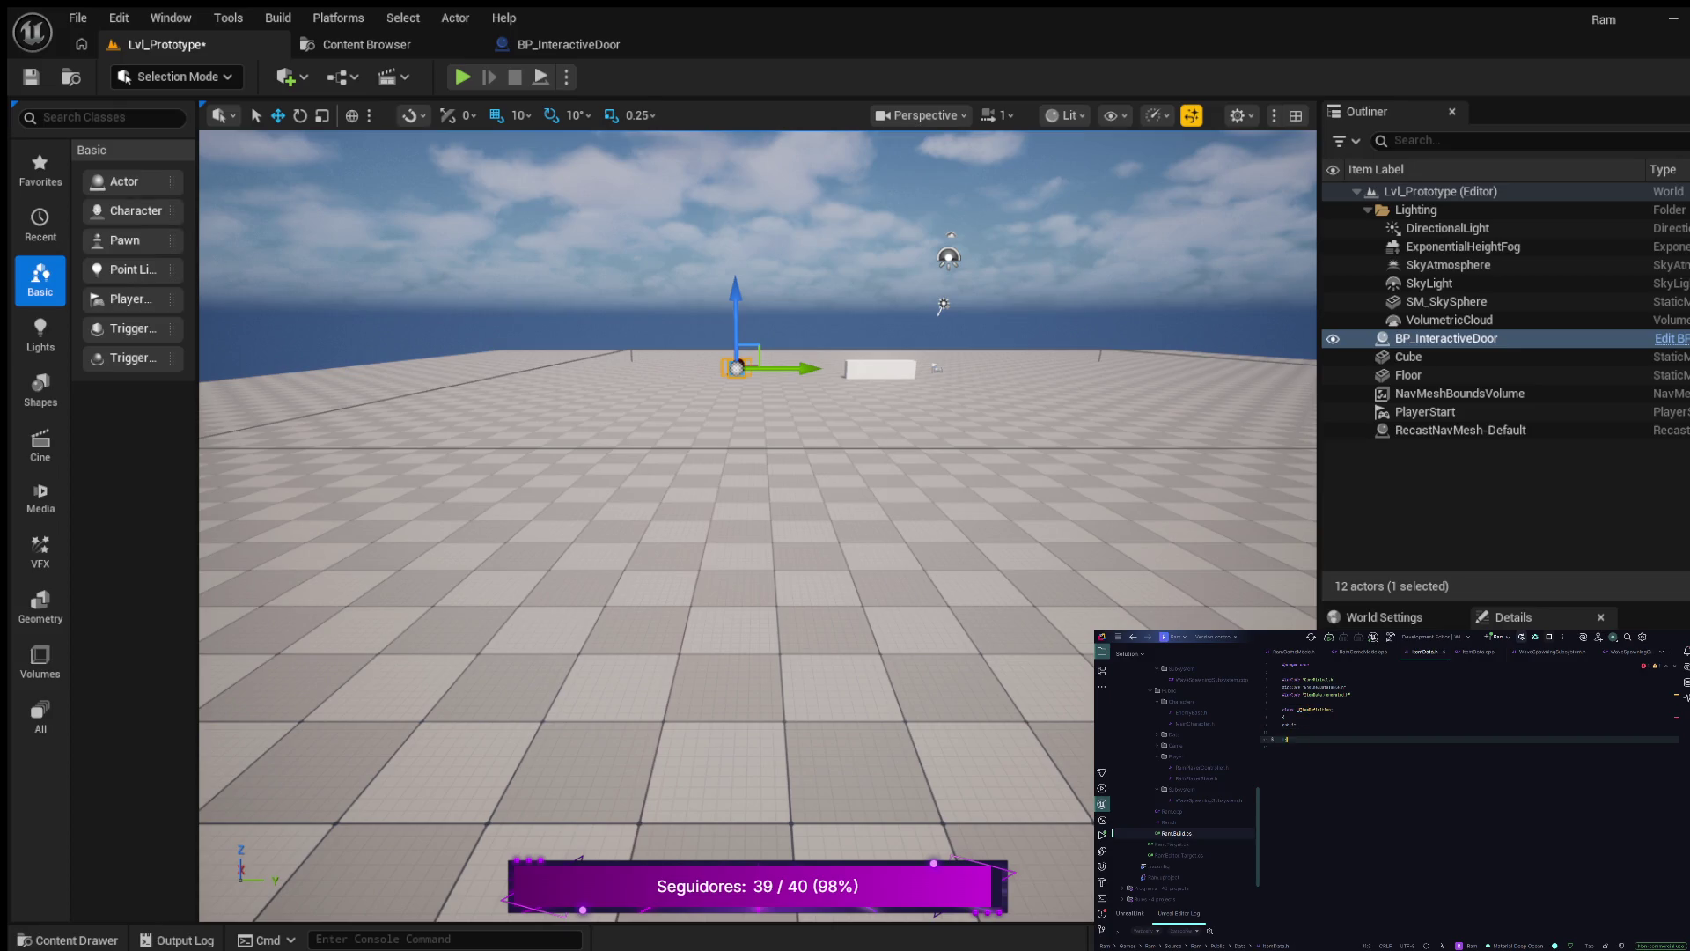
pyautogui.click(1284, 716)
pyautogui.hotkey('ctrl', 'z')
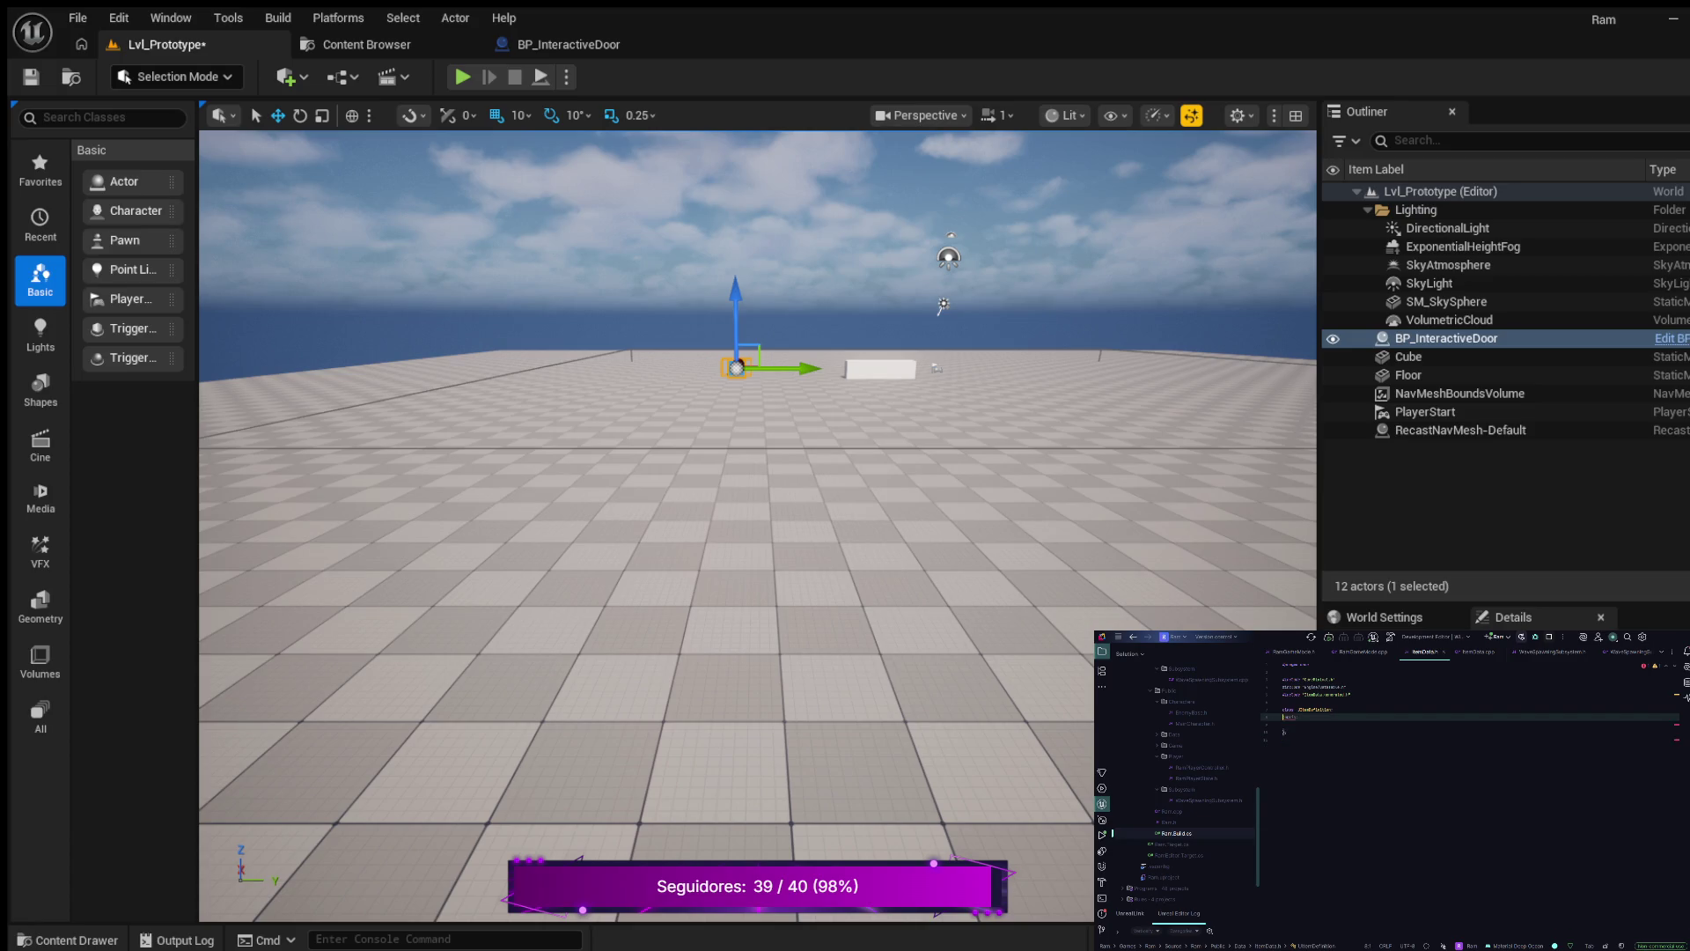
pyautogui.press('BackSpace')
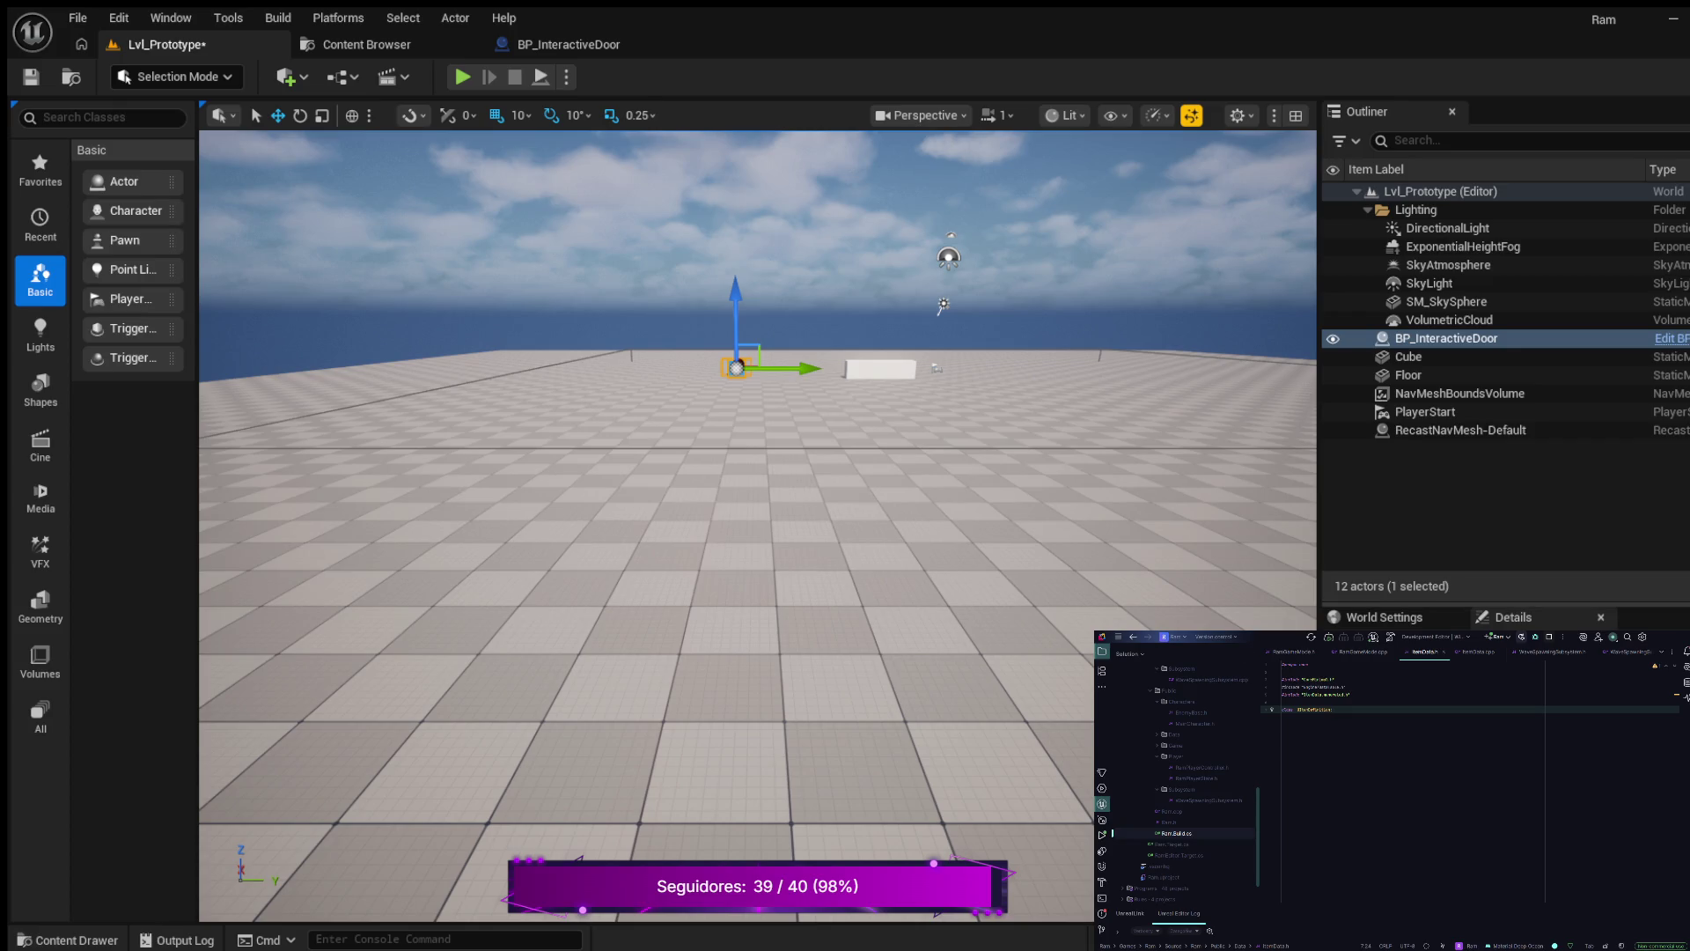
pyautogui.press('Return')
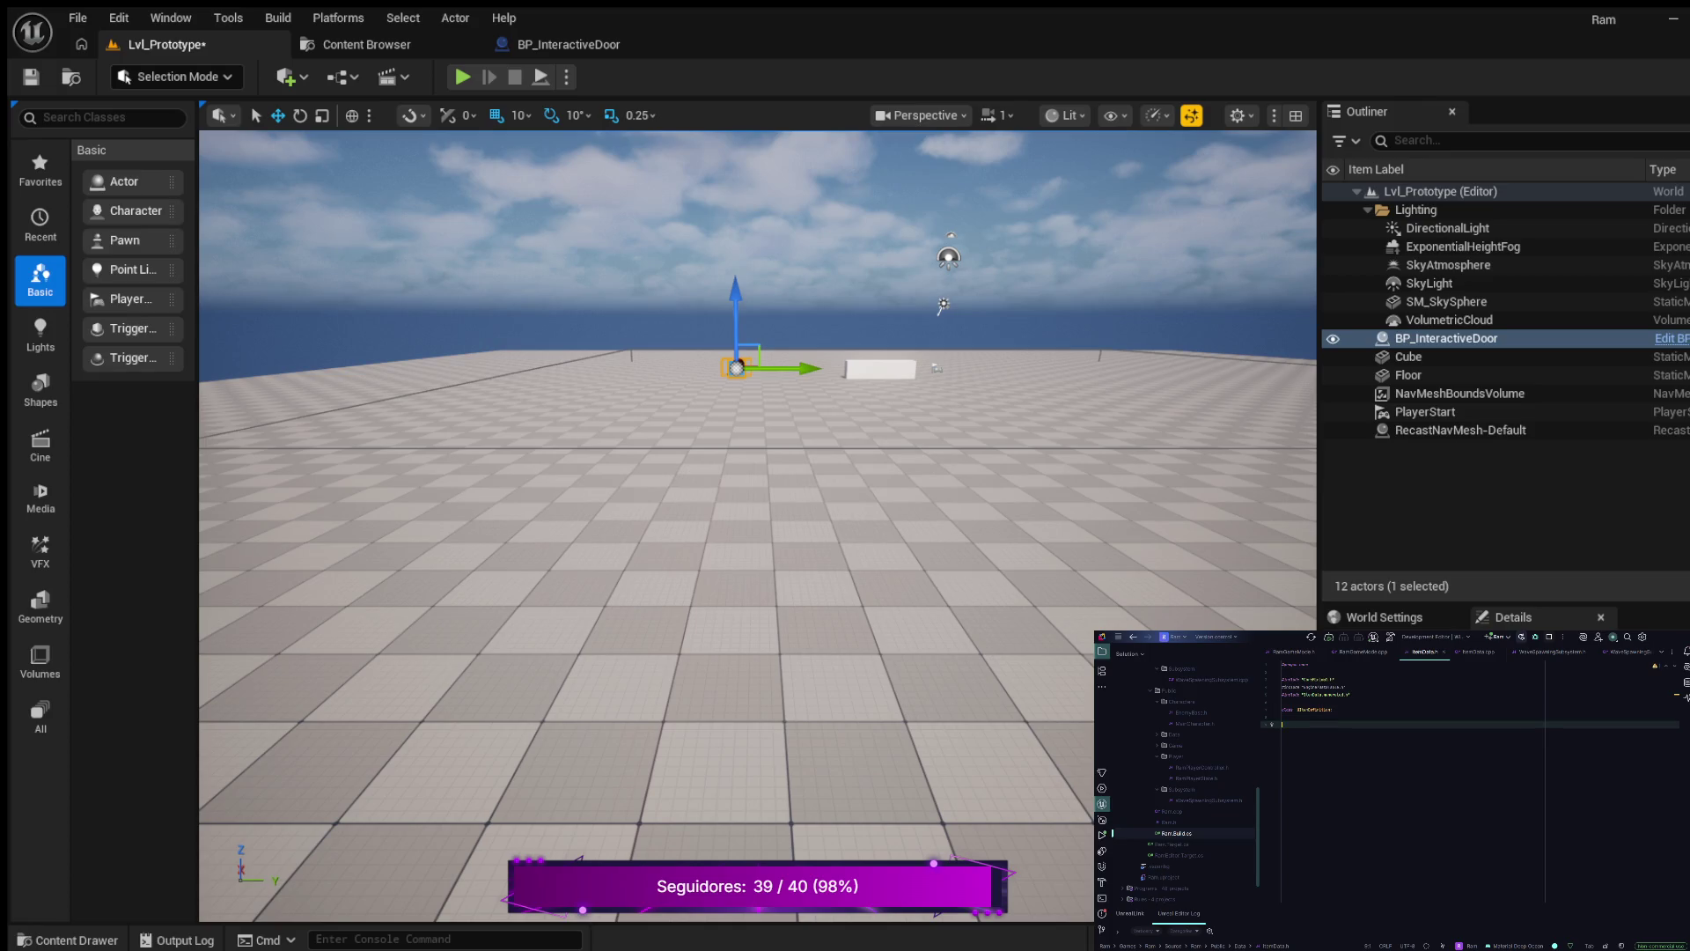
pyautogui.write('E')
pyautogui.press('Tab')
pyautogui.press('Return')
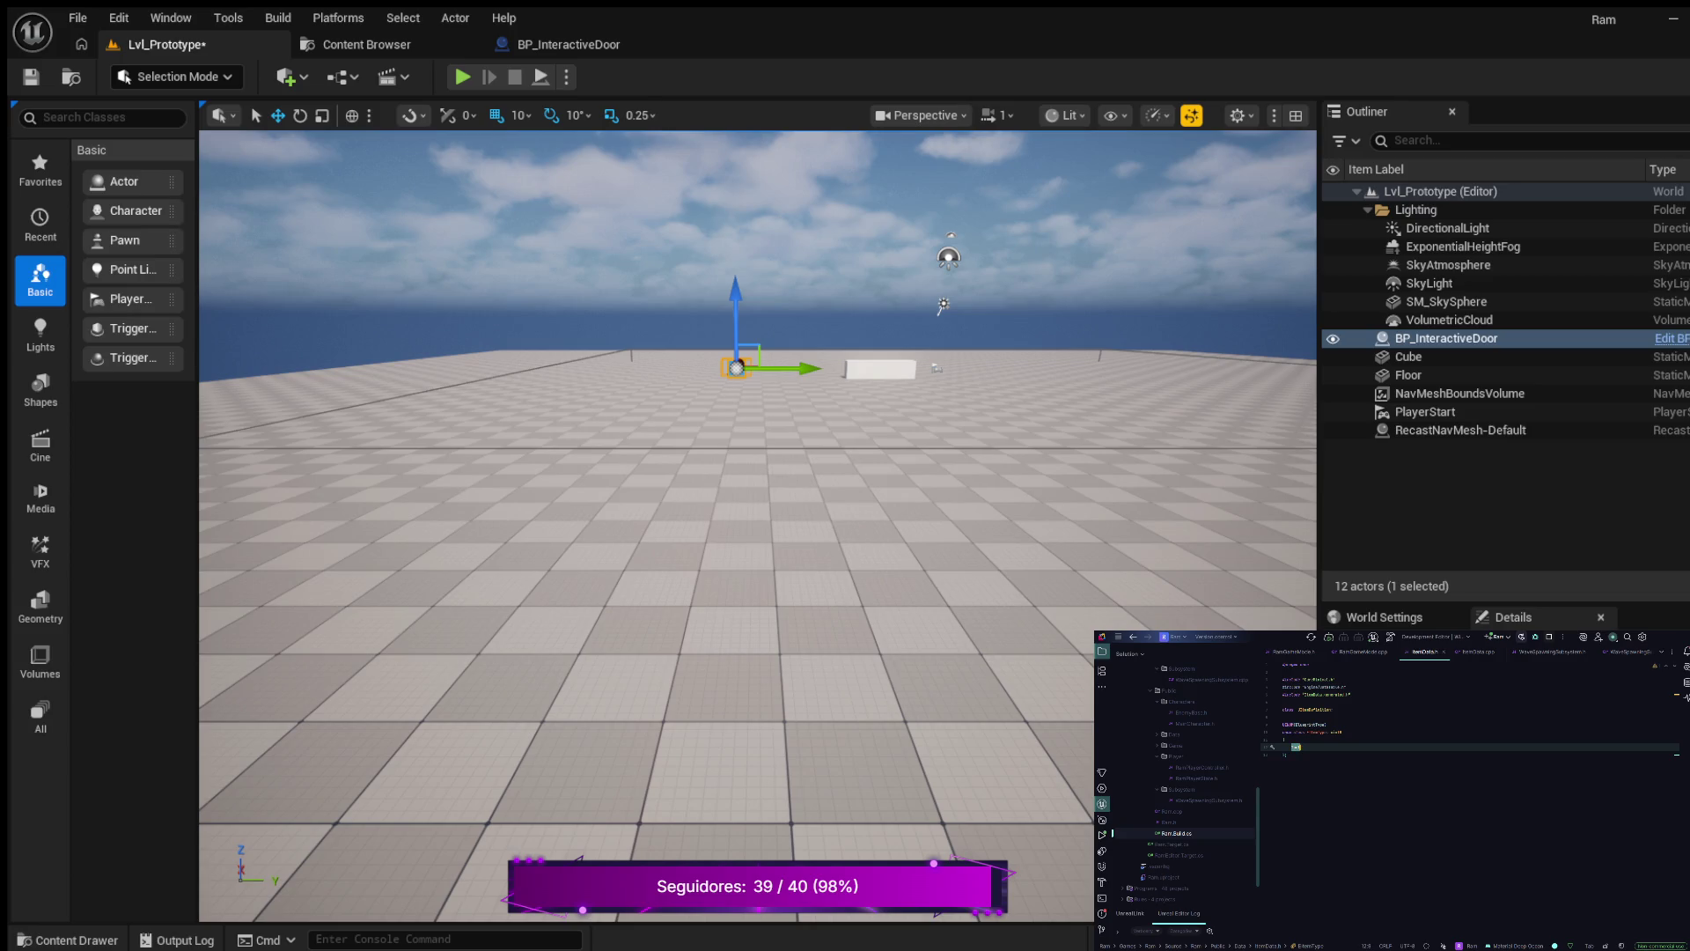
pyautogui.write('Te')
pyautogui.press('Return')
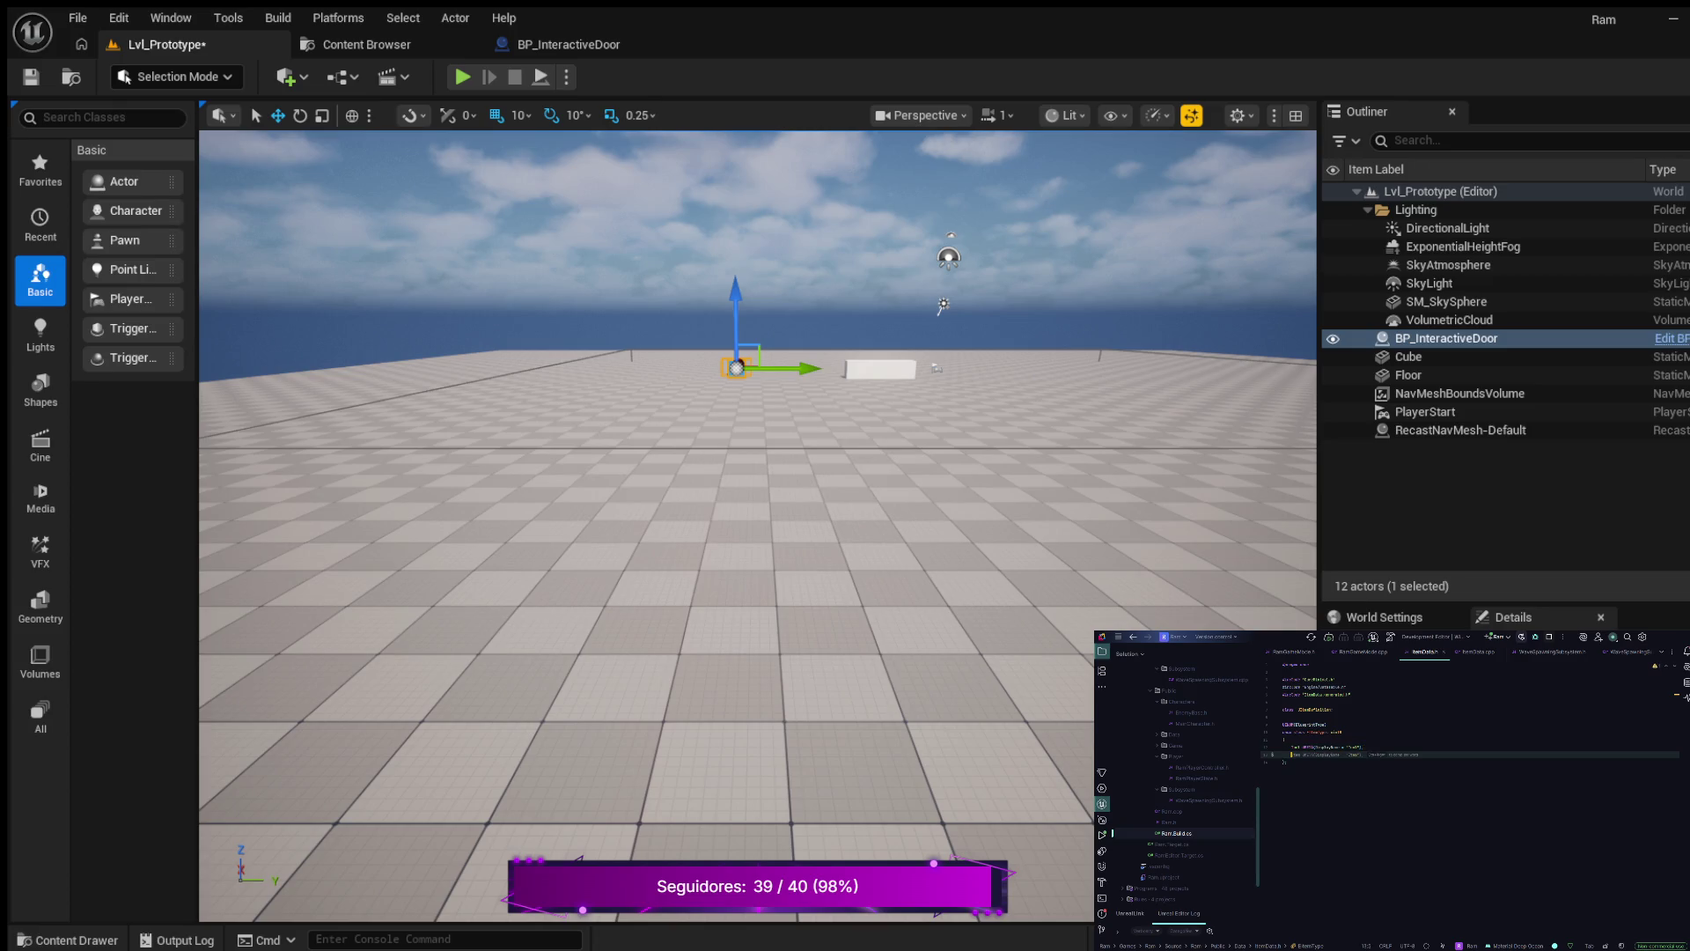
pyautogui.write('return {')
pyautogui.write('()')
pyautogui.press('Tab')
pyautogui.press('Down')
pyautogui.press('Down')
pyautogui.press('Down')
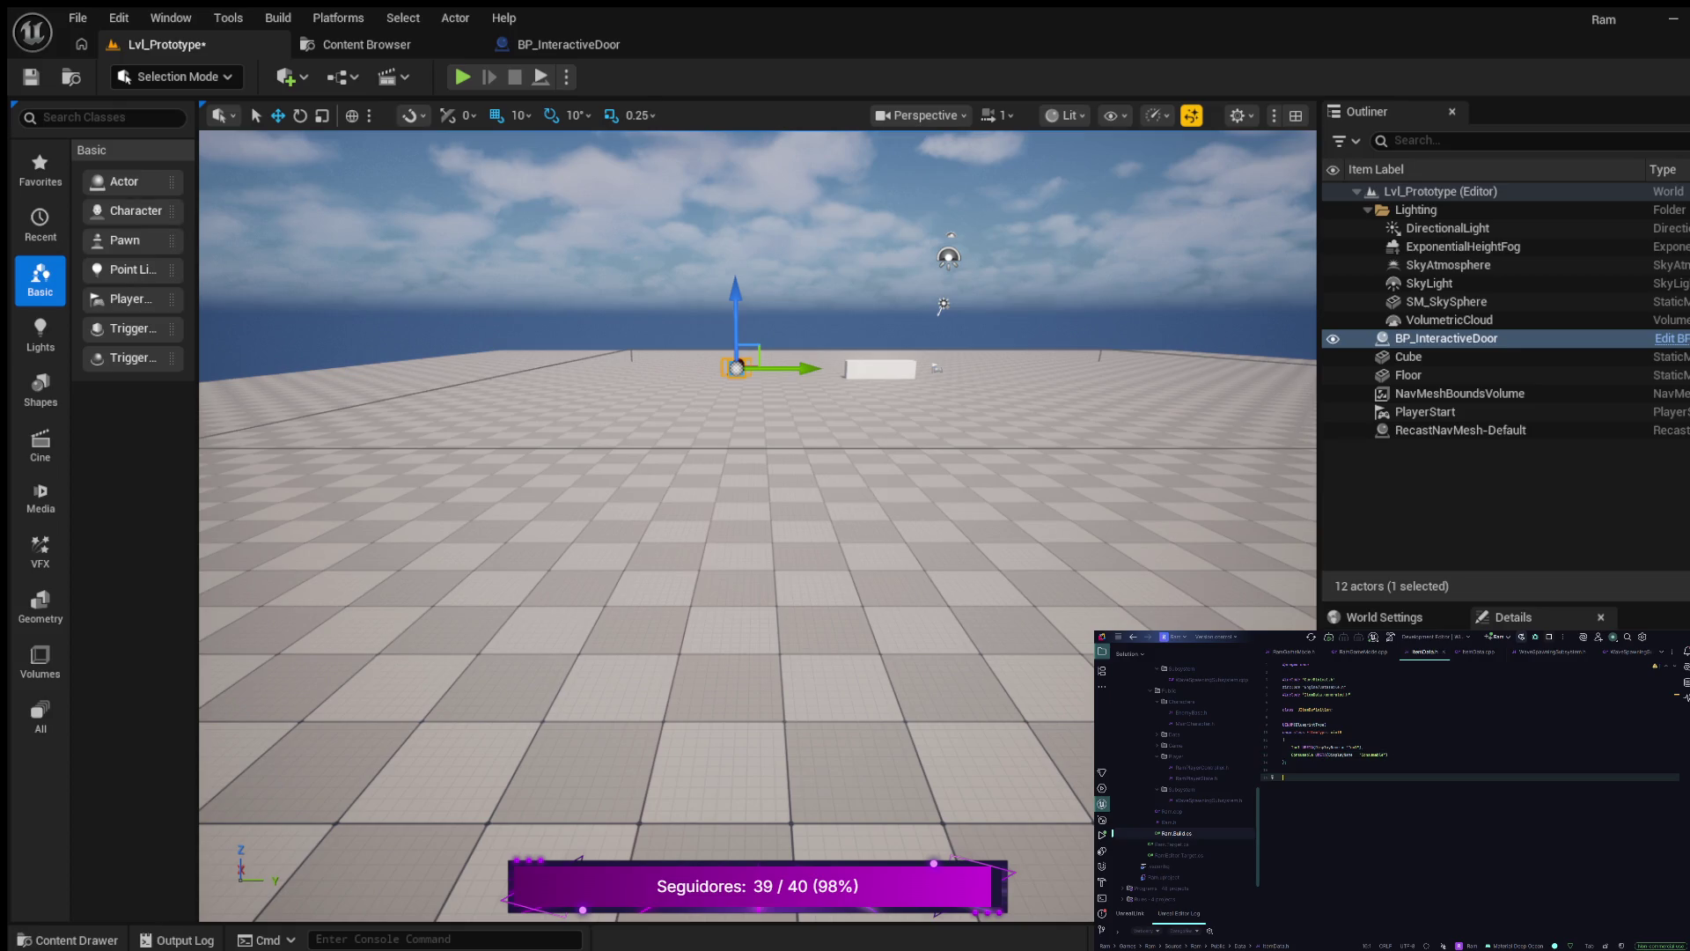
pyautogui.write('U')
pyautogui.write('F')
pyautogui.press('BackSpace')
pyautogui.write('C')
pyautogui.press('Tab')
pyautogui.press('Return')
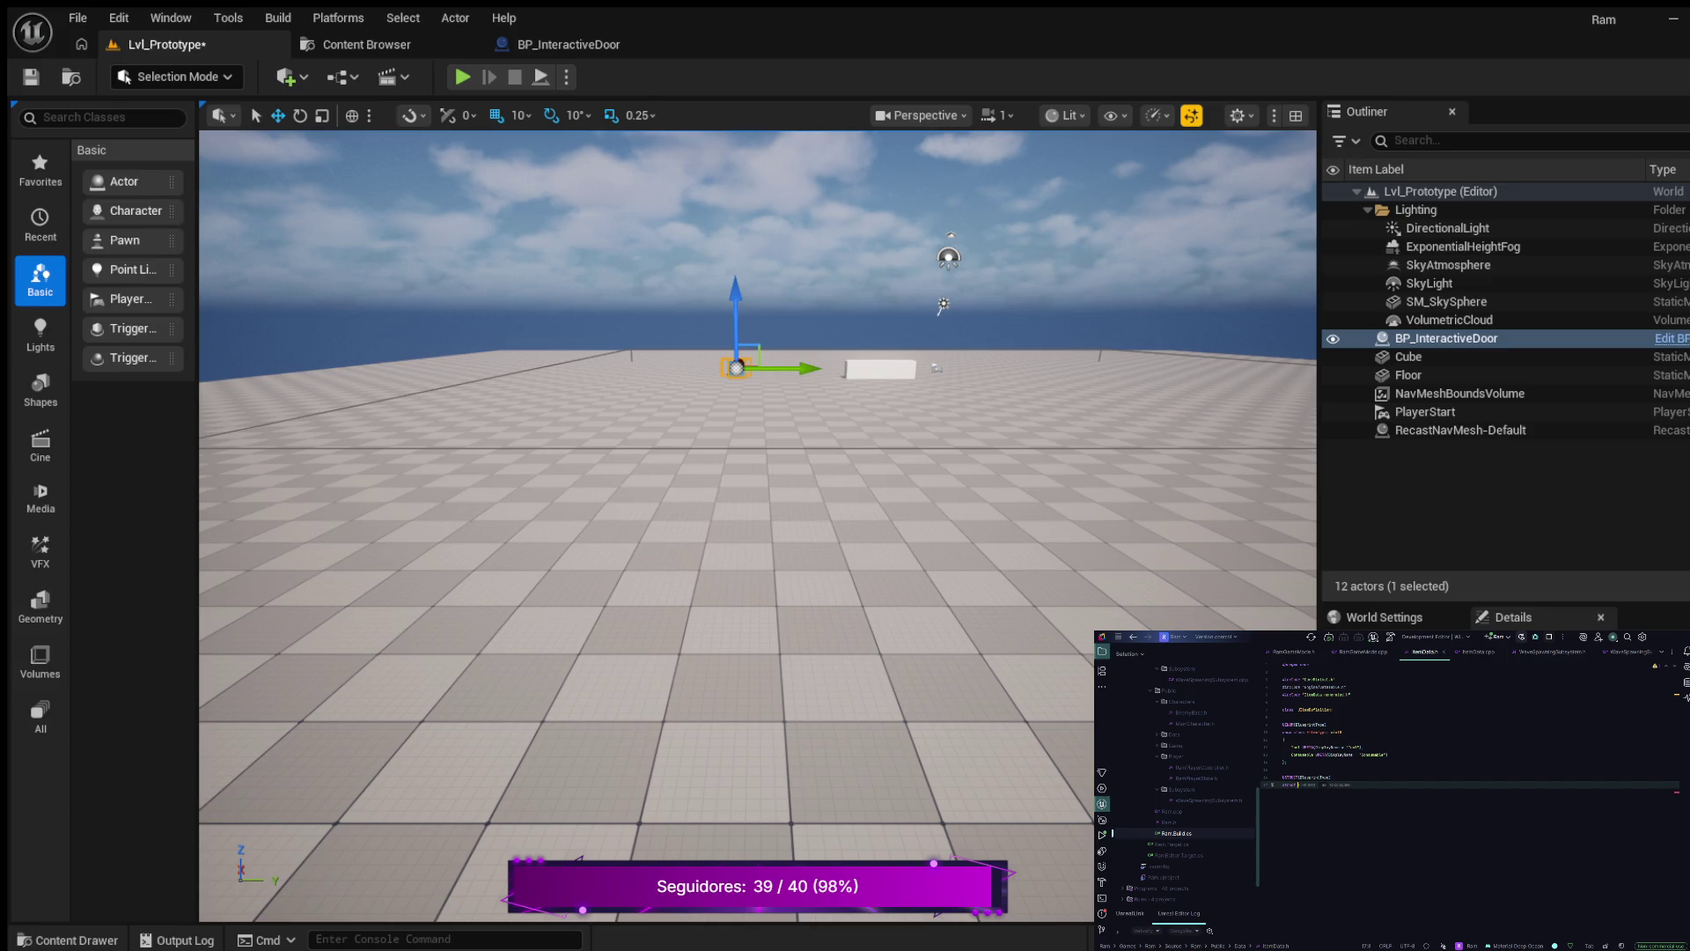
pyautogui.write('FItemData')
pyautogui.write('{')
pyautogui.press('Return')
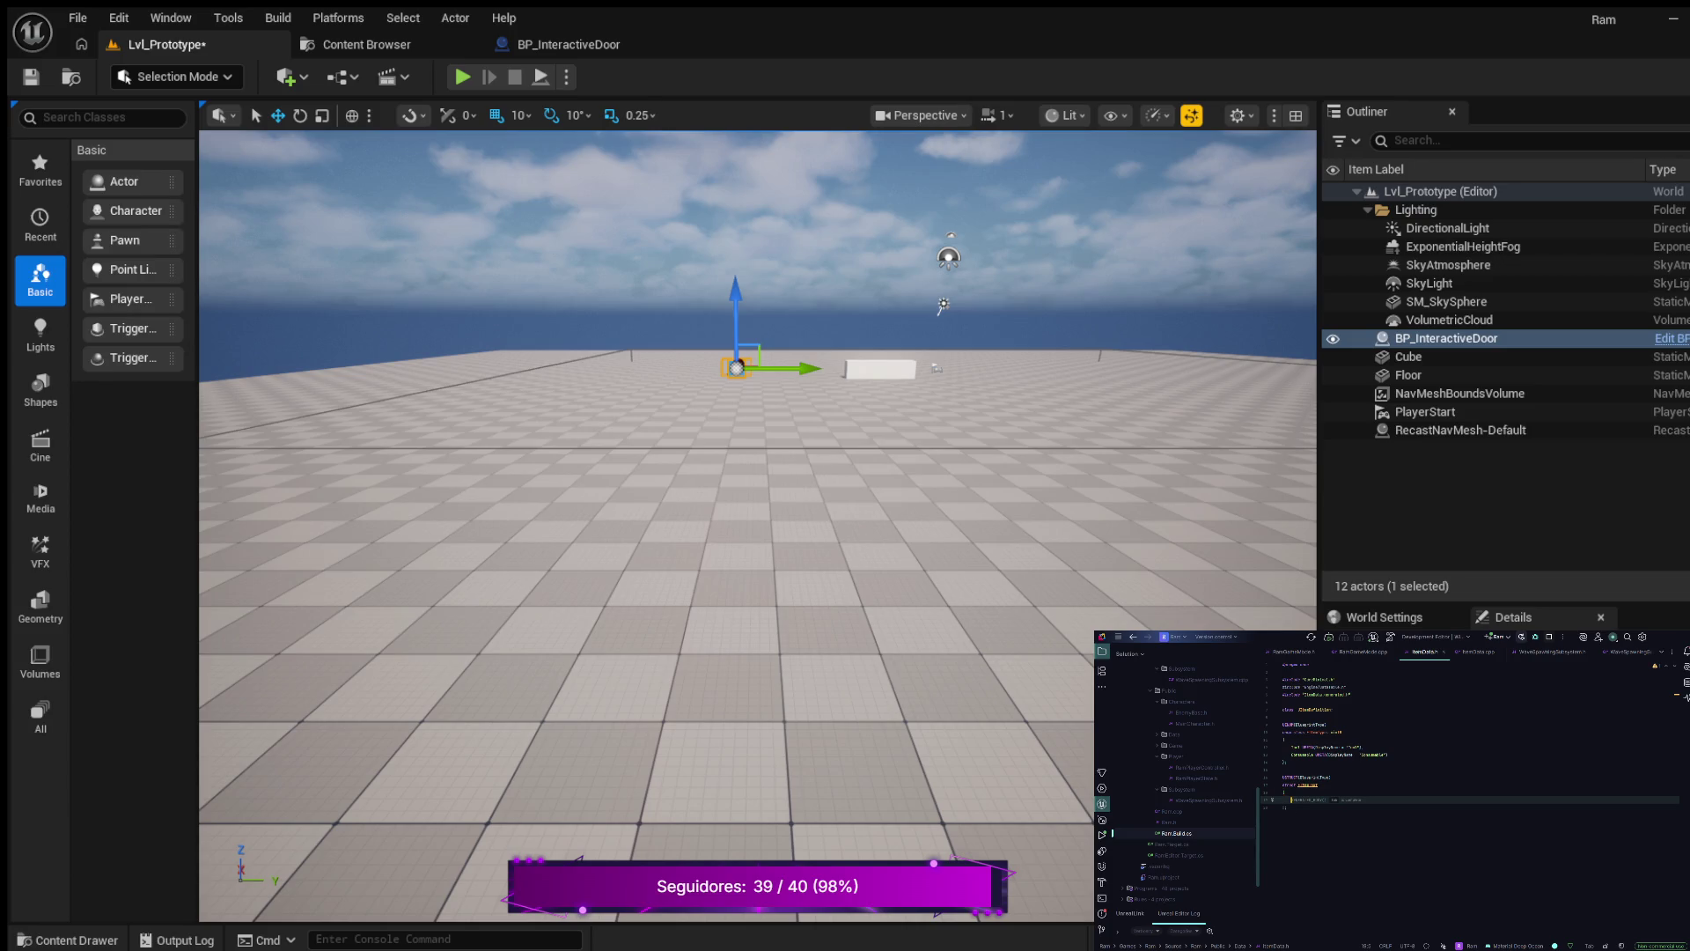
pyautogui.press('Escape')
pyautogui.write('U')
pyautogui.press('Tab')
pyautogui.press('Return')
pyautogui.press('Return')
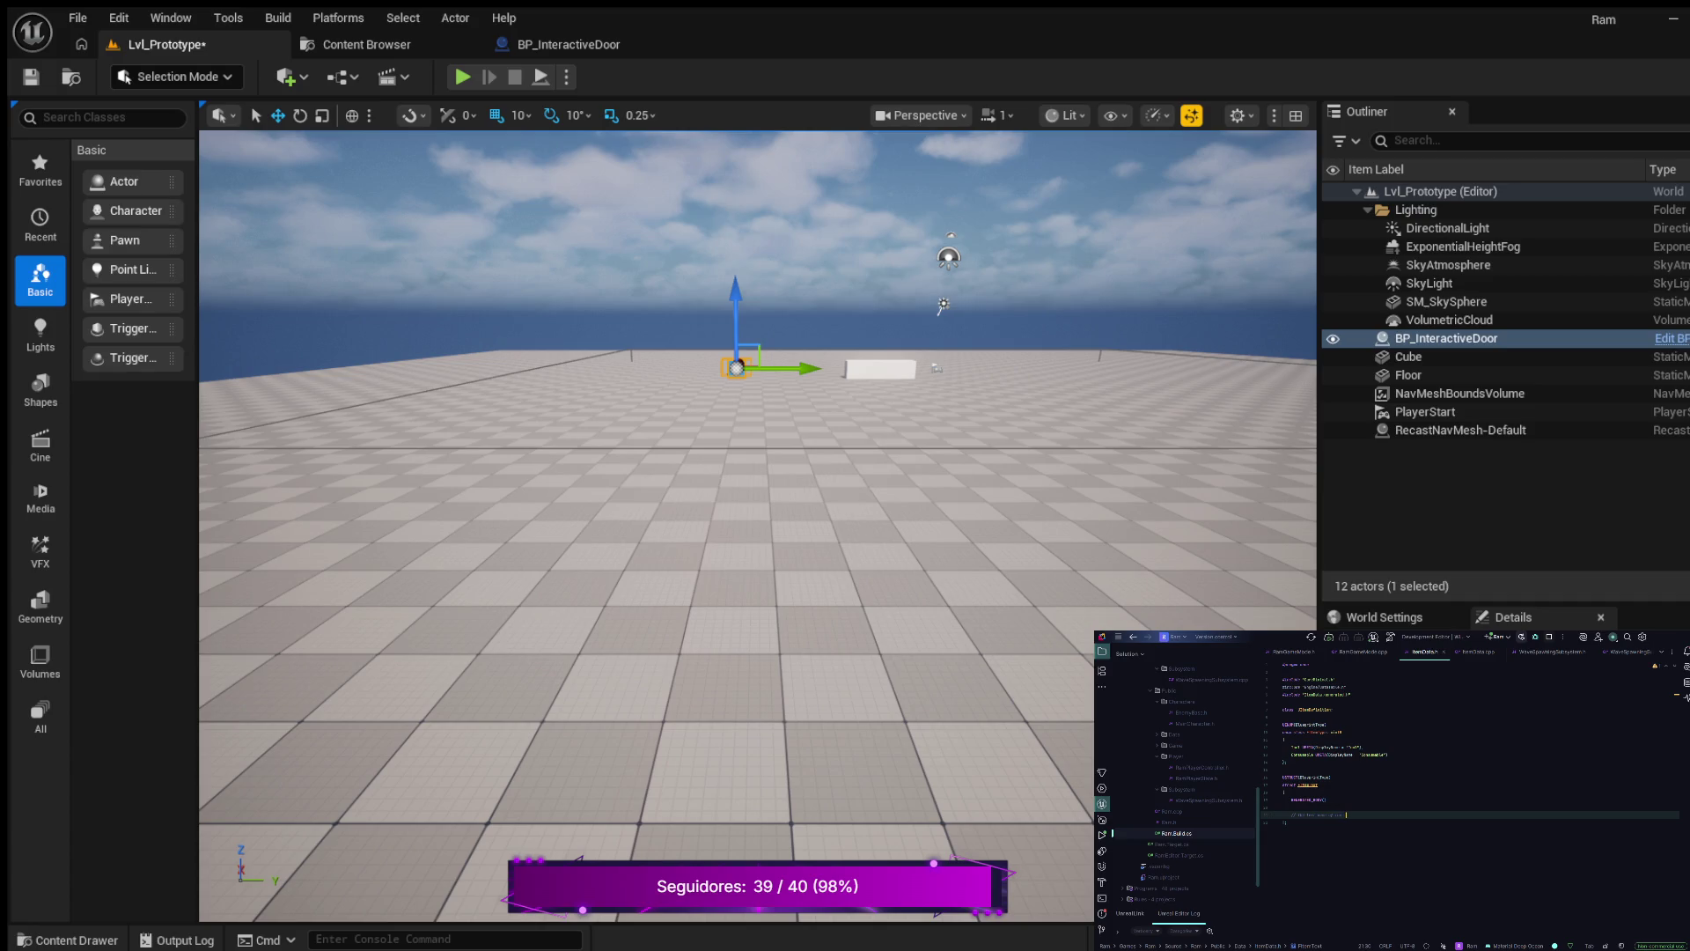
pyautogui.press('Return')
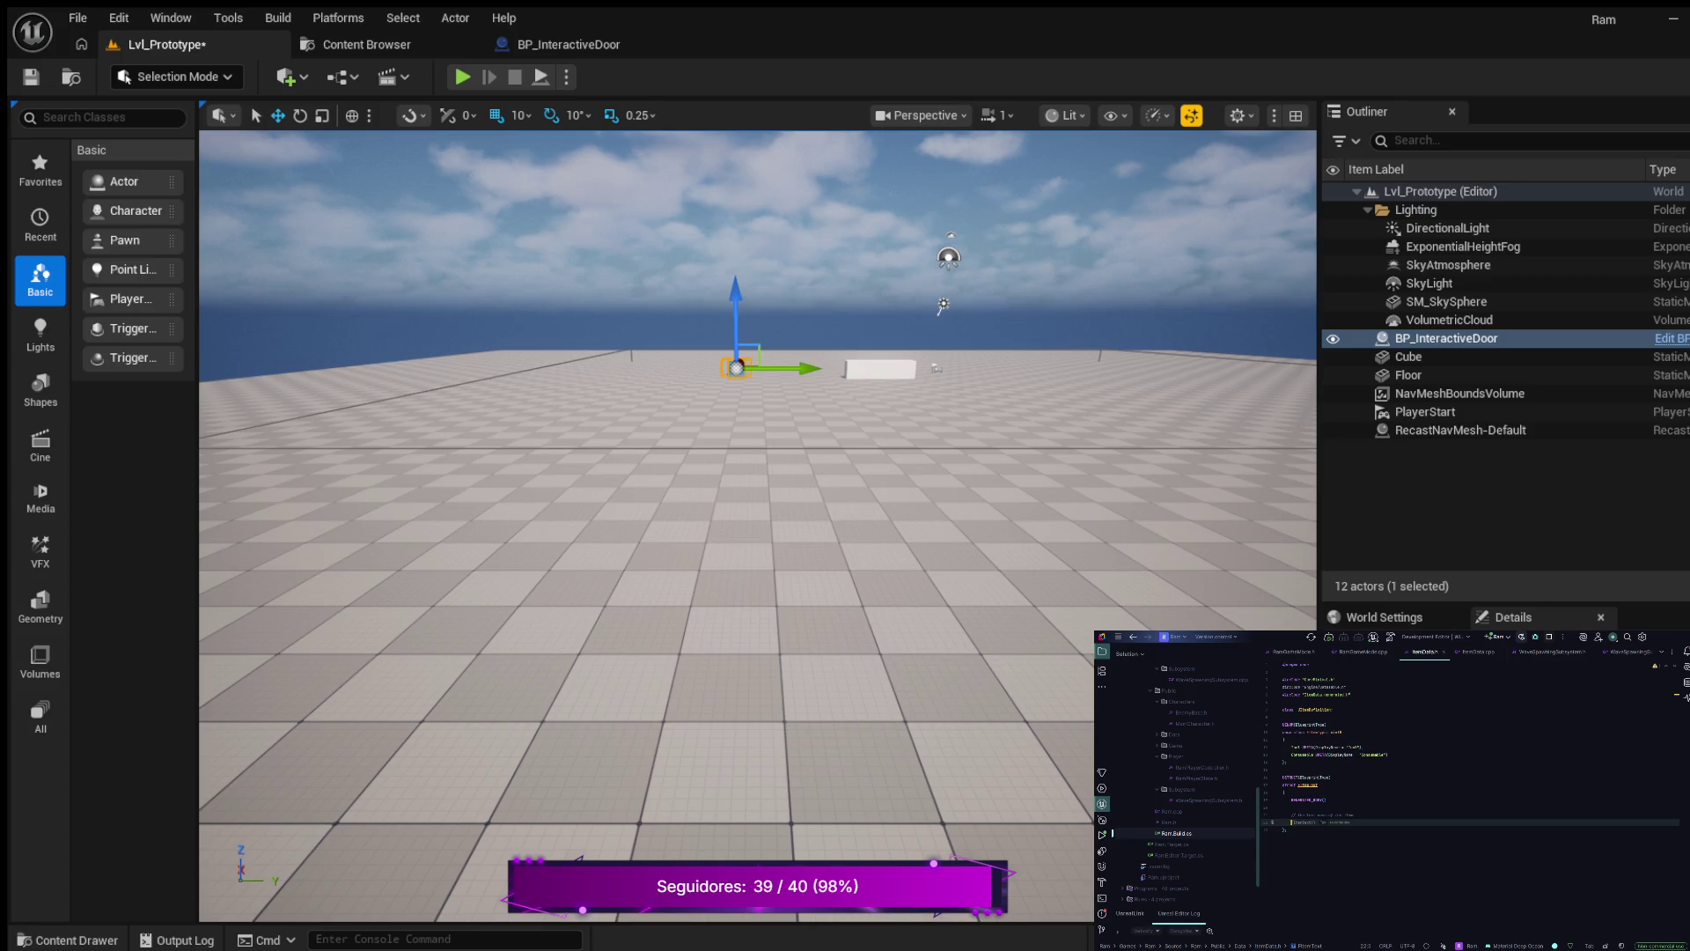
pyautogui.write('{')
pyautogui.write('FText')
pyautogui.press('Return')
pyautogui.press('Return')
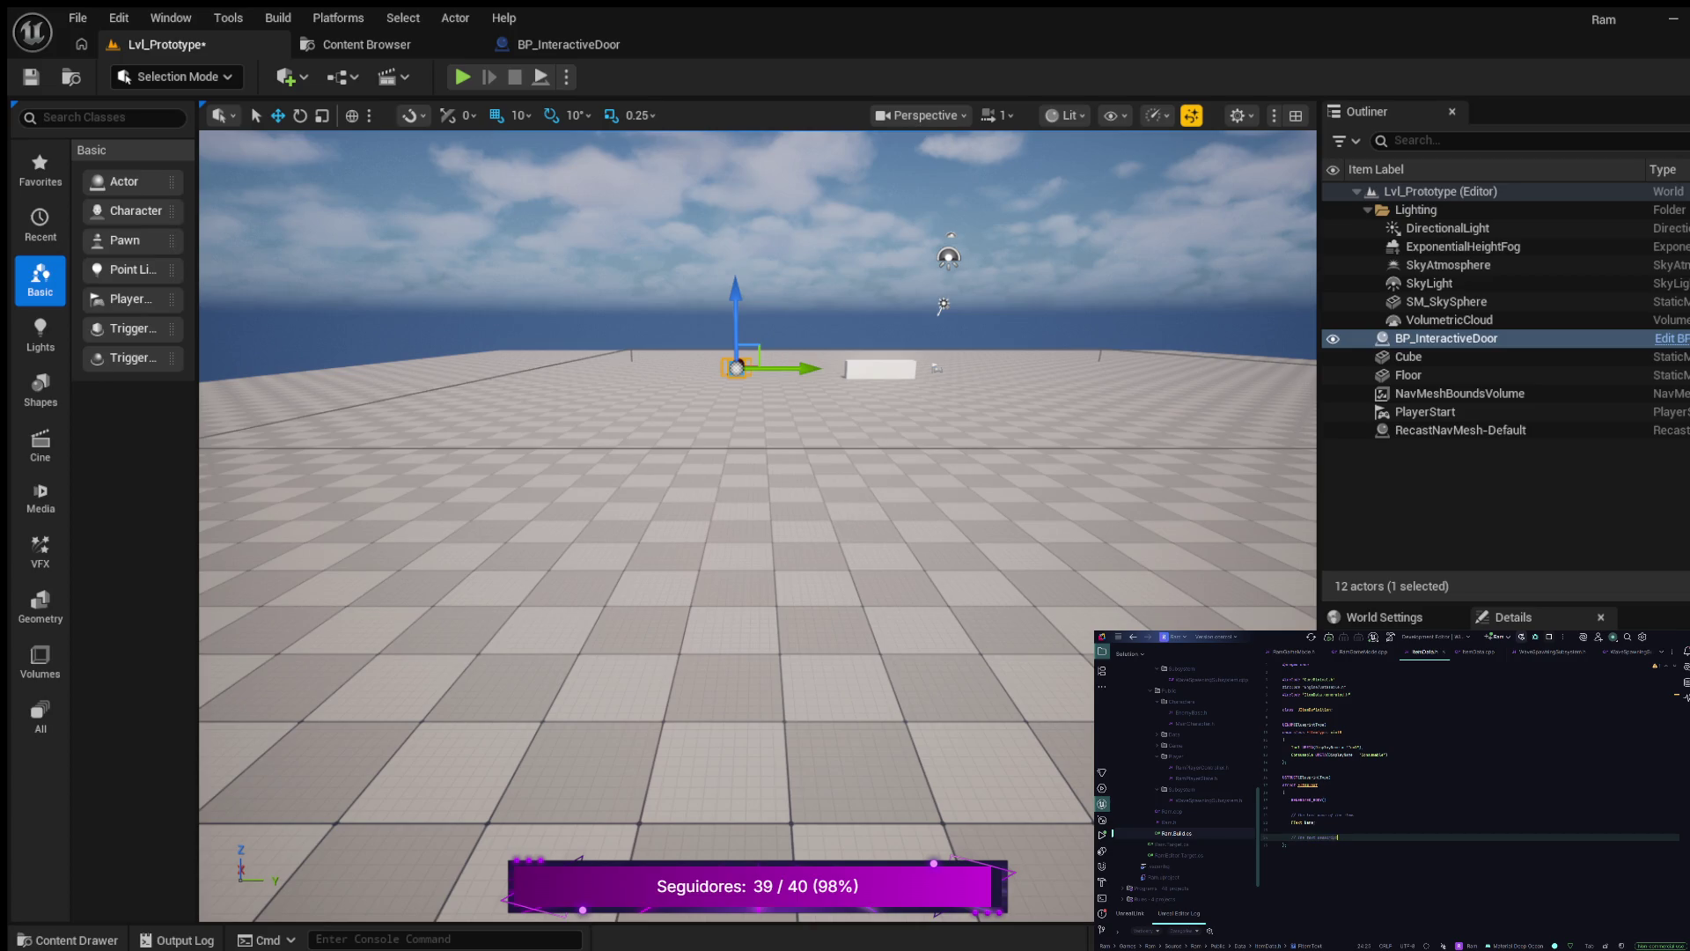
pyautogui.write('the item')
pyautogui.write('.')
pyautogui.press('Return')
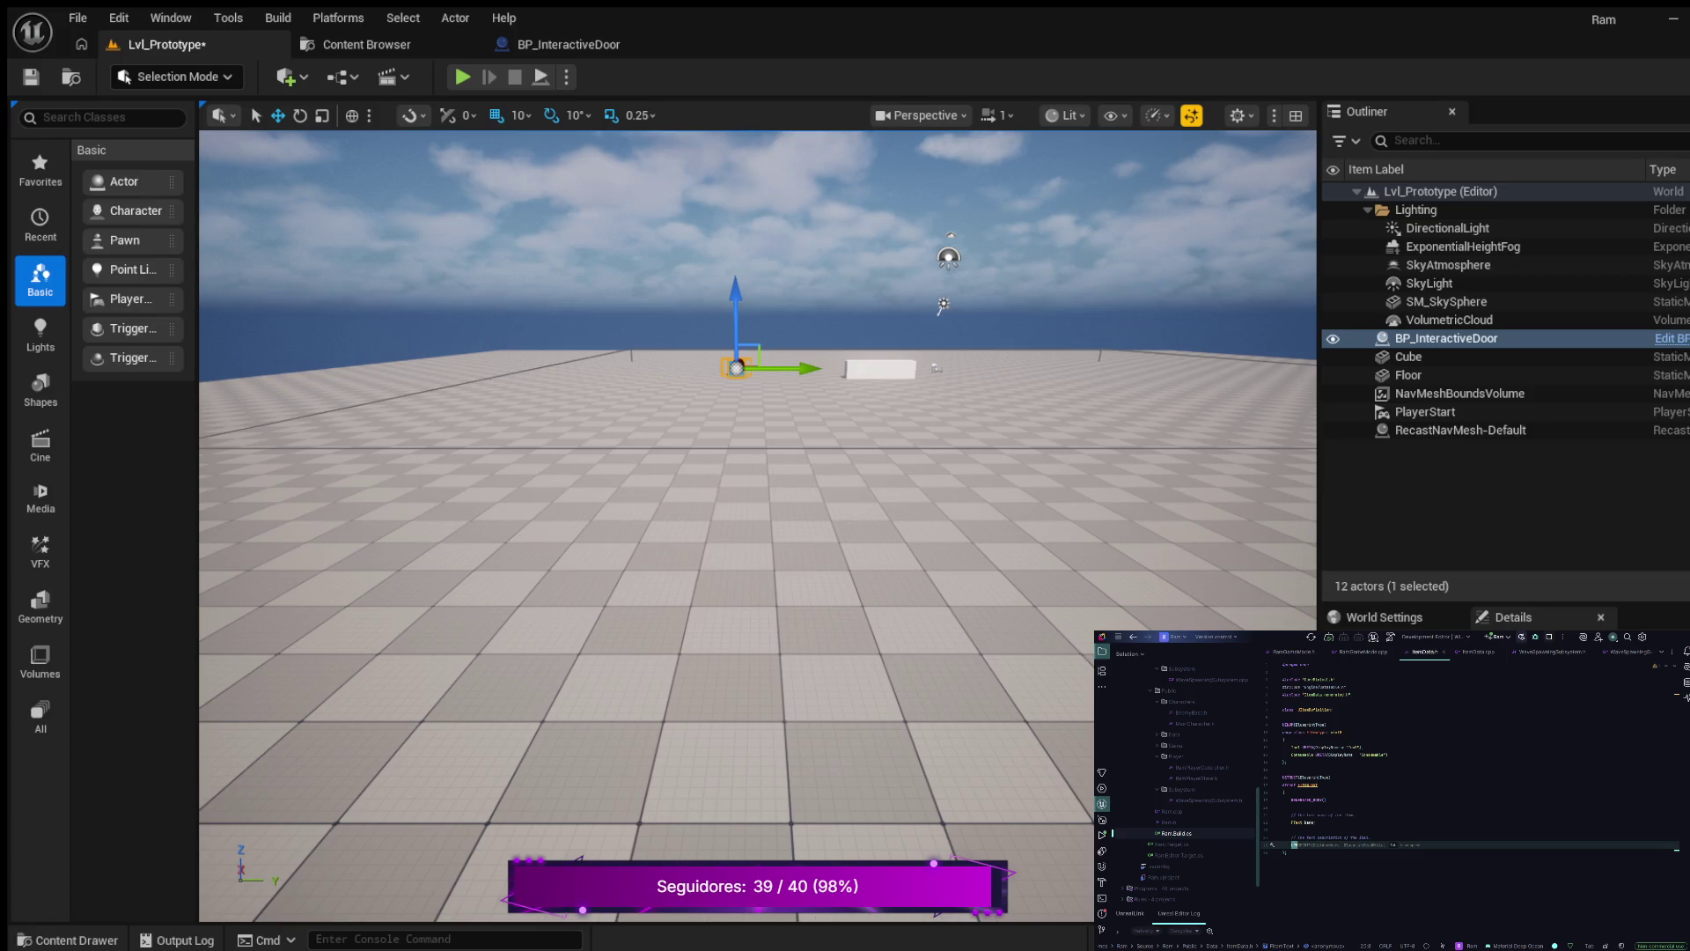
pyautogui.press('Tab')
pyautogui.press('Return')
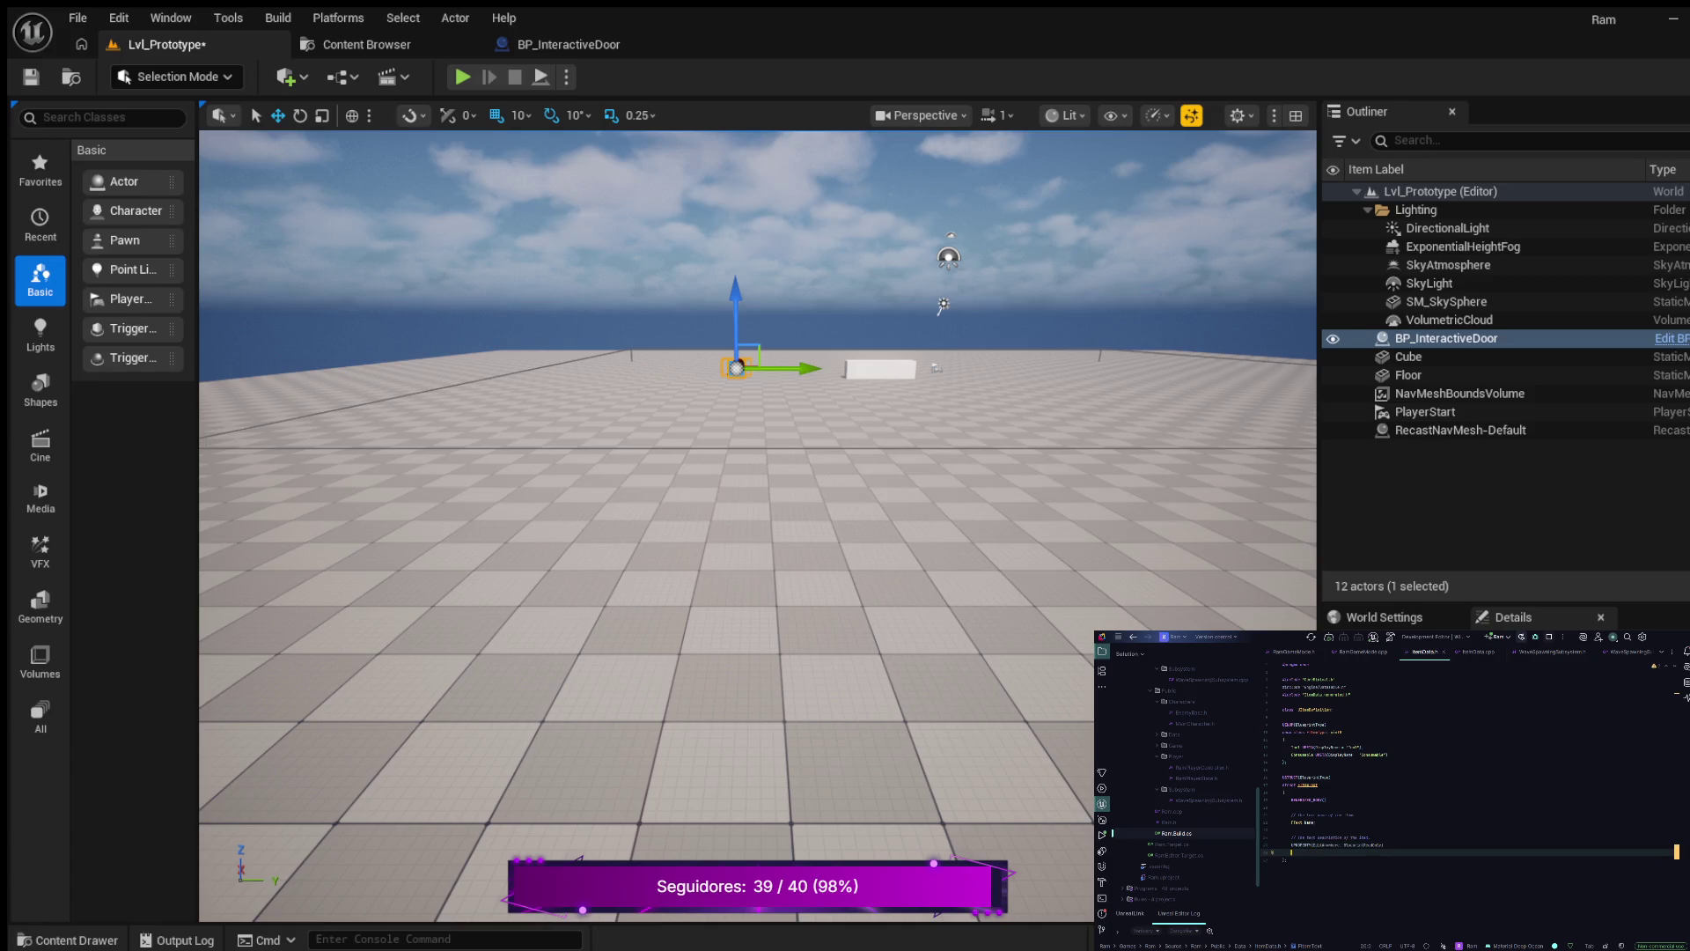
pyautogui.write('FT')
pyautogui.write('ext')
pyautogui.write(' Dri')
pyautogui.write('};')
pyautogui.press('Return')
pyautogui.press('Return')
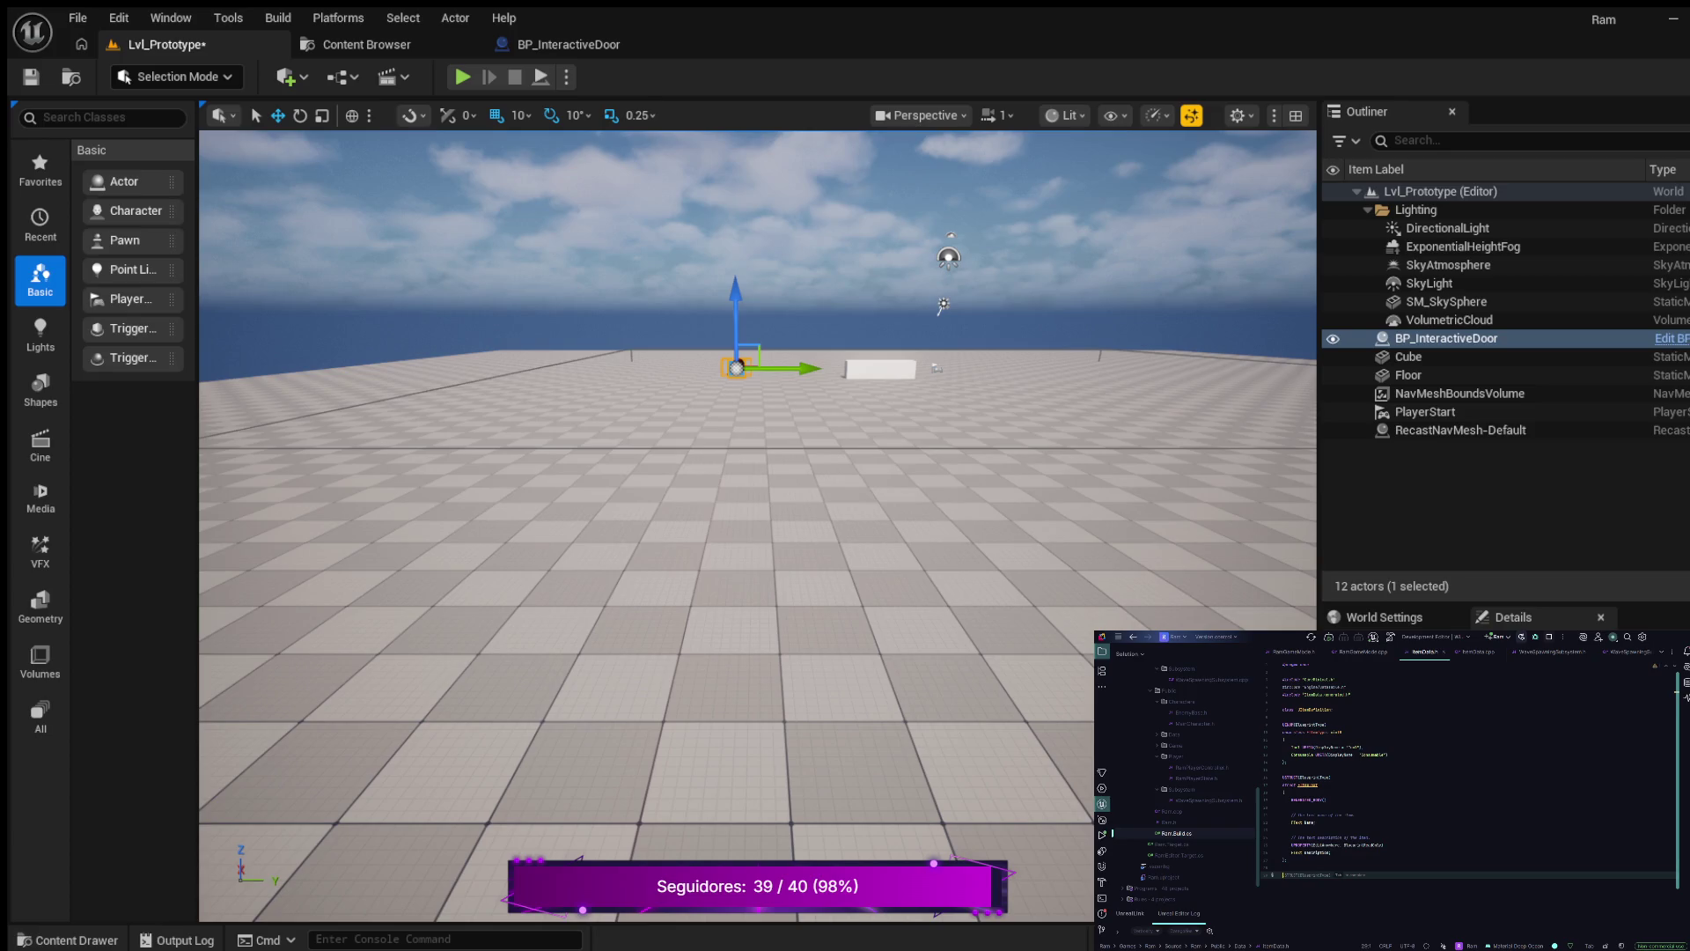
pyautogui.write('{')
pyautogui.press('Return')
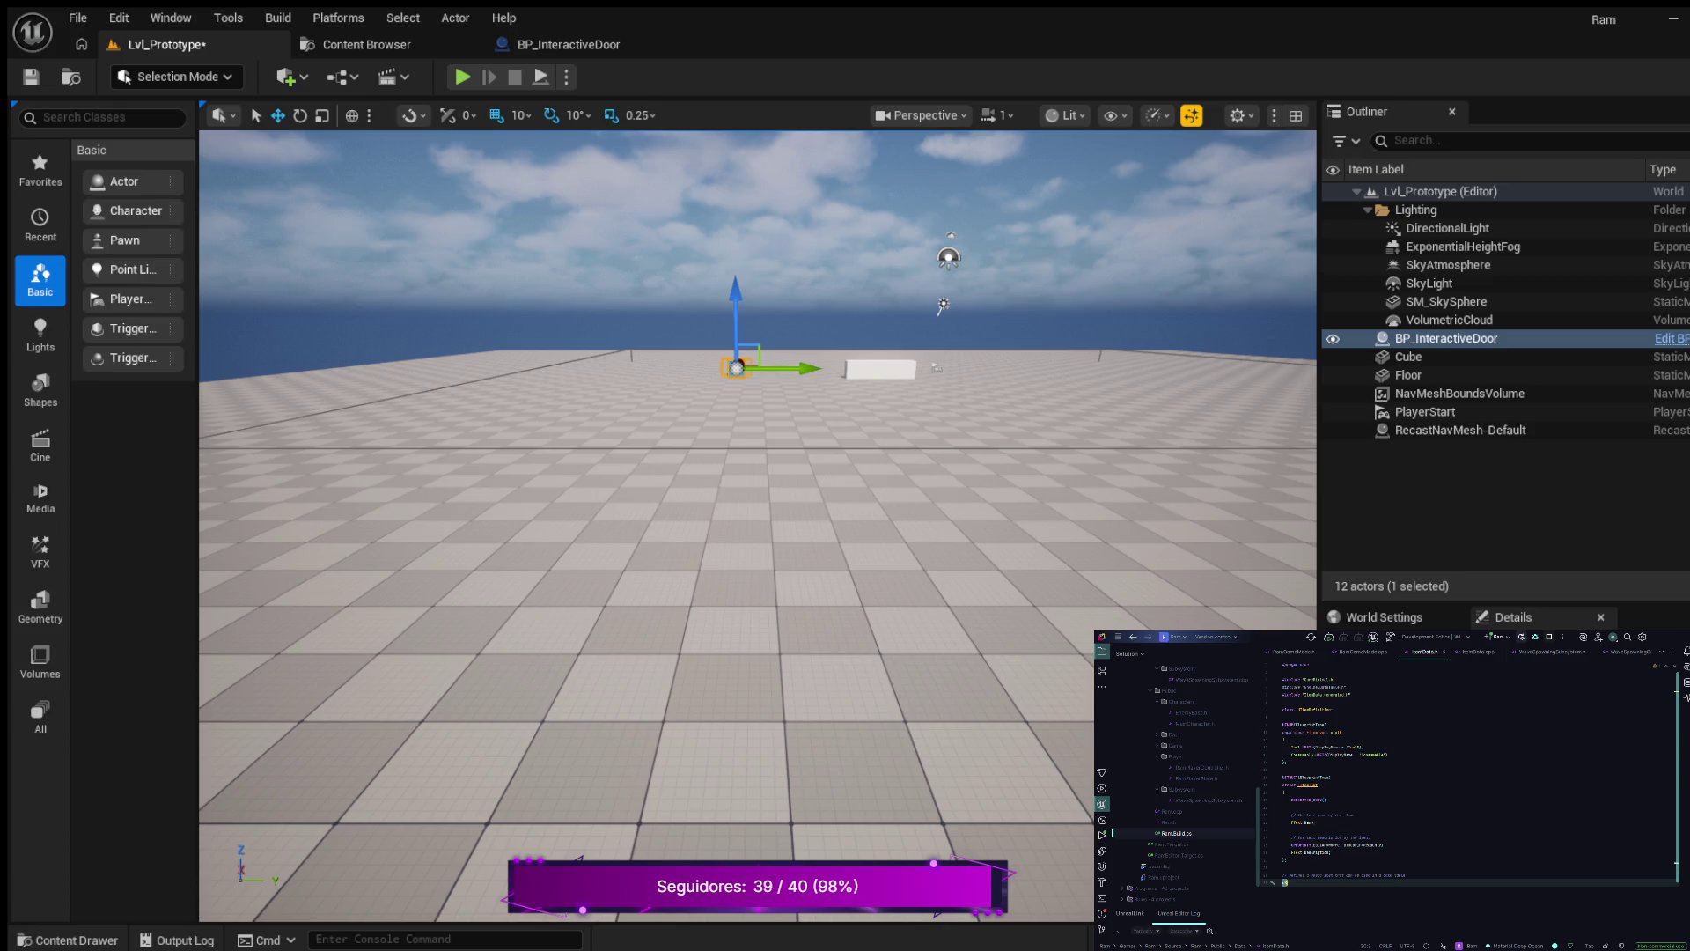
pyautogui.write('U')
pyautogui.press('Tab')
pyautogui.press('Return')
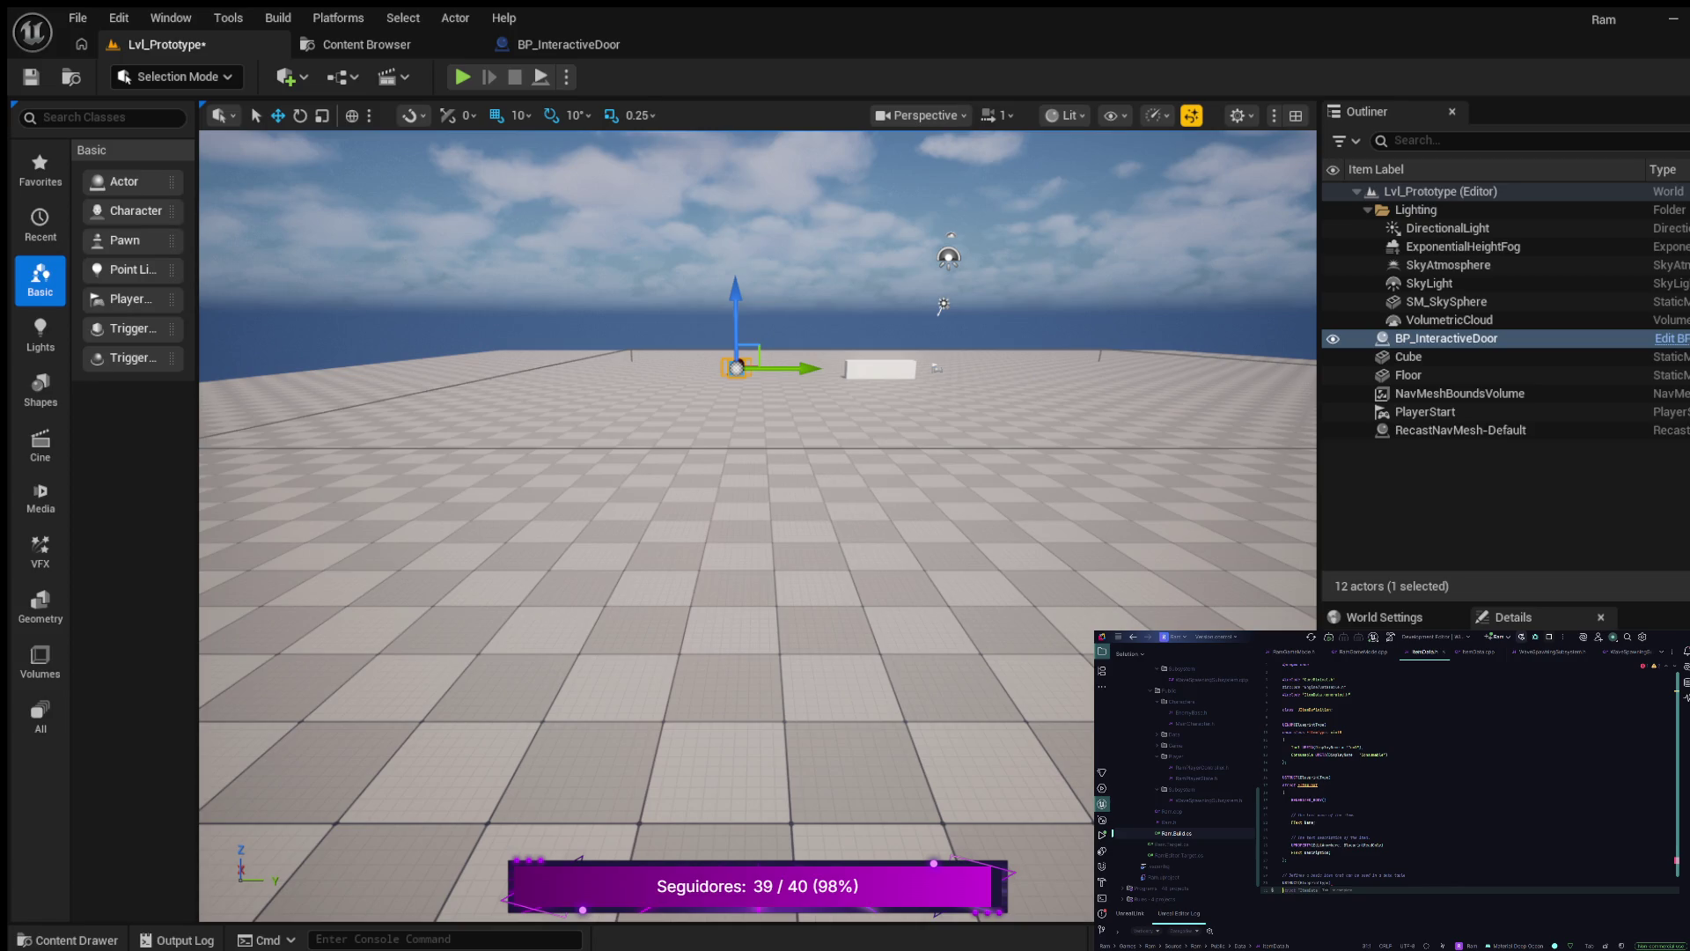
pyautogui.press('Tab')
pyautogui.write(':')
pyautogui.press('Tab')
pyautogui.press('Return')
pyautogui.write('{')
pyautogui.press('Return')
pyautogui.write('GENERATED_BODY()')
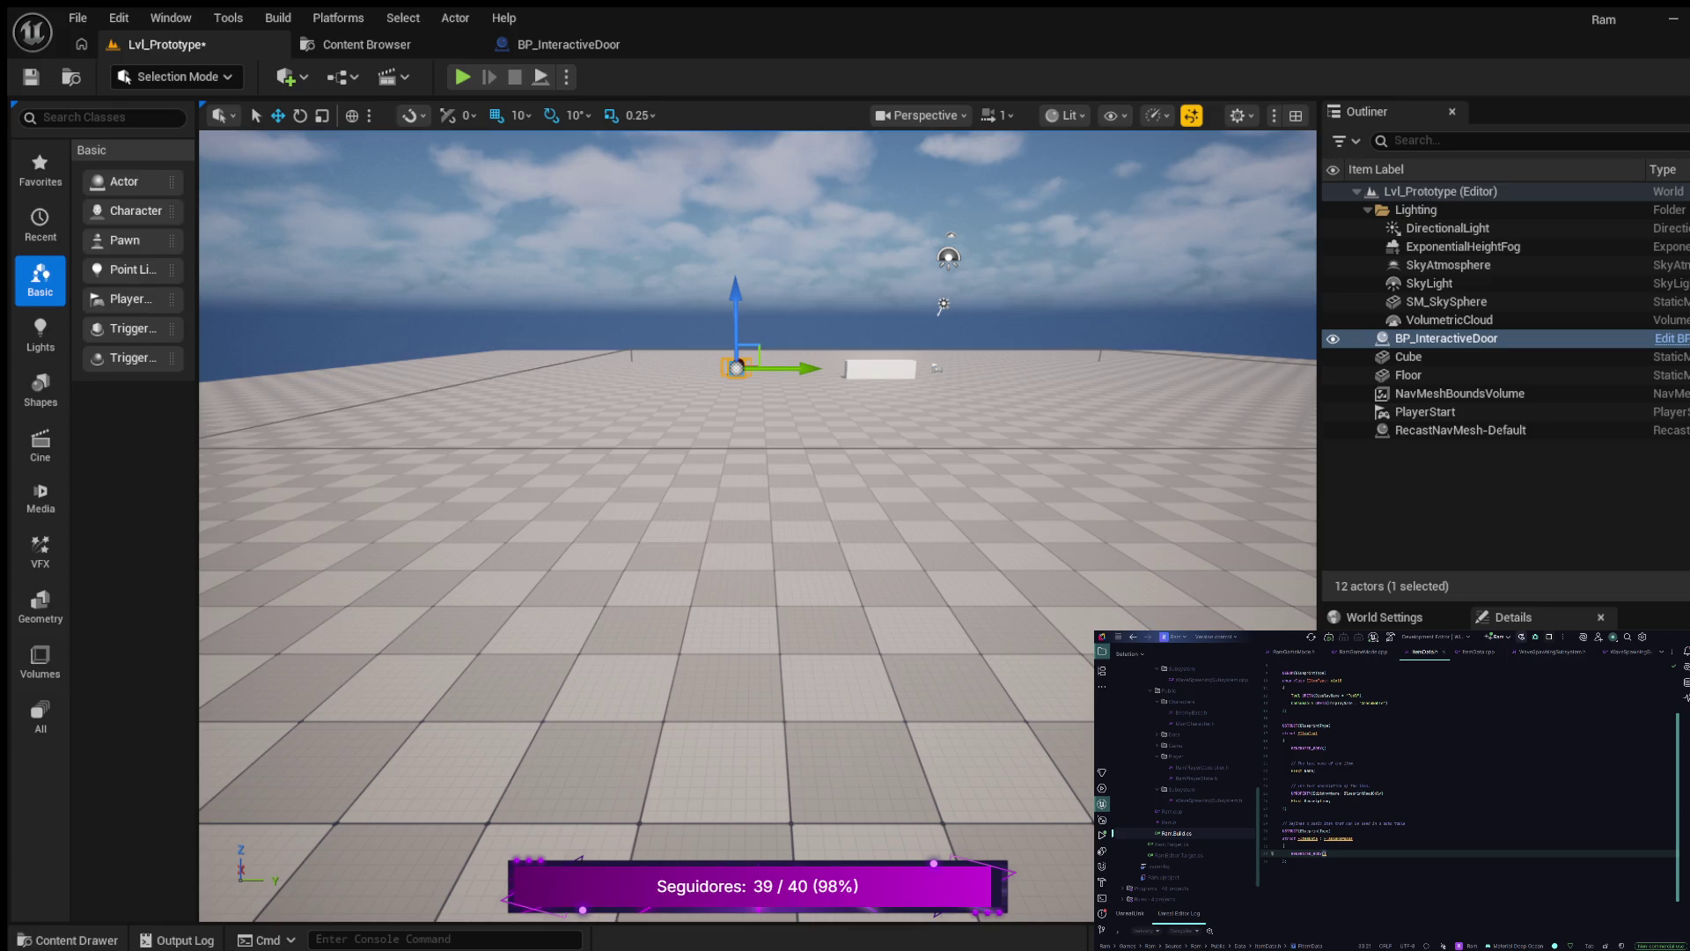
pyautogui.doubleClick(1338, 838)
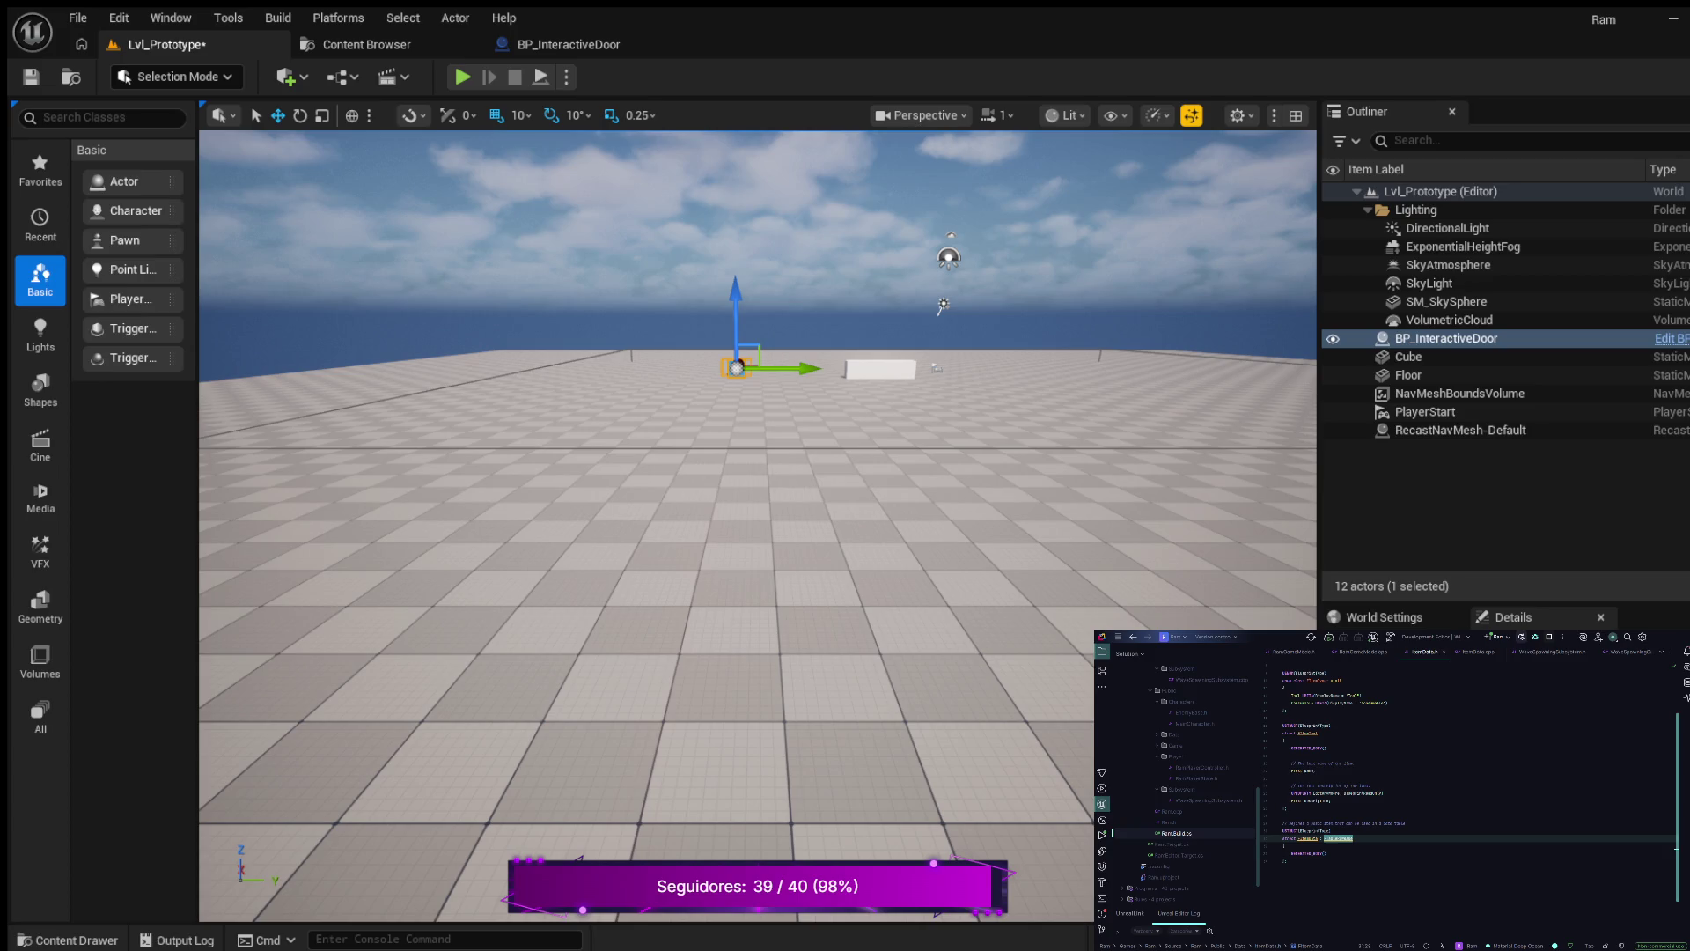
pyautogui.click(1284, 846)
pyautogui.click(1291, 853)
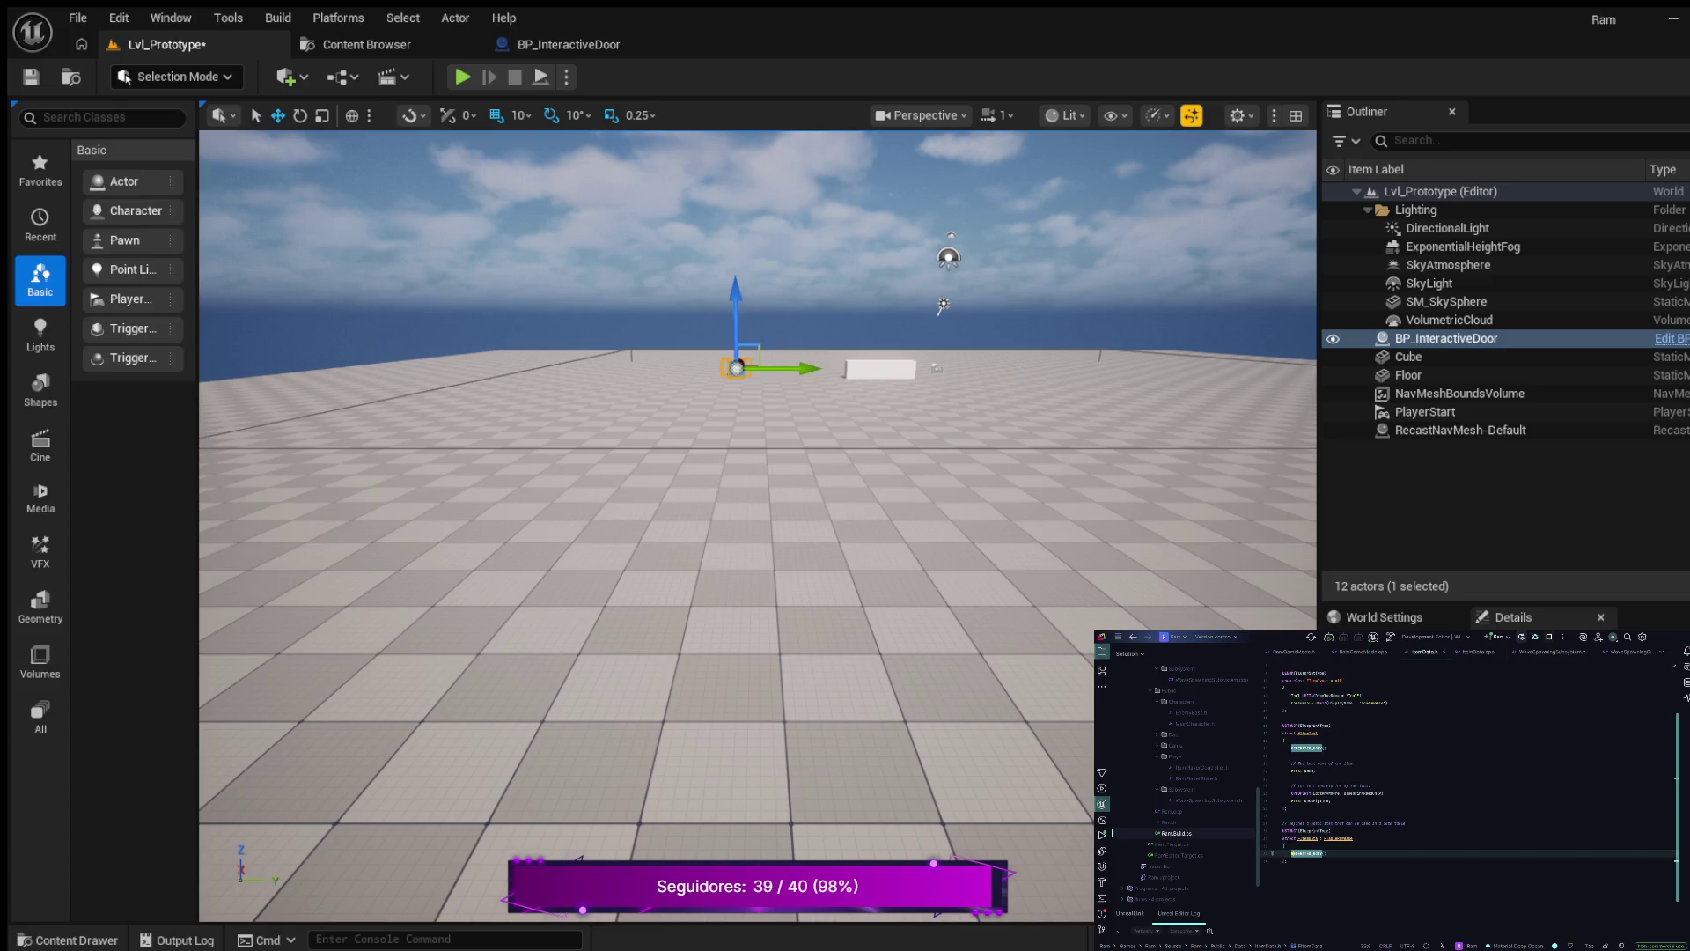
pyautogui.press('Return')
pyautogui.press('Return')
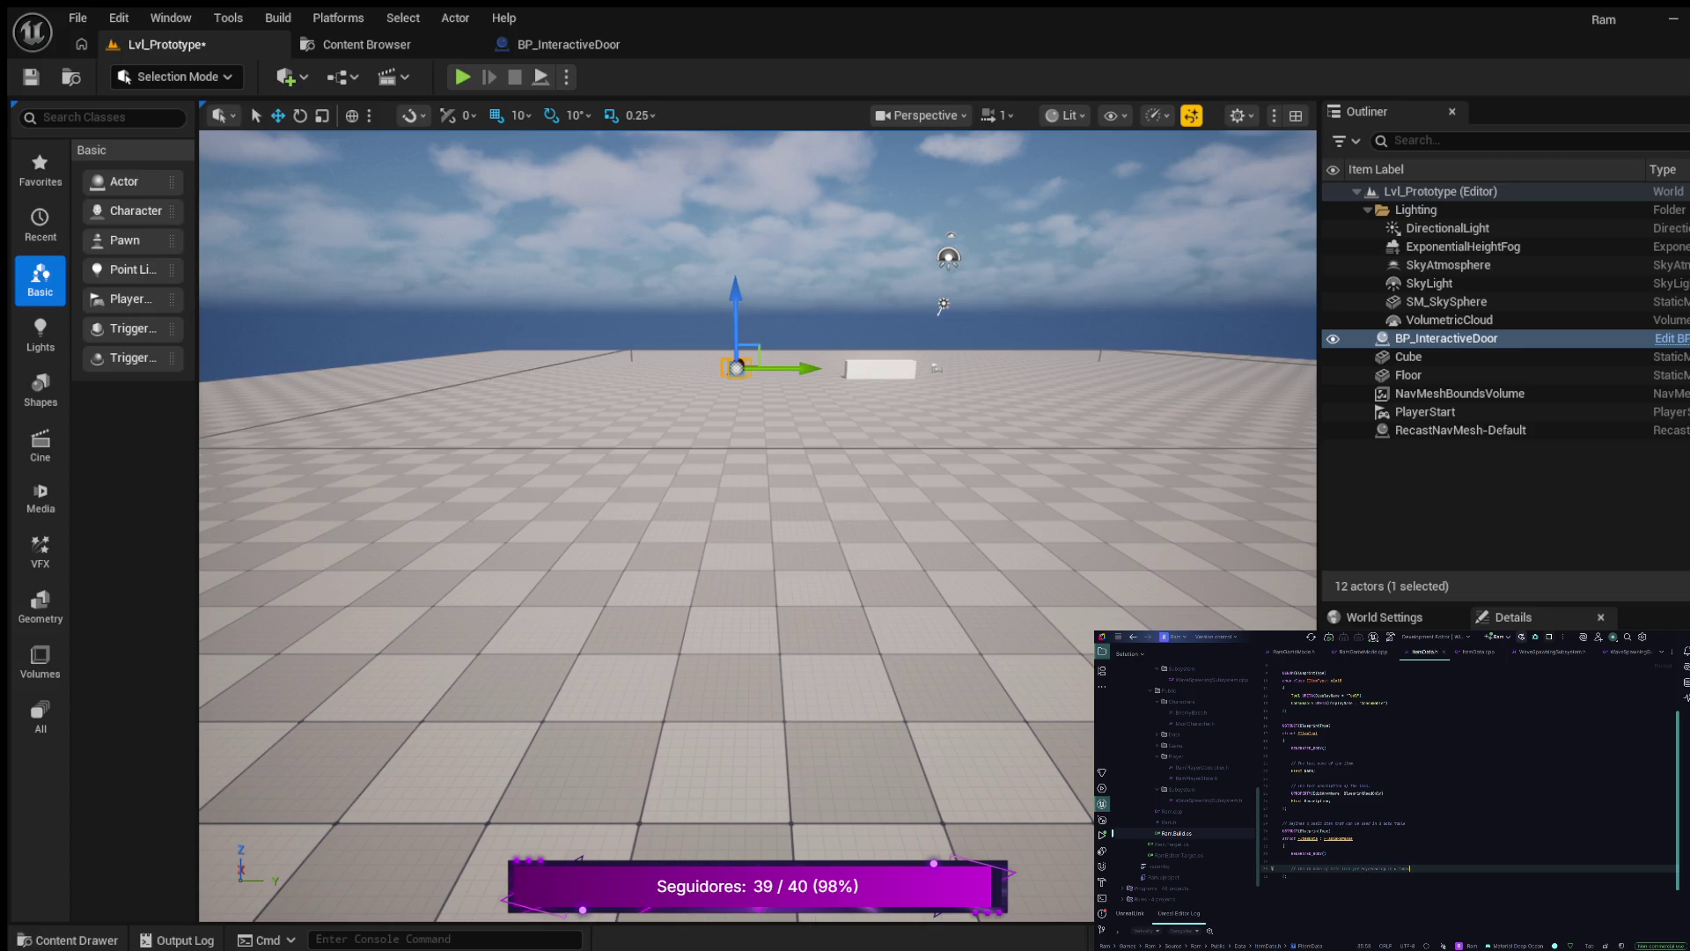
pyautogui.press('Return')
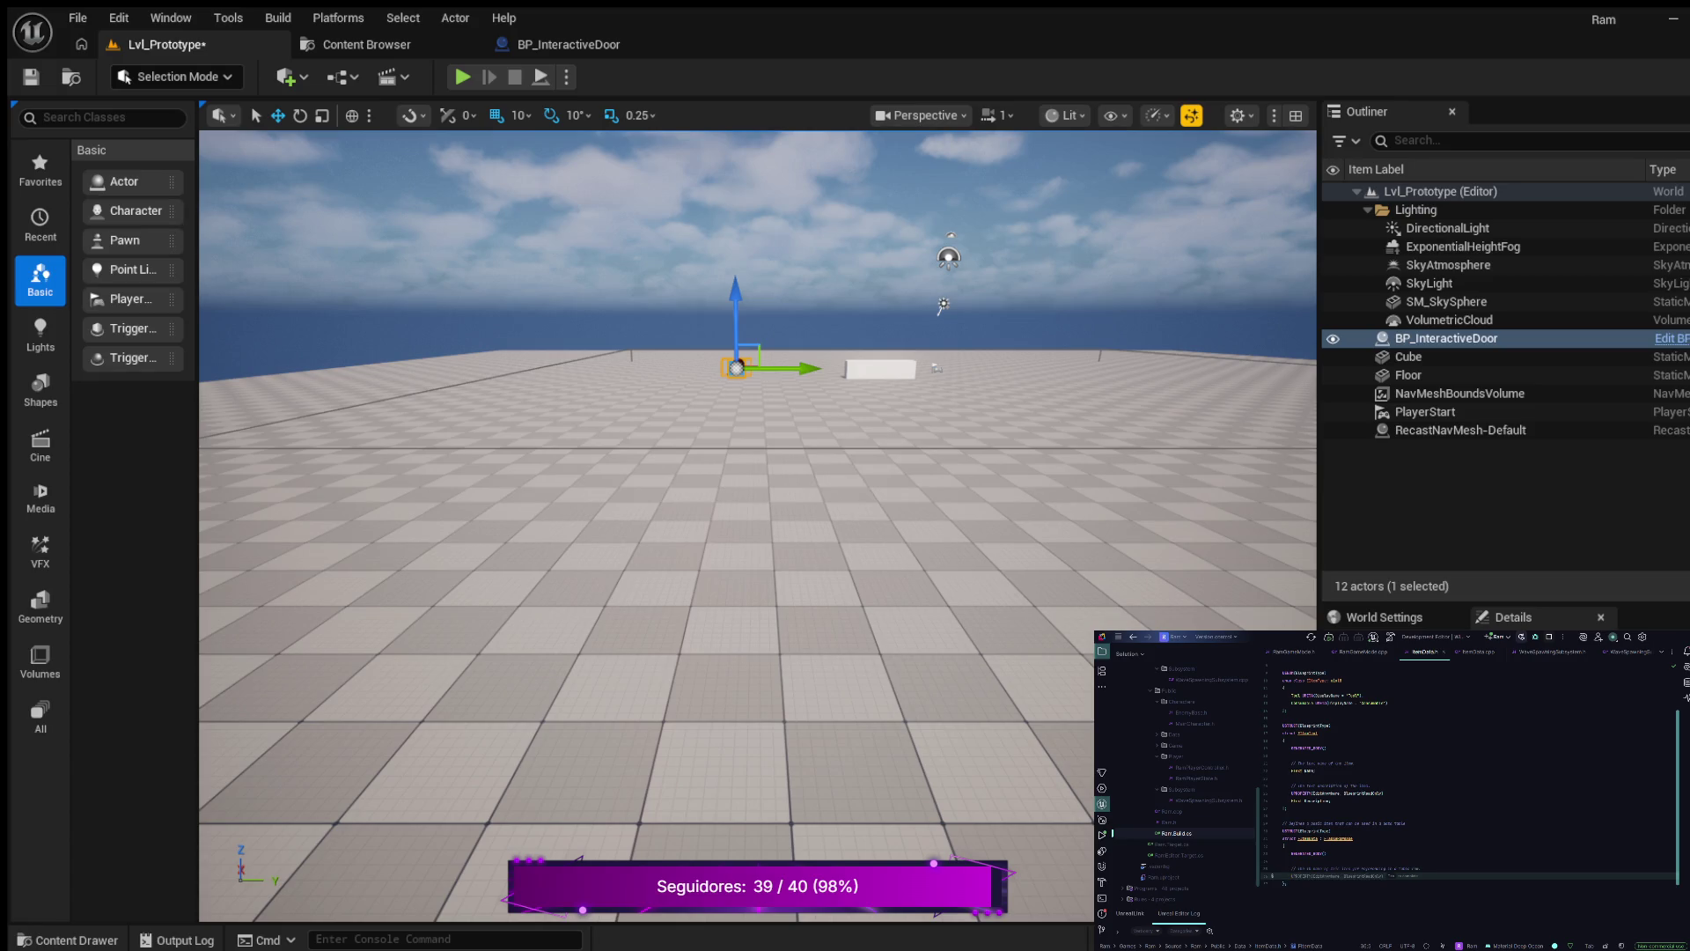
pyautogui.press('Tab')
pyautogui.write('C')
pyautogui.write('ategory = "Item Data')
pyautogui.press('Tab')
pyautogui.press('Return')
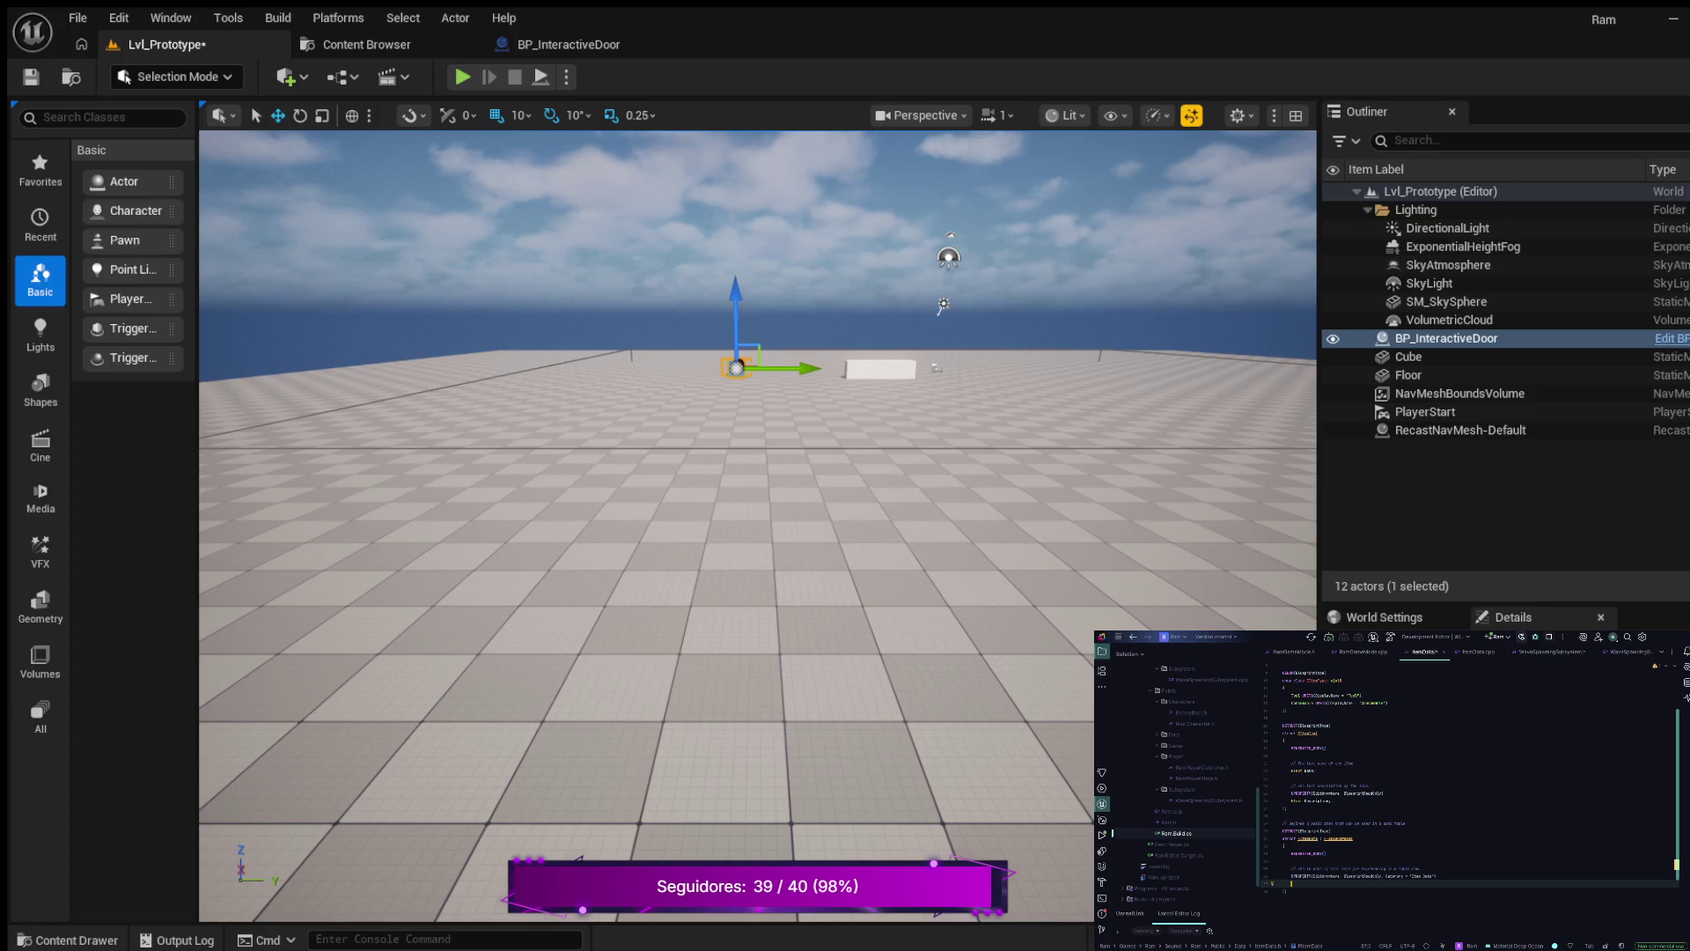
pyautogui.write('F')
pyautogui.press('Return')
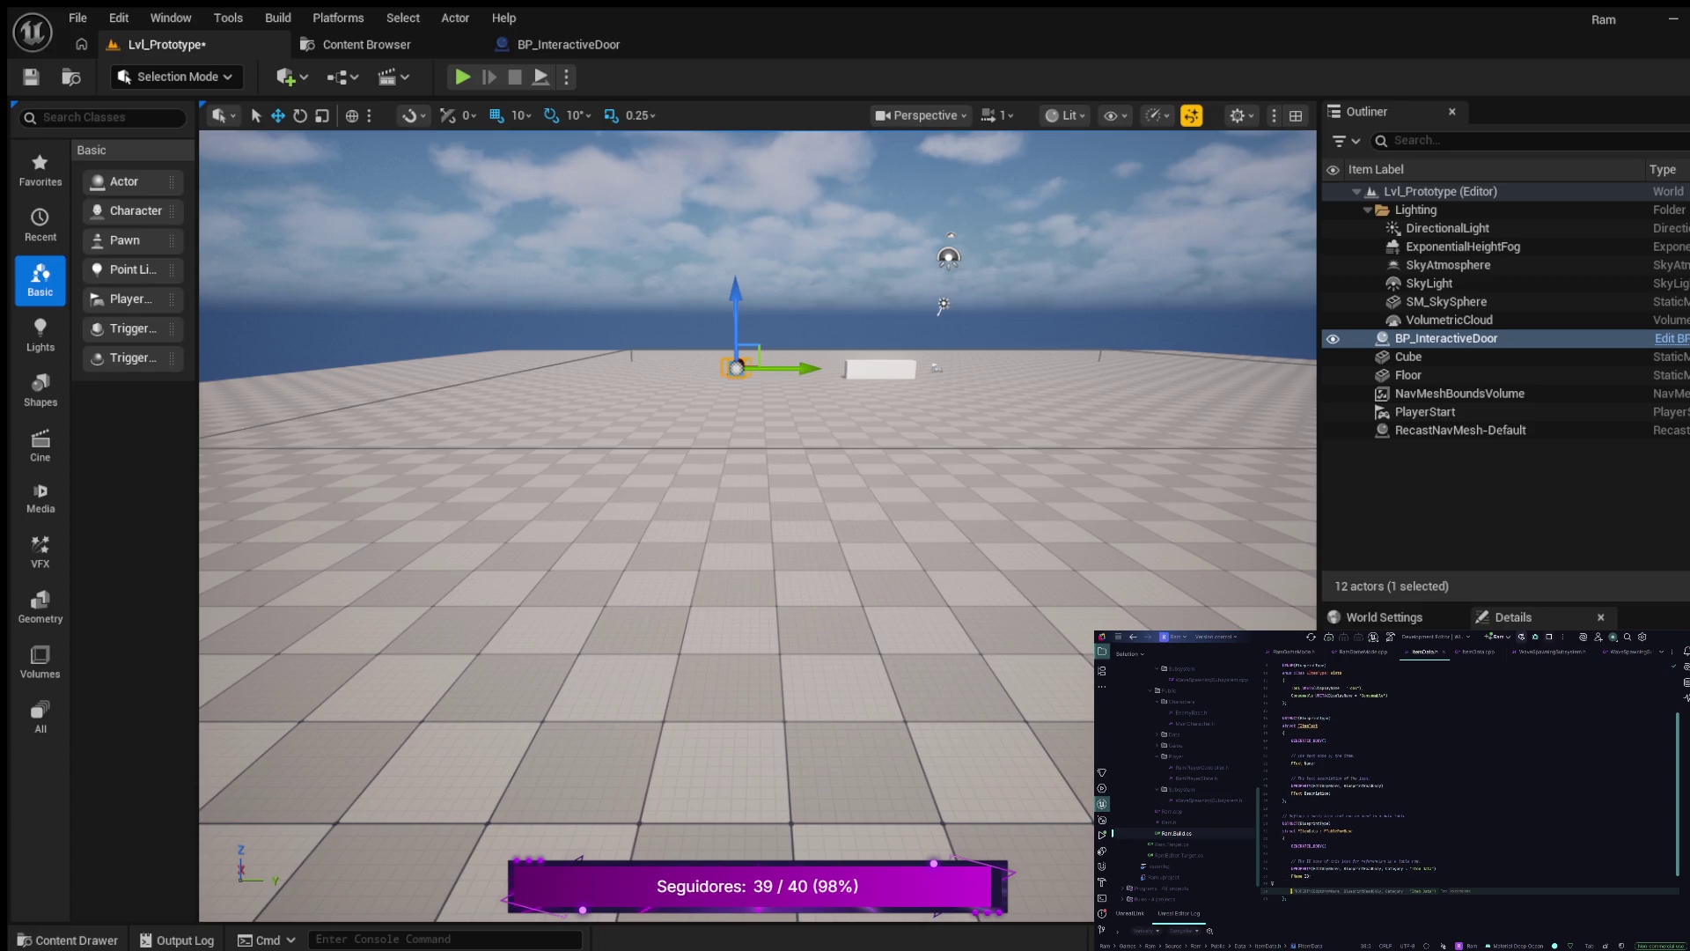
pyautogui.press('Escape')
pyautogui.press('Return')
pyautogui.press('Tab')
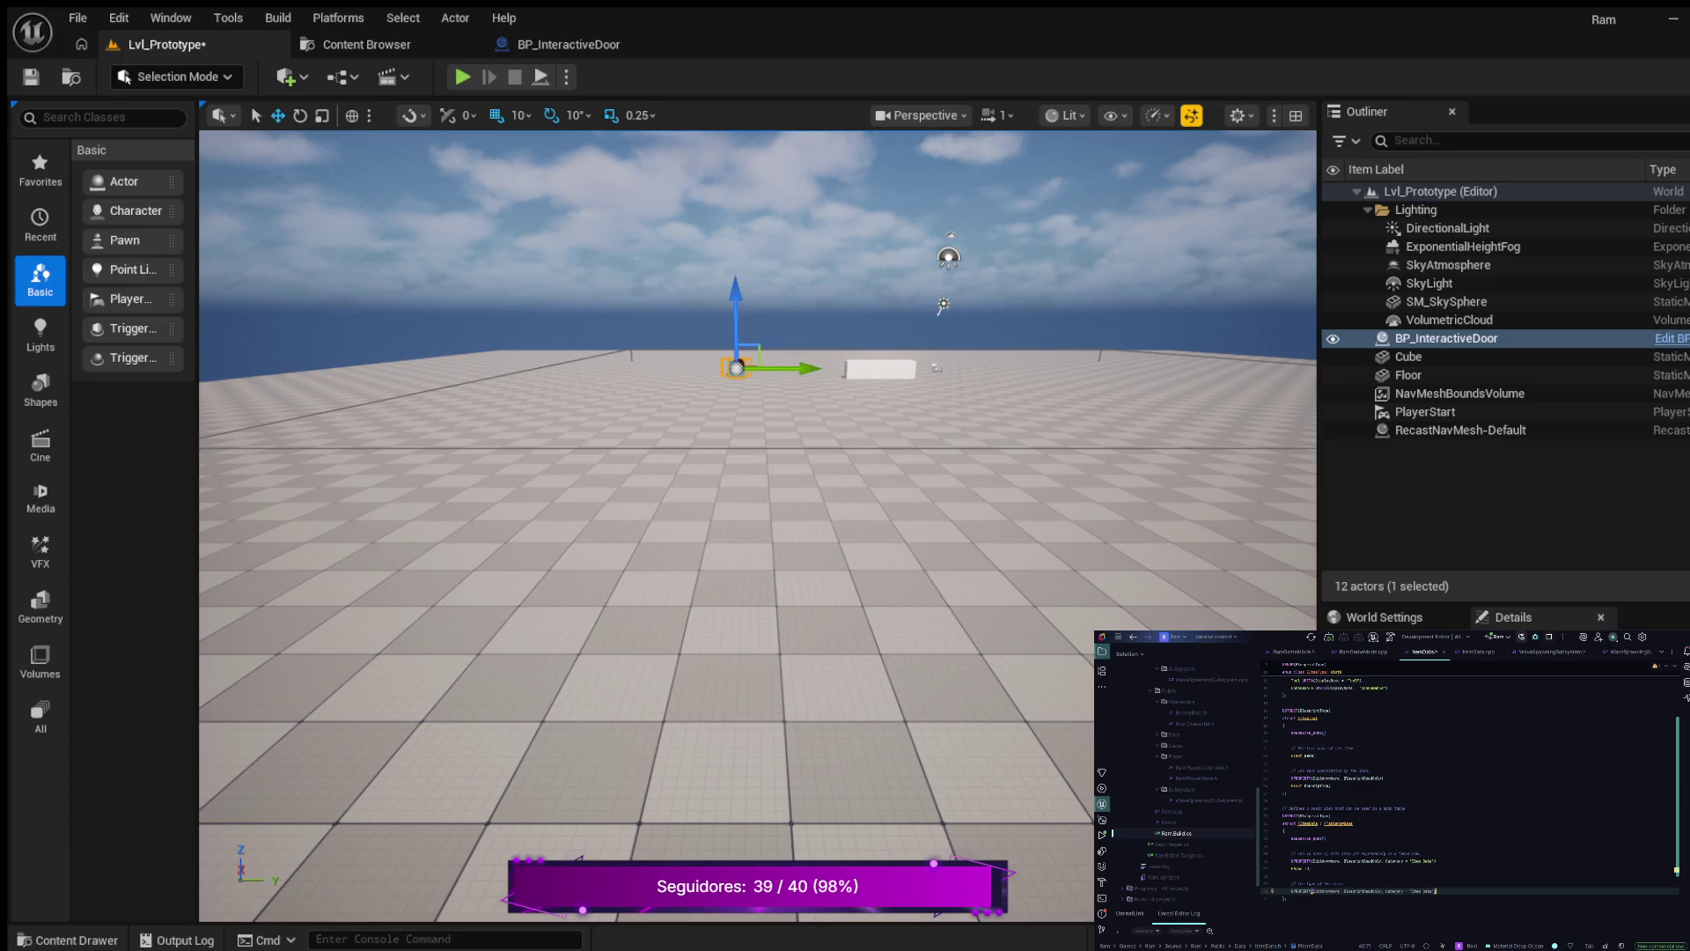
pyautogui.press('Return')
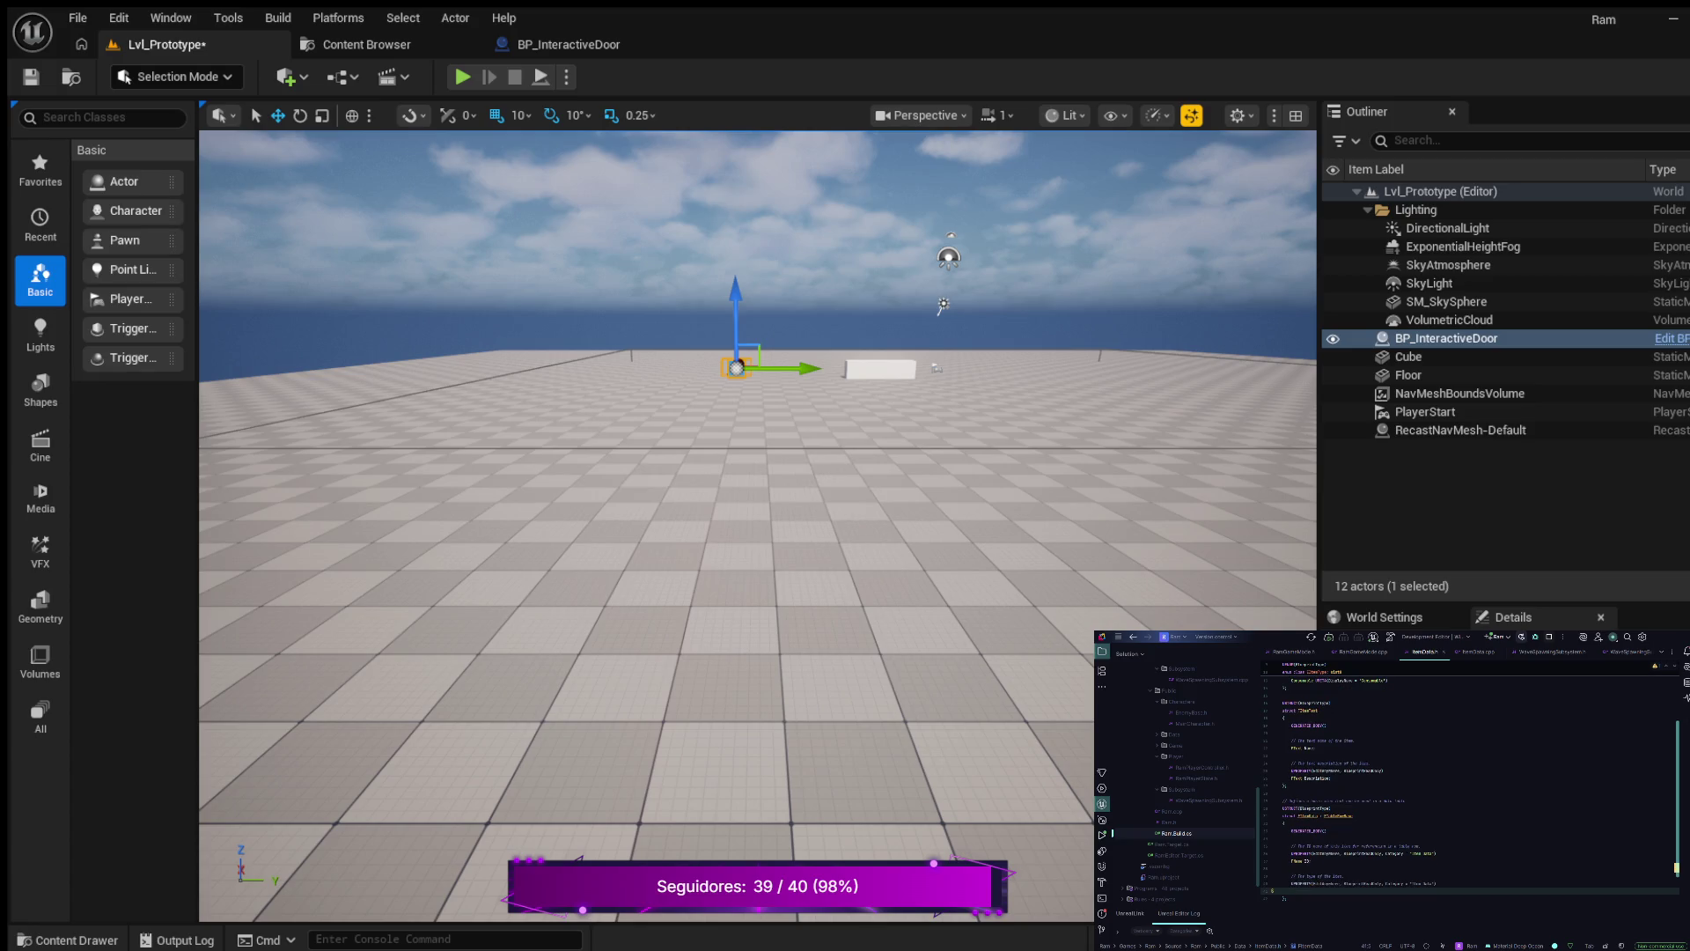
pyautogui.write('E')
pyautogui.hotkey('ctrl', 'shift', 'Left')
pyautogui.write('Item;')
pyautogui.press('Return')
pyautogui.press('Return')
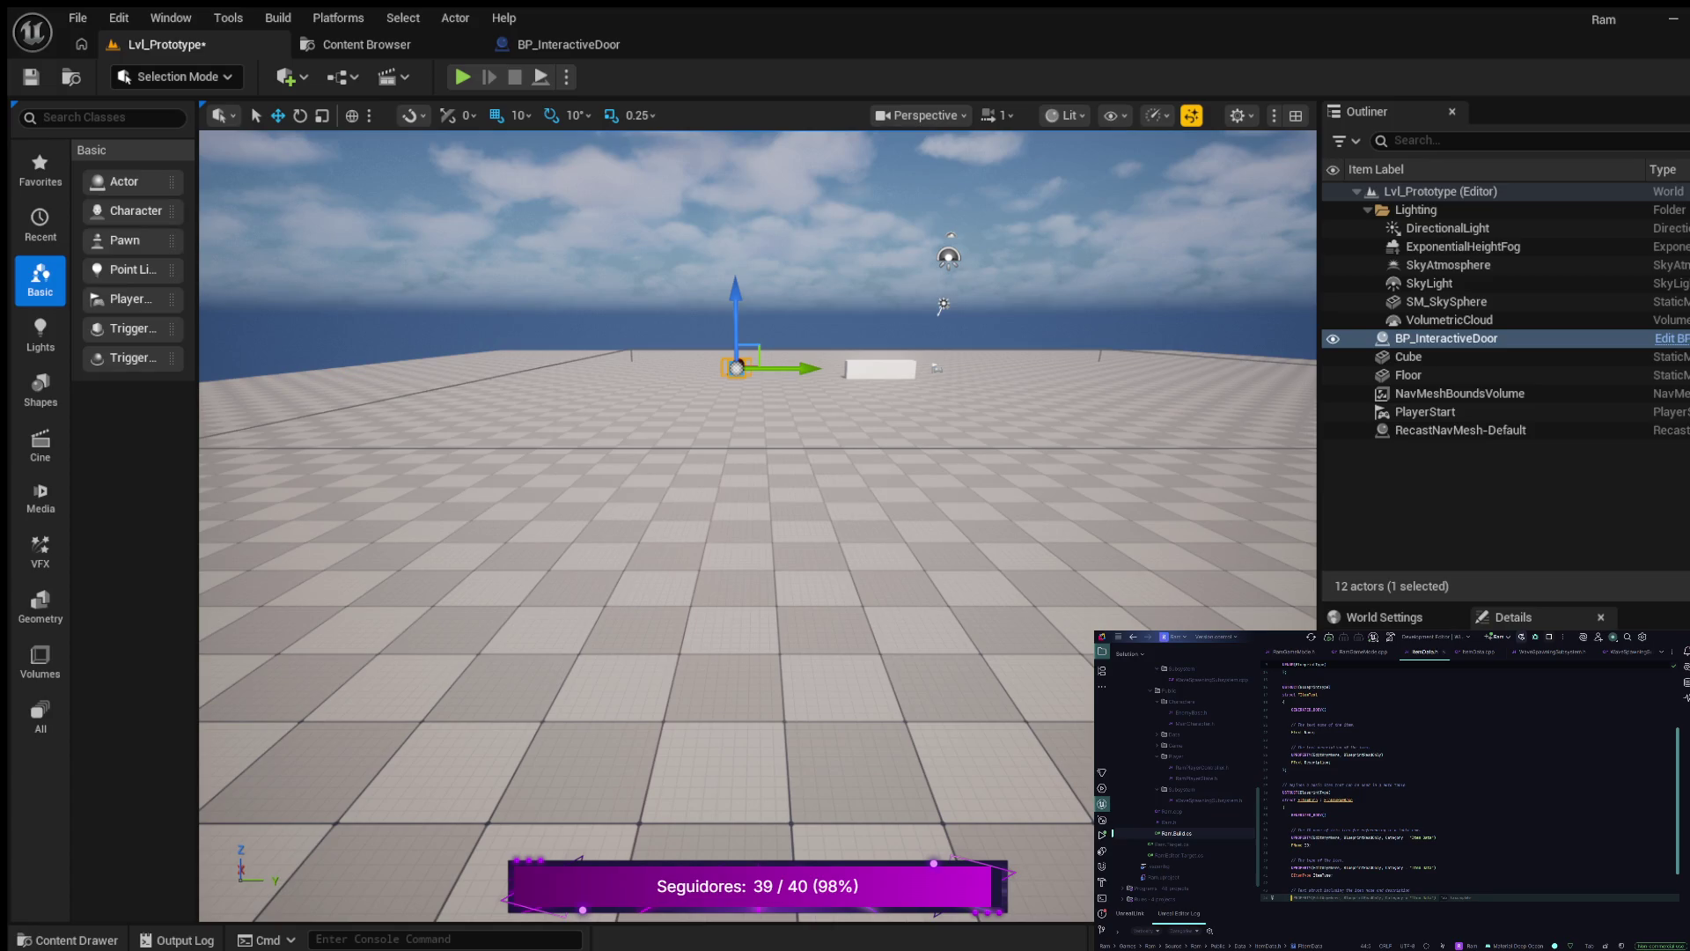
pyautogui.press('Tab')
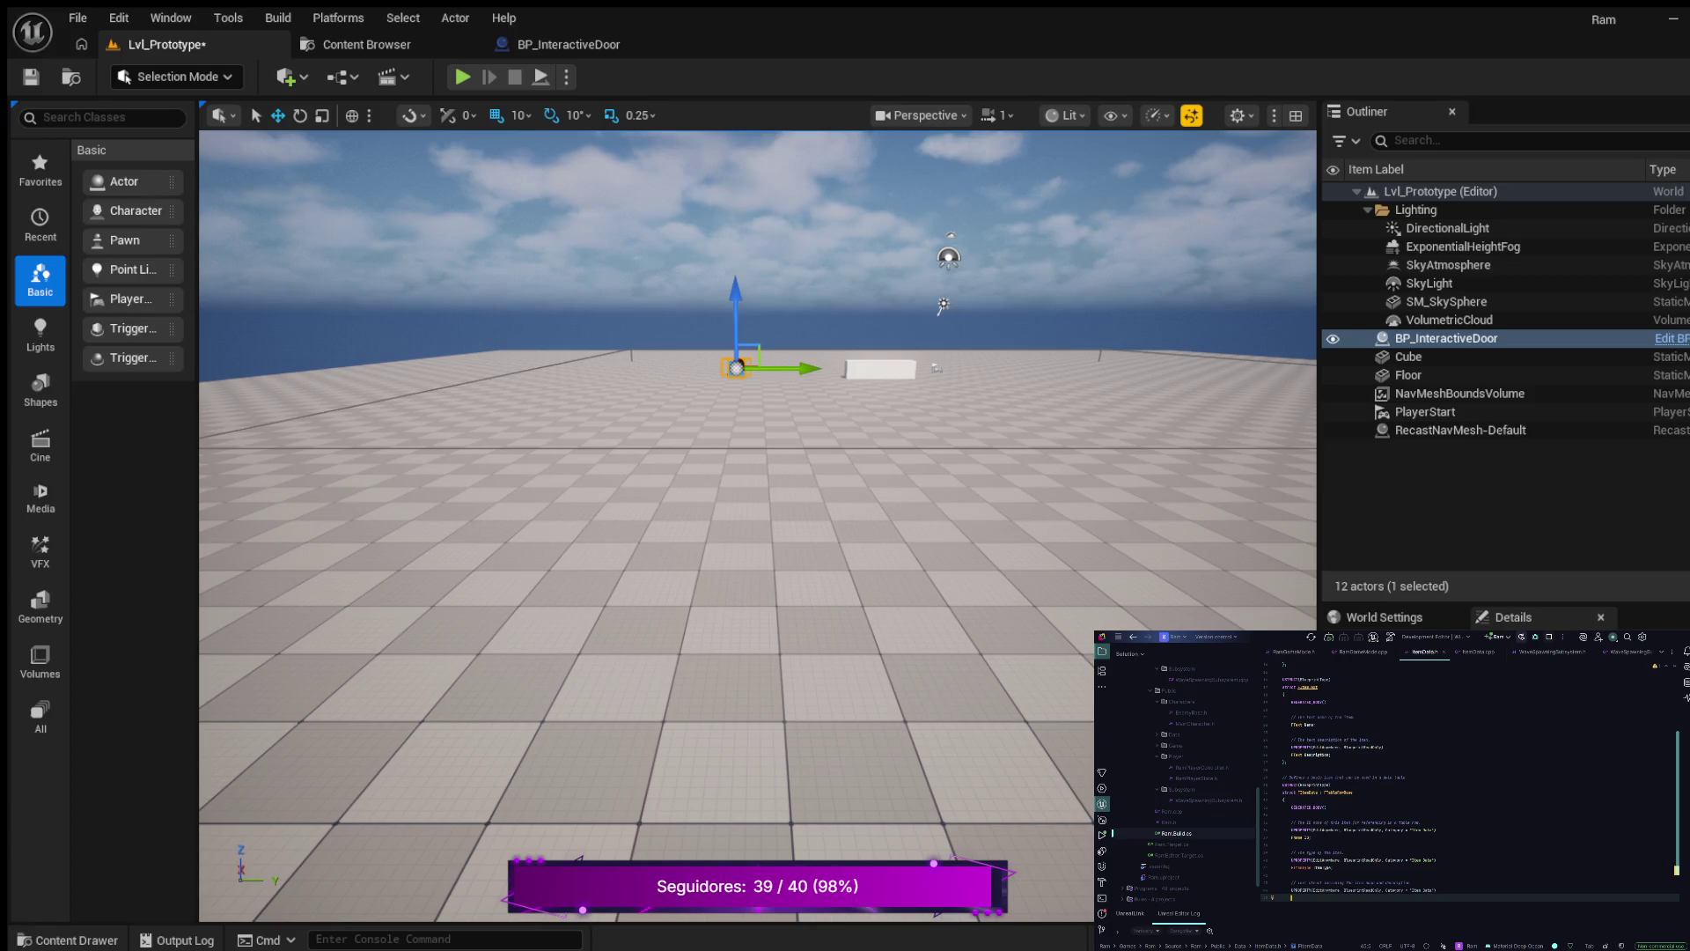
pyautogui.write('};')
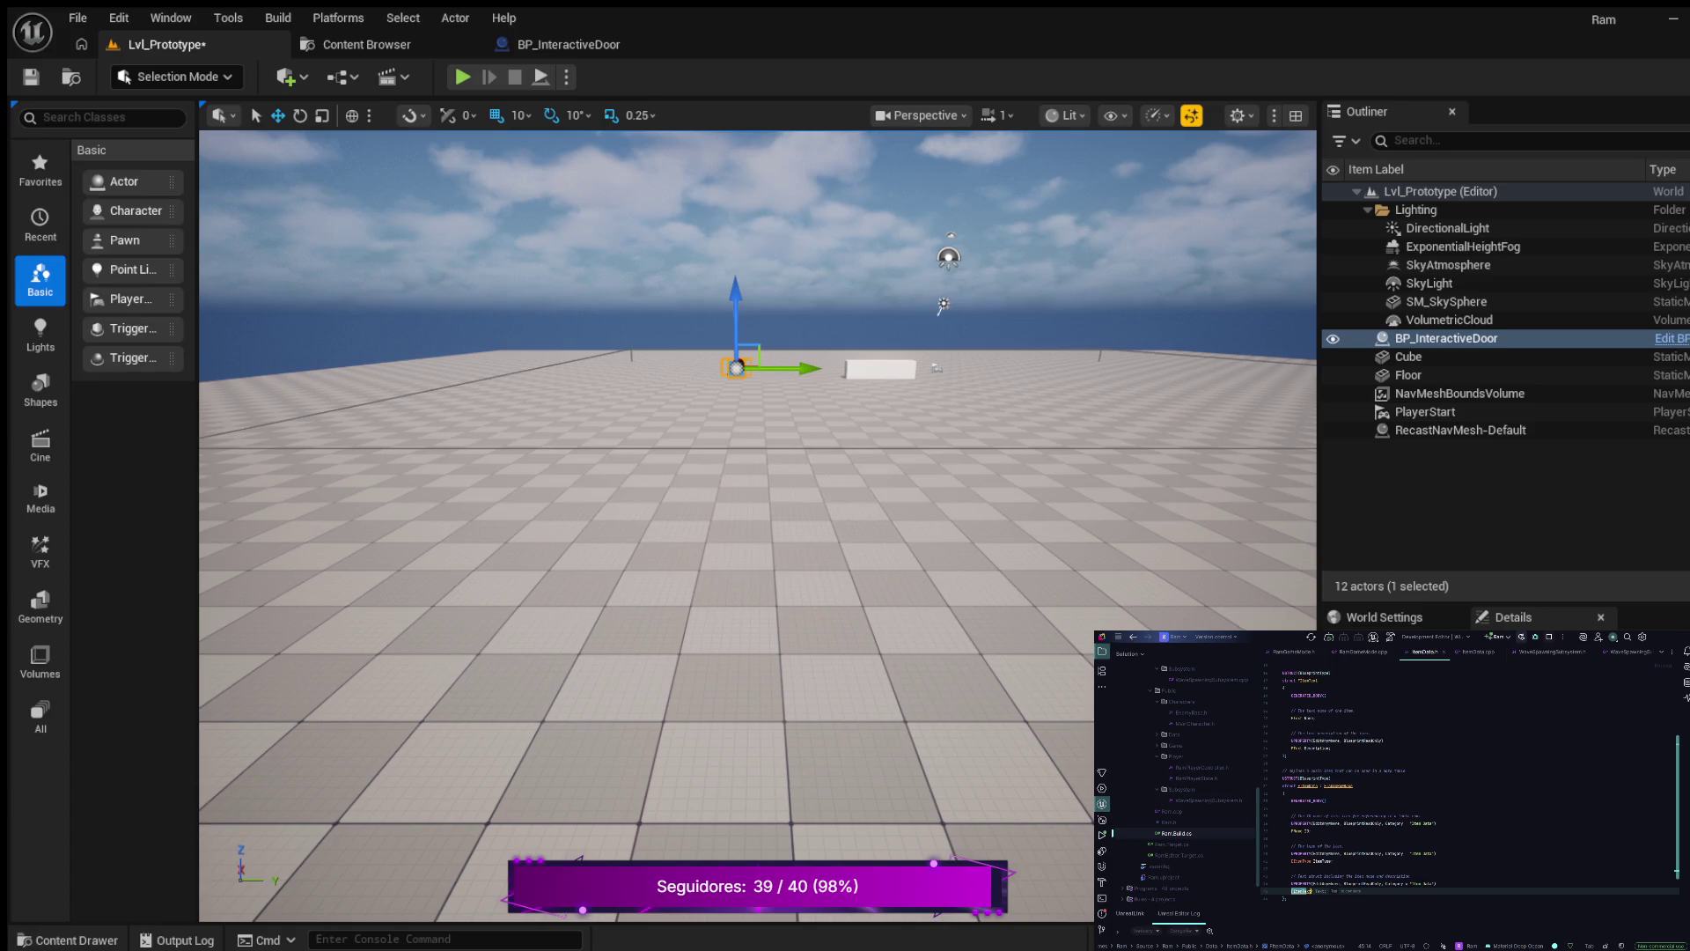
pyautogui.write(' It')
pyautogui.write('e')
pyautogui.scroll(-2, 1470, 782)
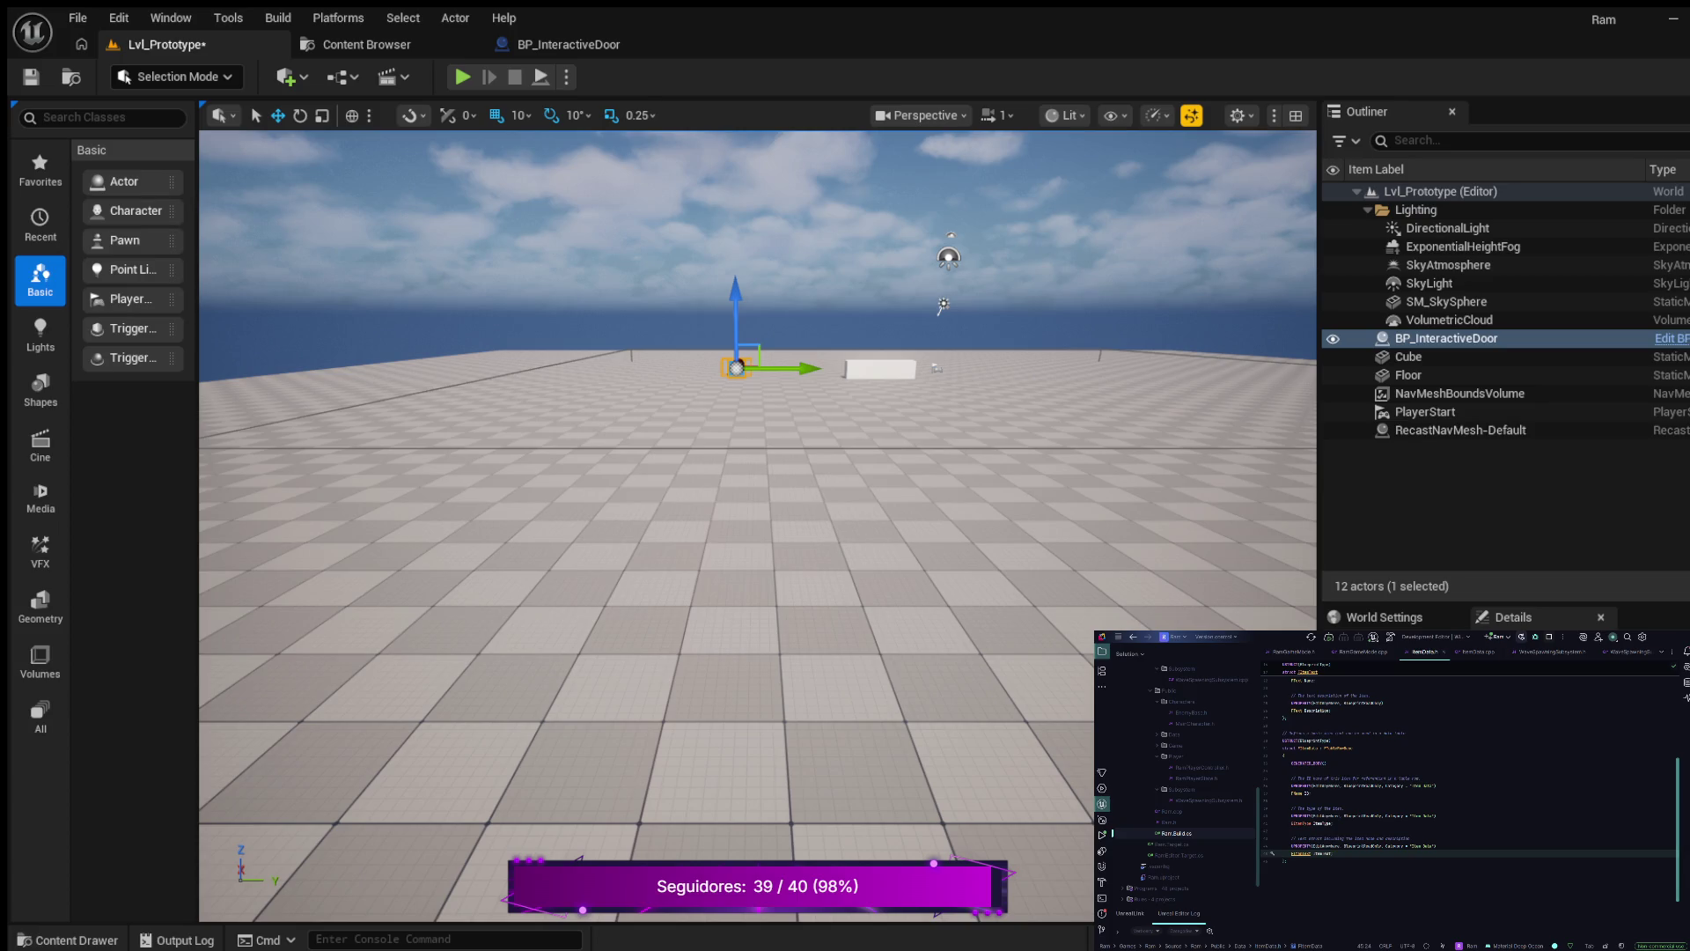
# - Under ItemType, add a commented UPROPERTY with Category = "Item Data", dropping BlueprintReadOnly, and begin the field
pyautogui.press('Return')
pyautogui.press('Return')
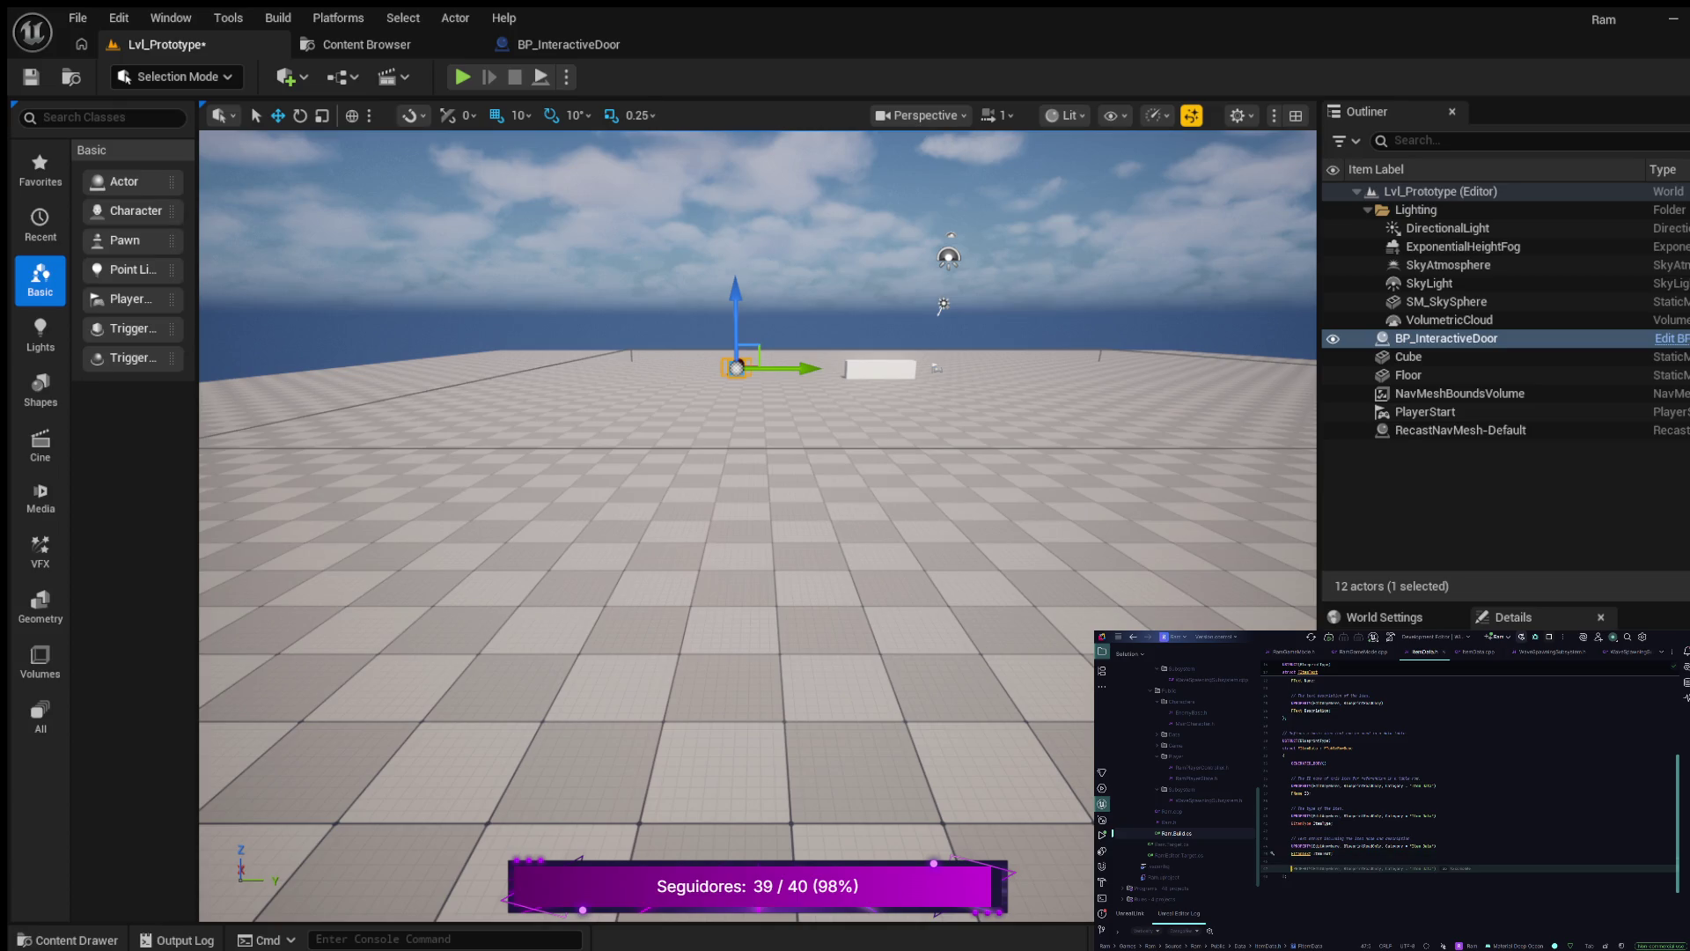
pyautogui.press('Escape')
pyautogui.press('Return')
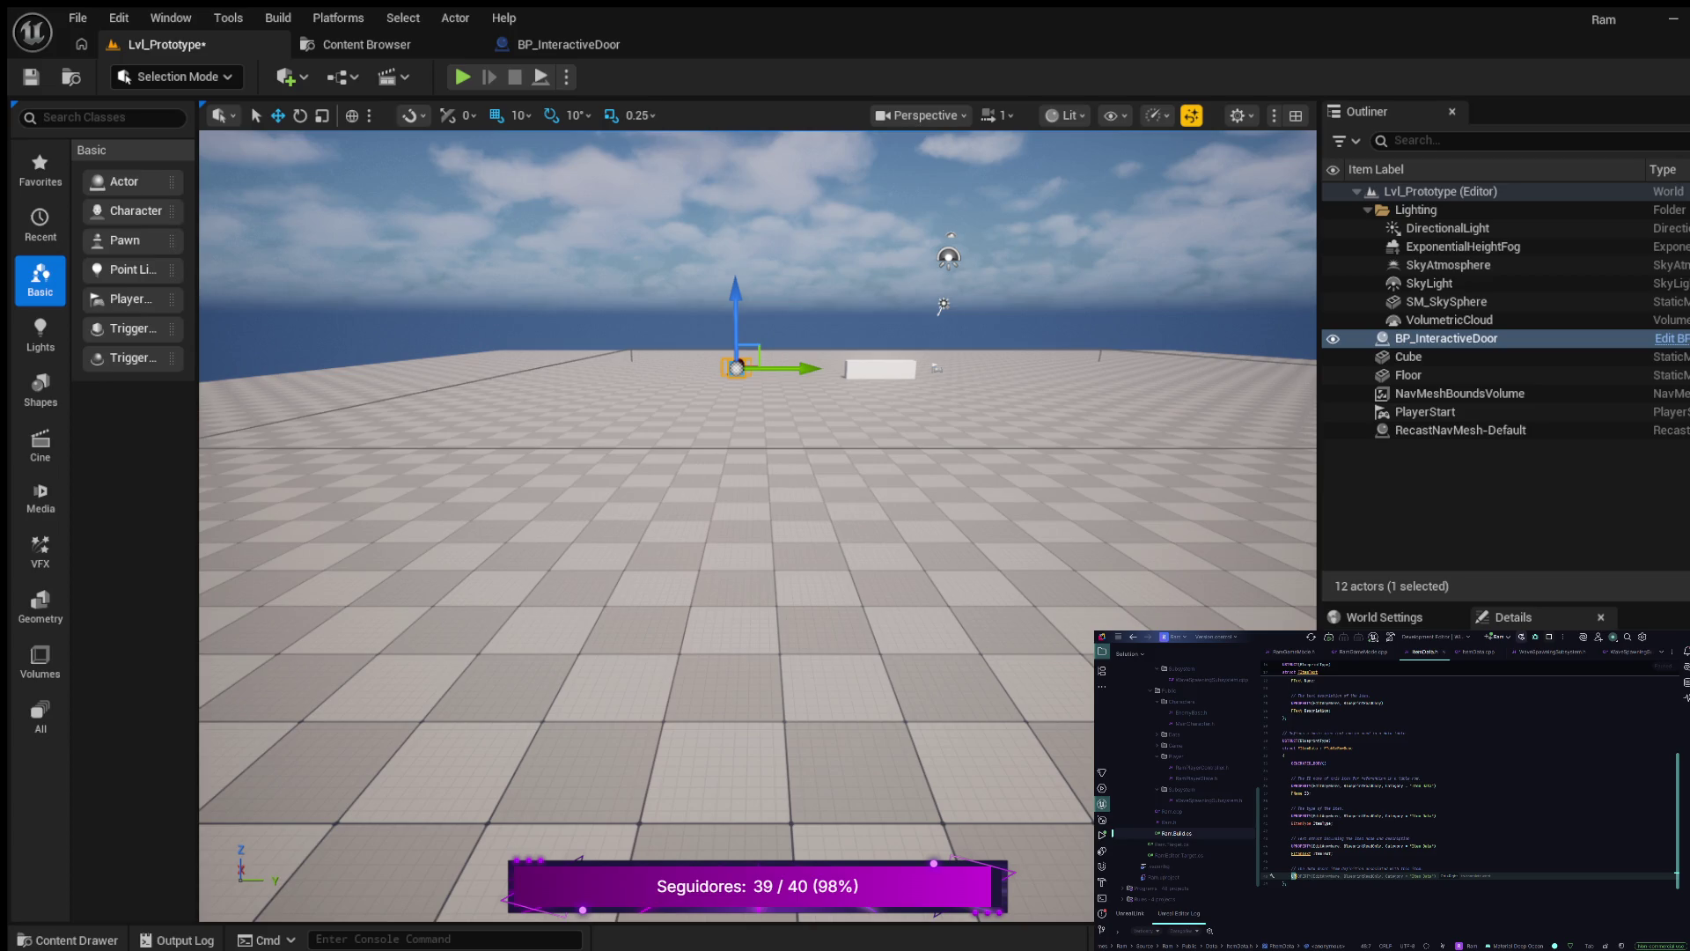
pyautogui.press('Tab')
pyautogui.press('BackSpace')
pyautogui.press('BackSpace')
pyautogui.press('BackSpace')
pyautogui.press('Return')
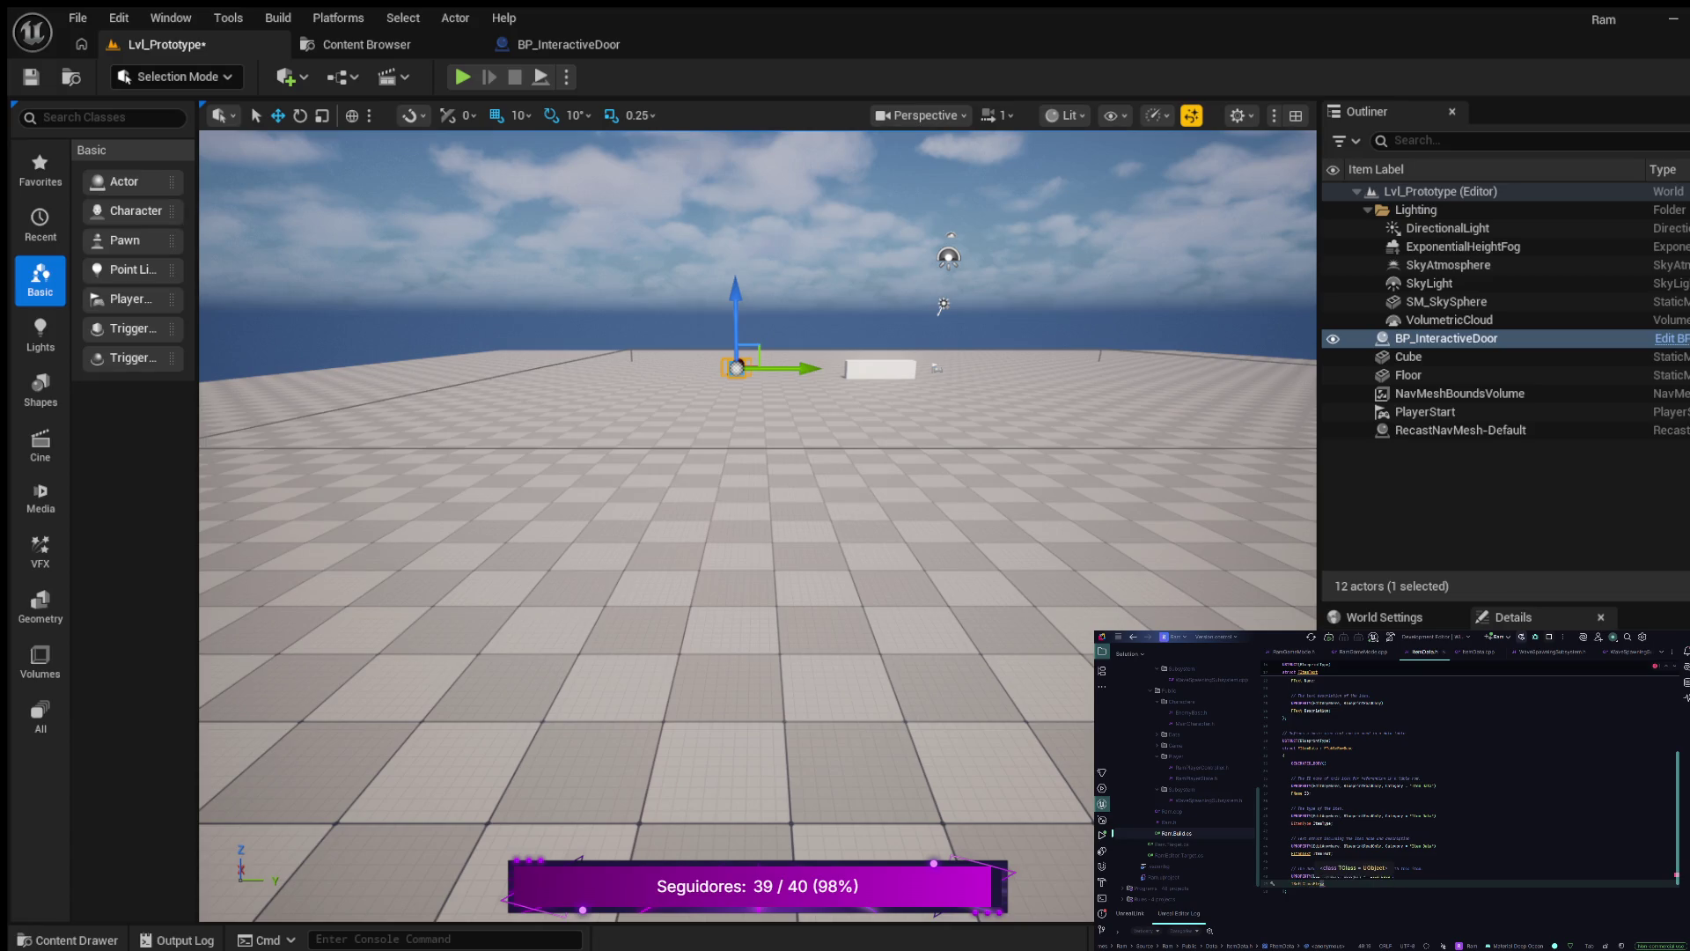
pyautogui.write('j')
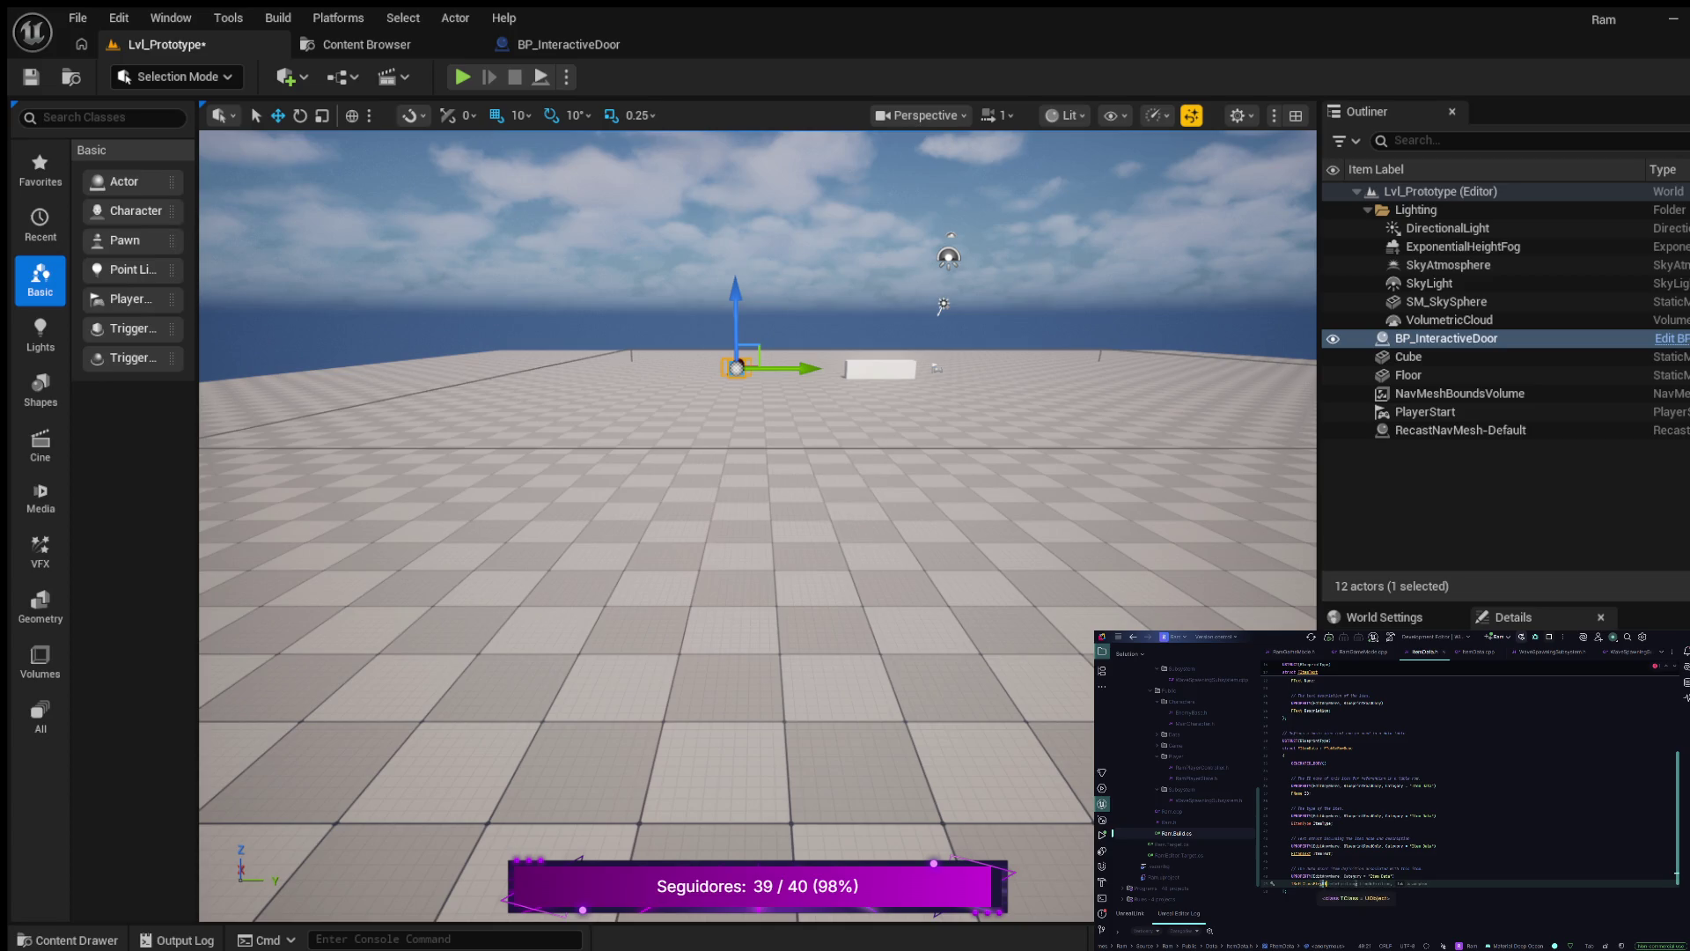
# - Complete the new property line with its ItemDefinition type via autocomplete
pyautogui.press('Tab')
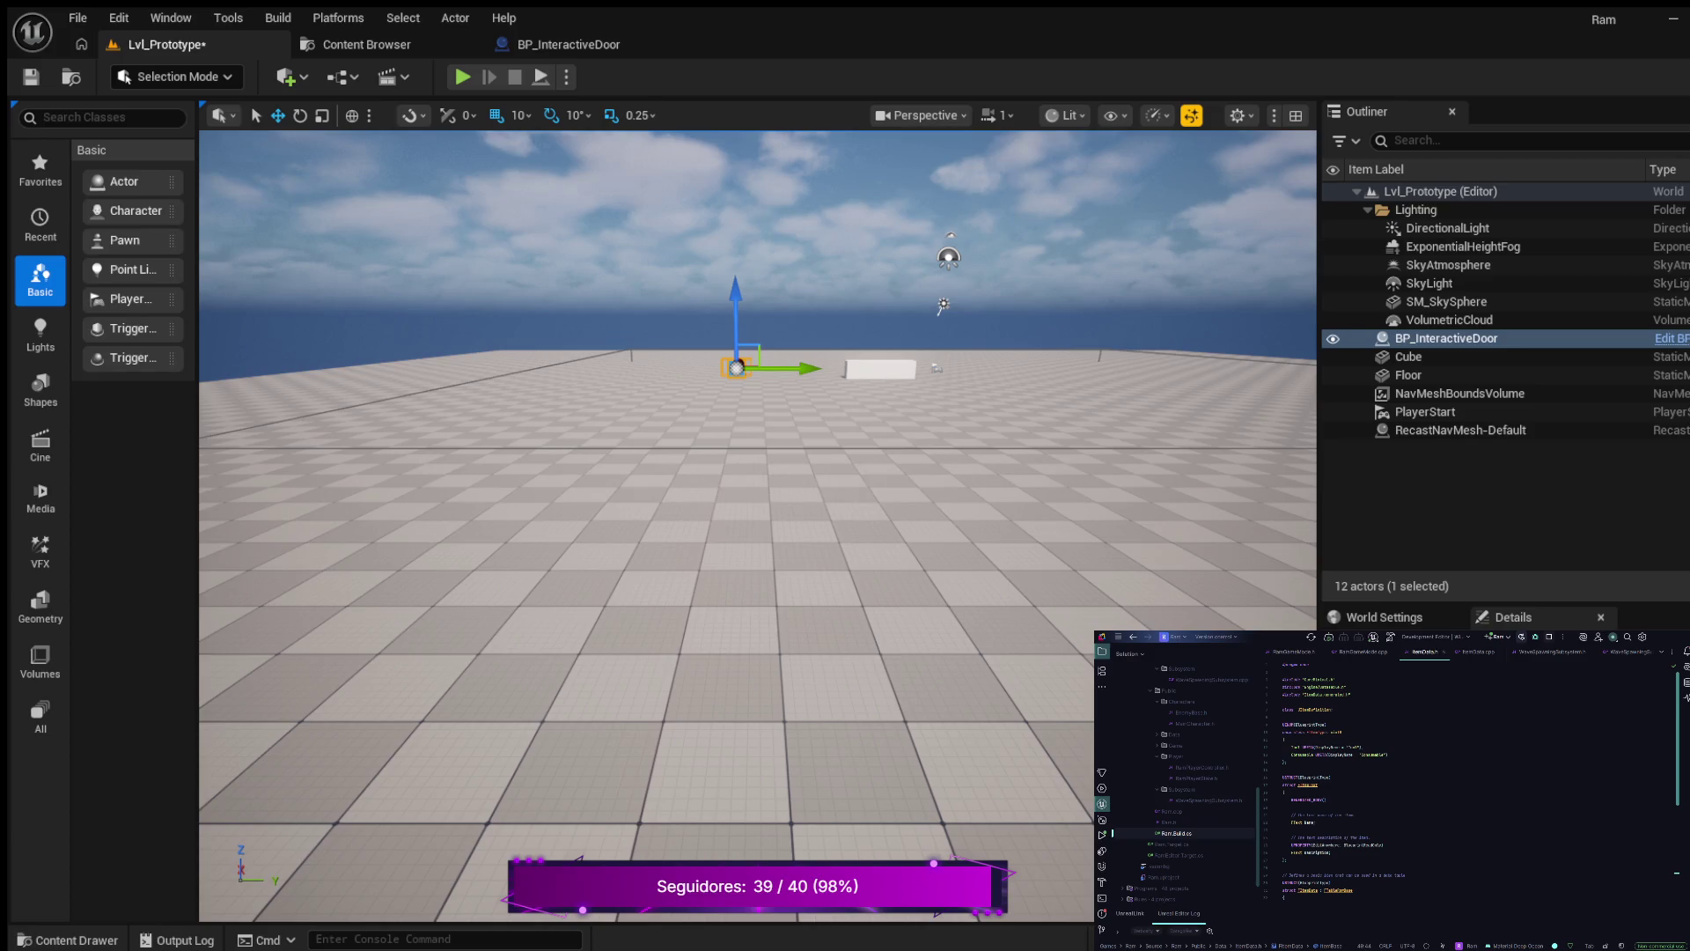
pyautogui.click(1287, 777)
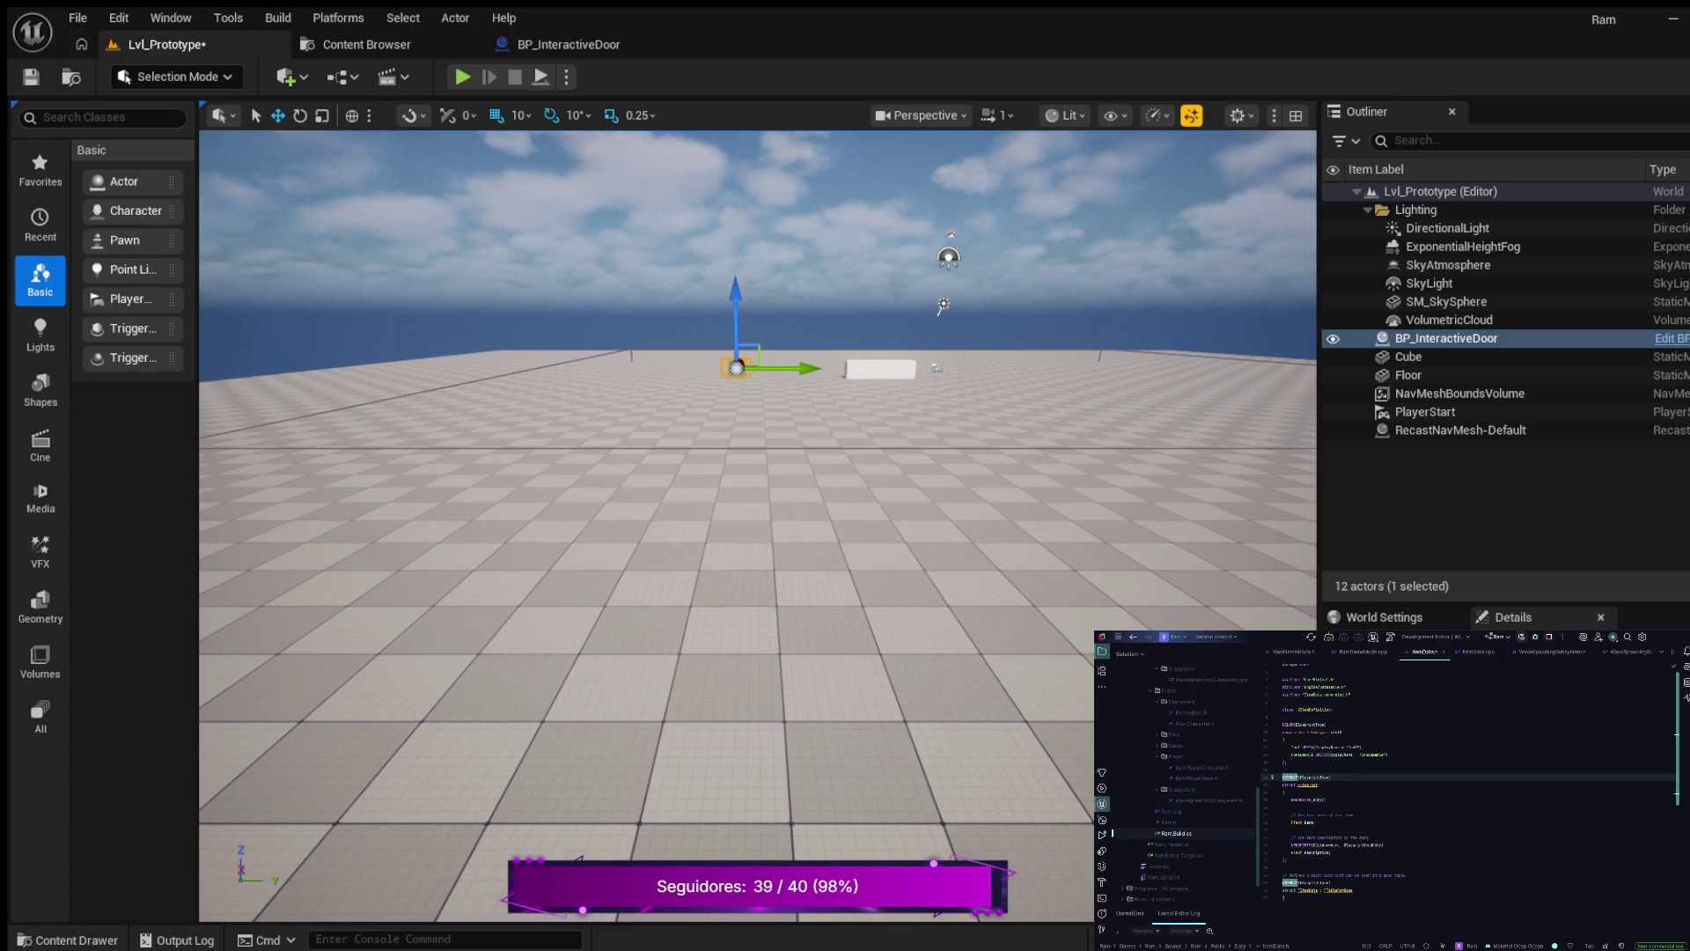
pyautogui.scroll(-2, 1470, 784)
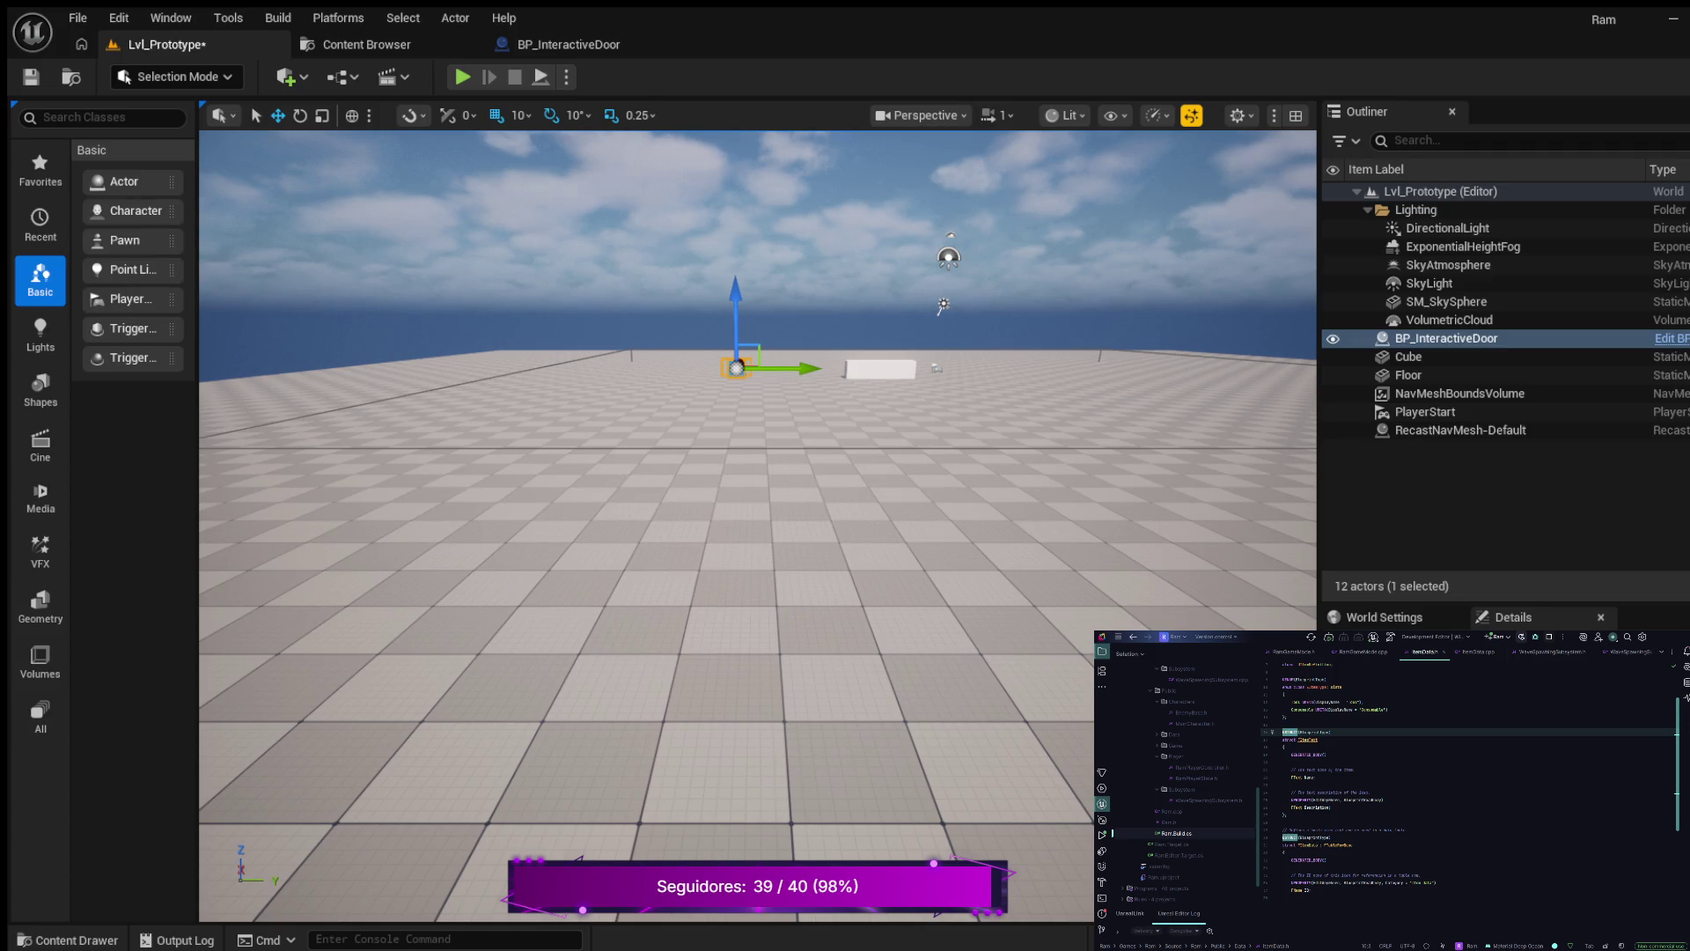
pyautogui.scroll(-1, 1470, 783)
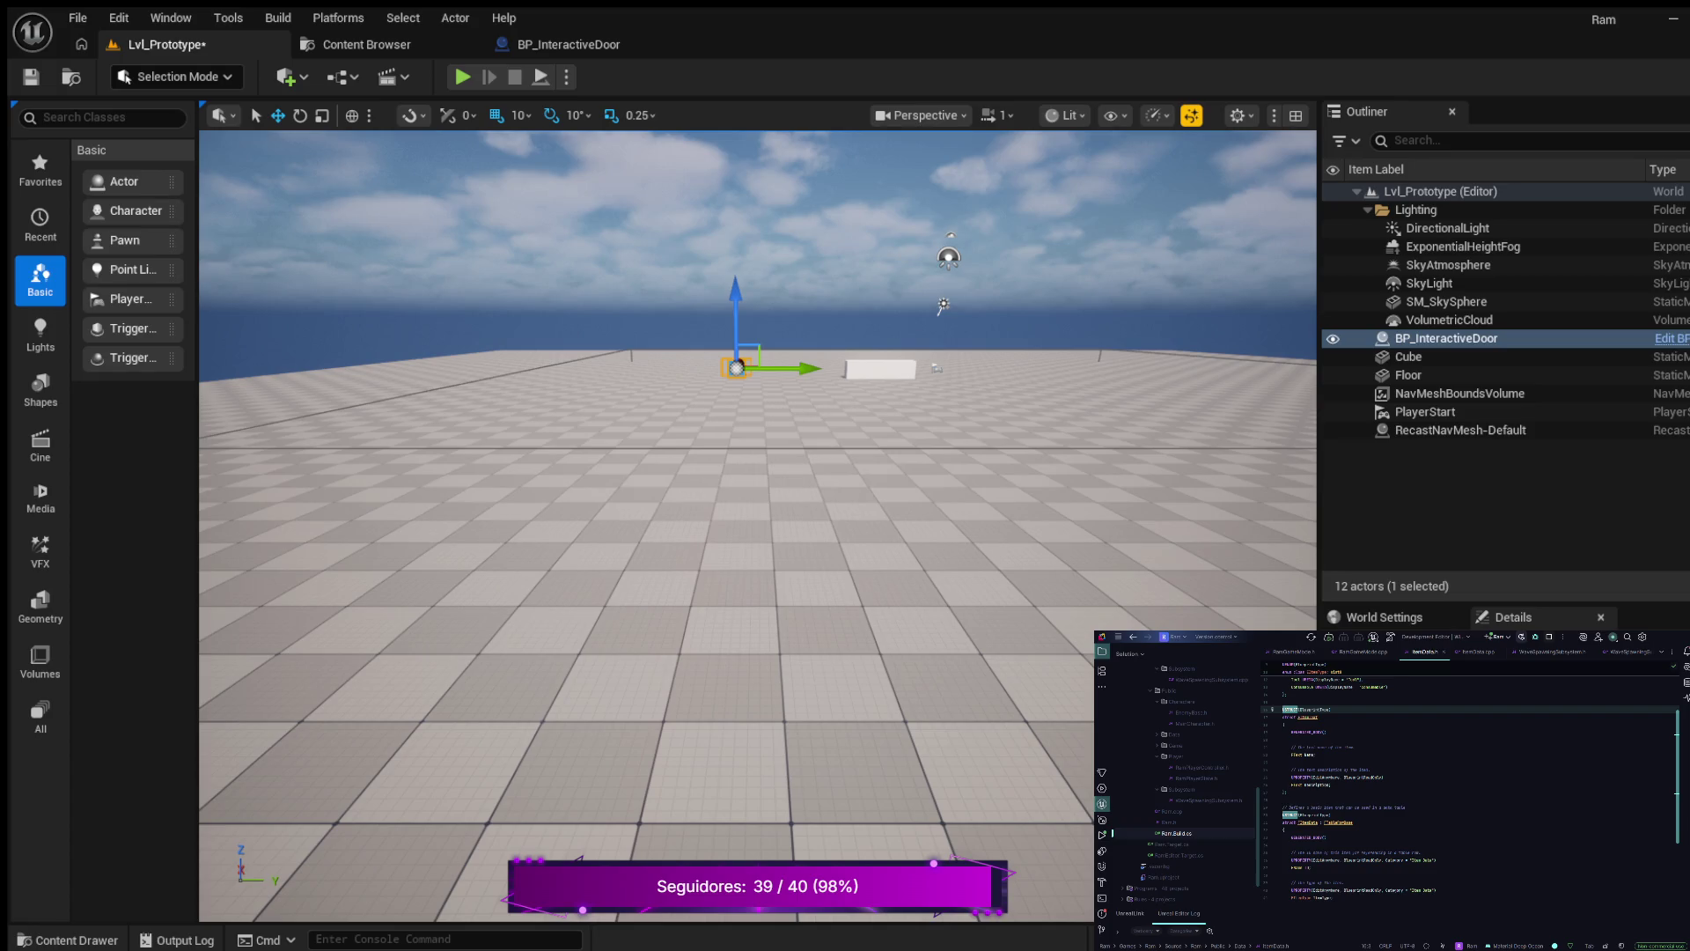
# - Add 'public' before FTableRowBase in the FItemData struct declaration
pyautogui.click(1326, 814)
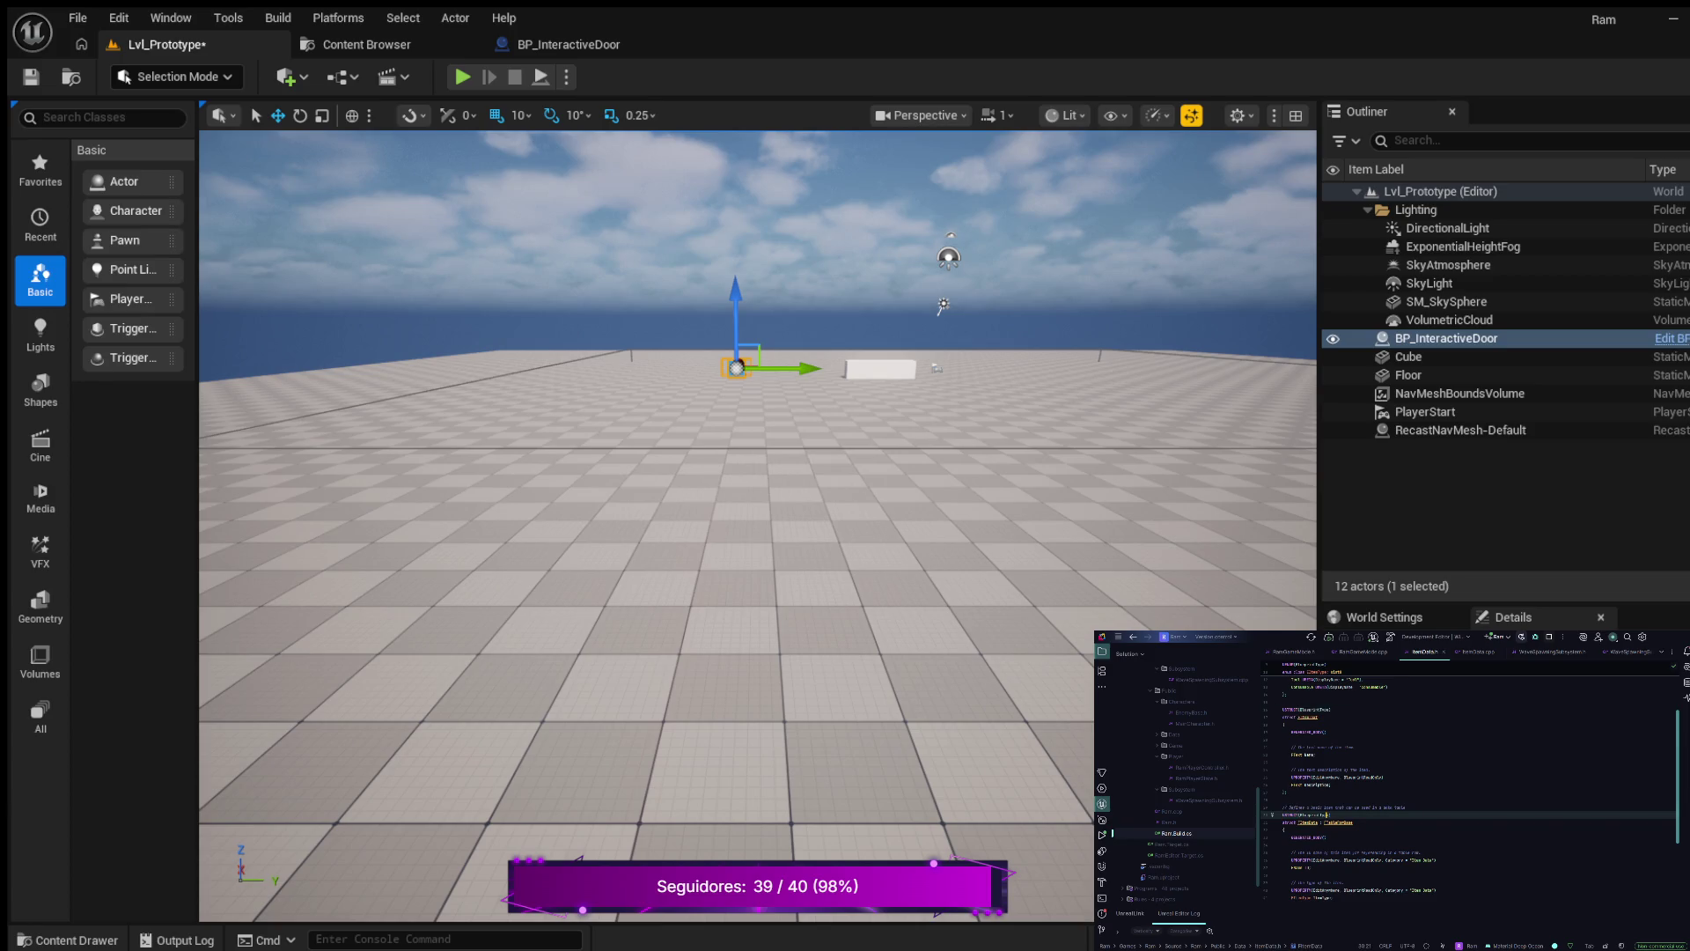
pyautogui.click(1354, 822)
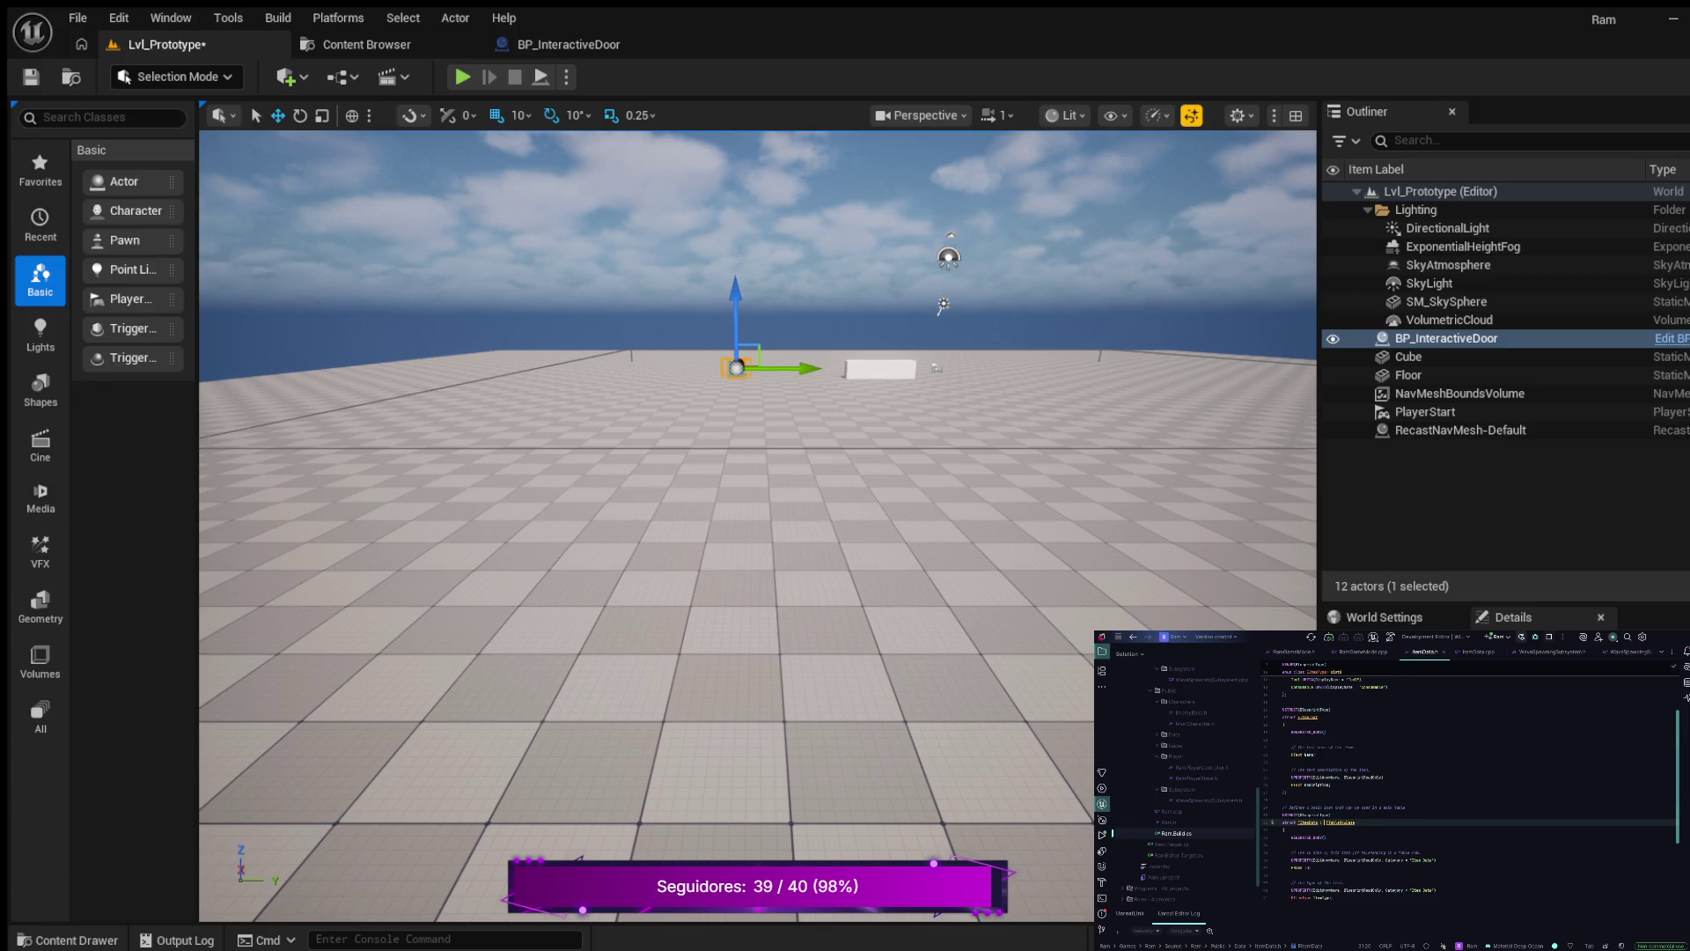
pyautogui.write('public')
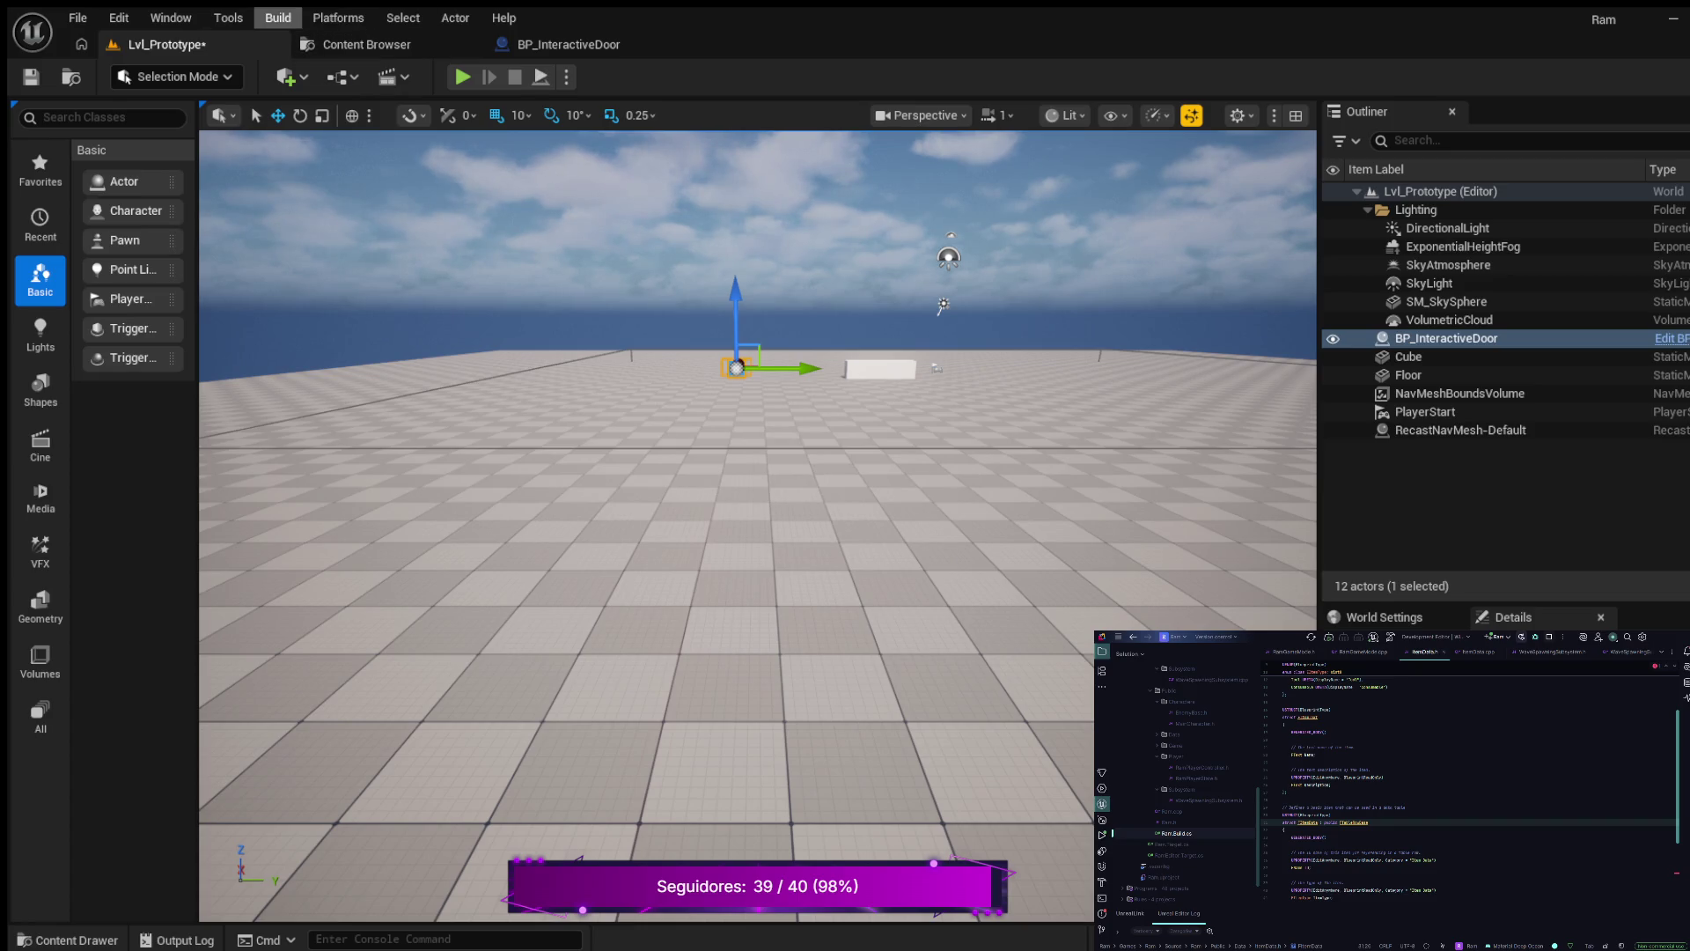
pyautogui.click(228, 17)
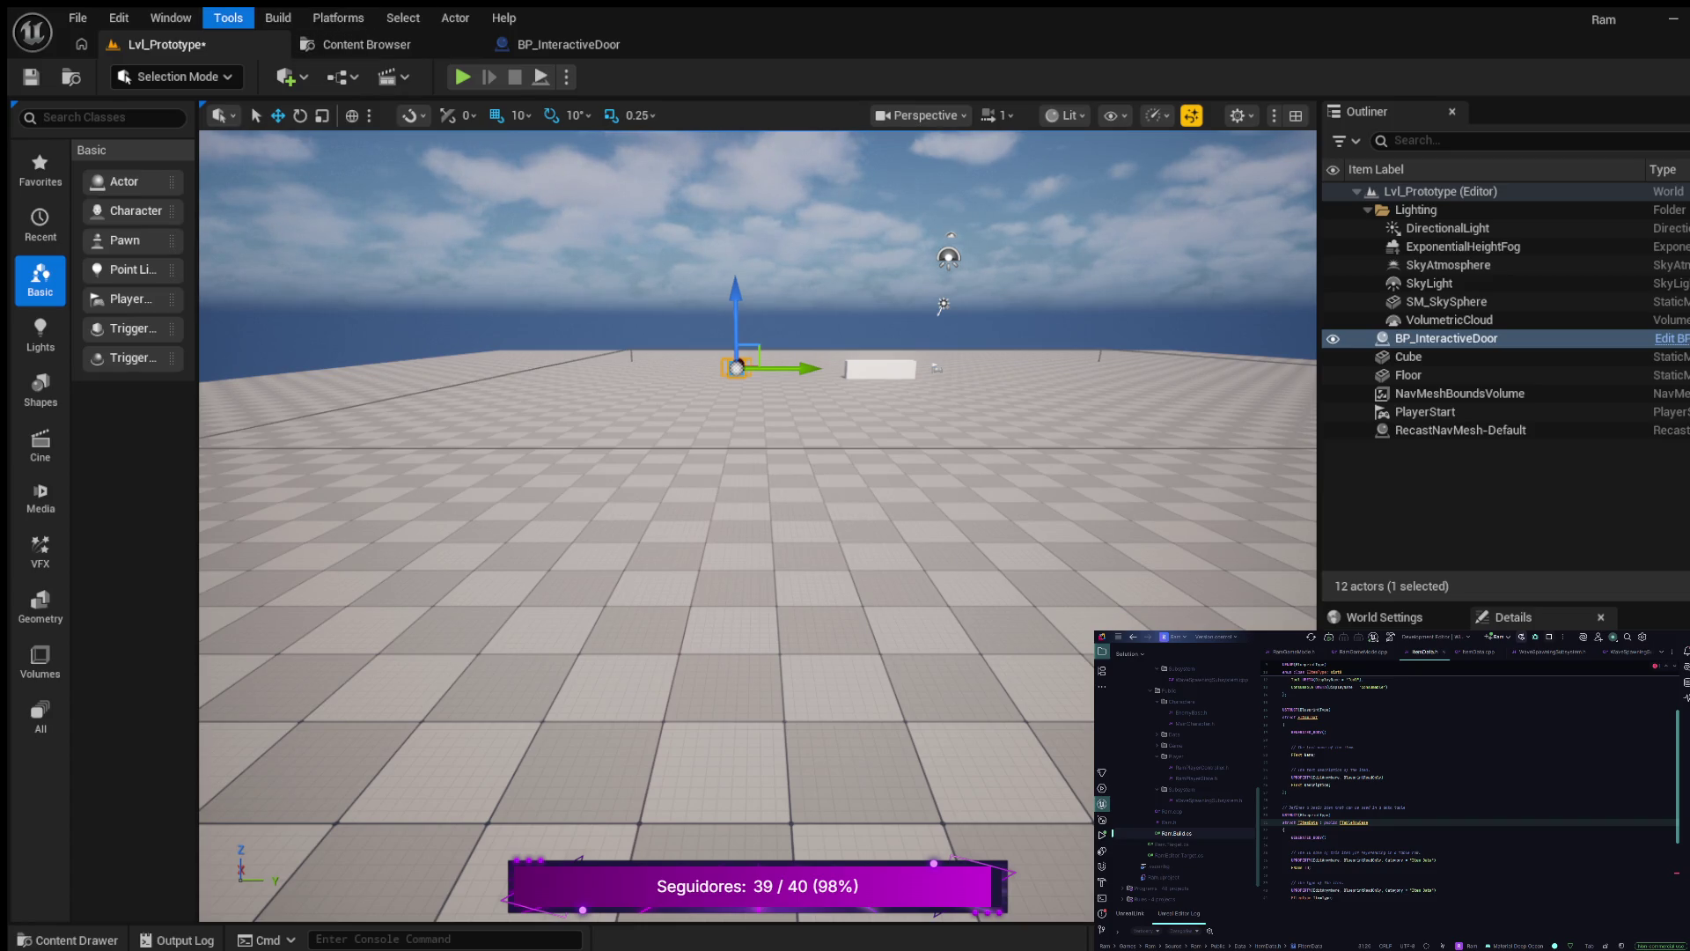
pyautogui.press('Escape')
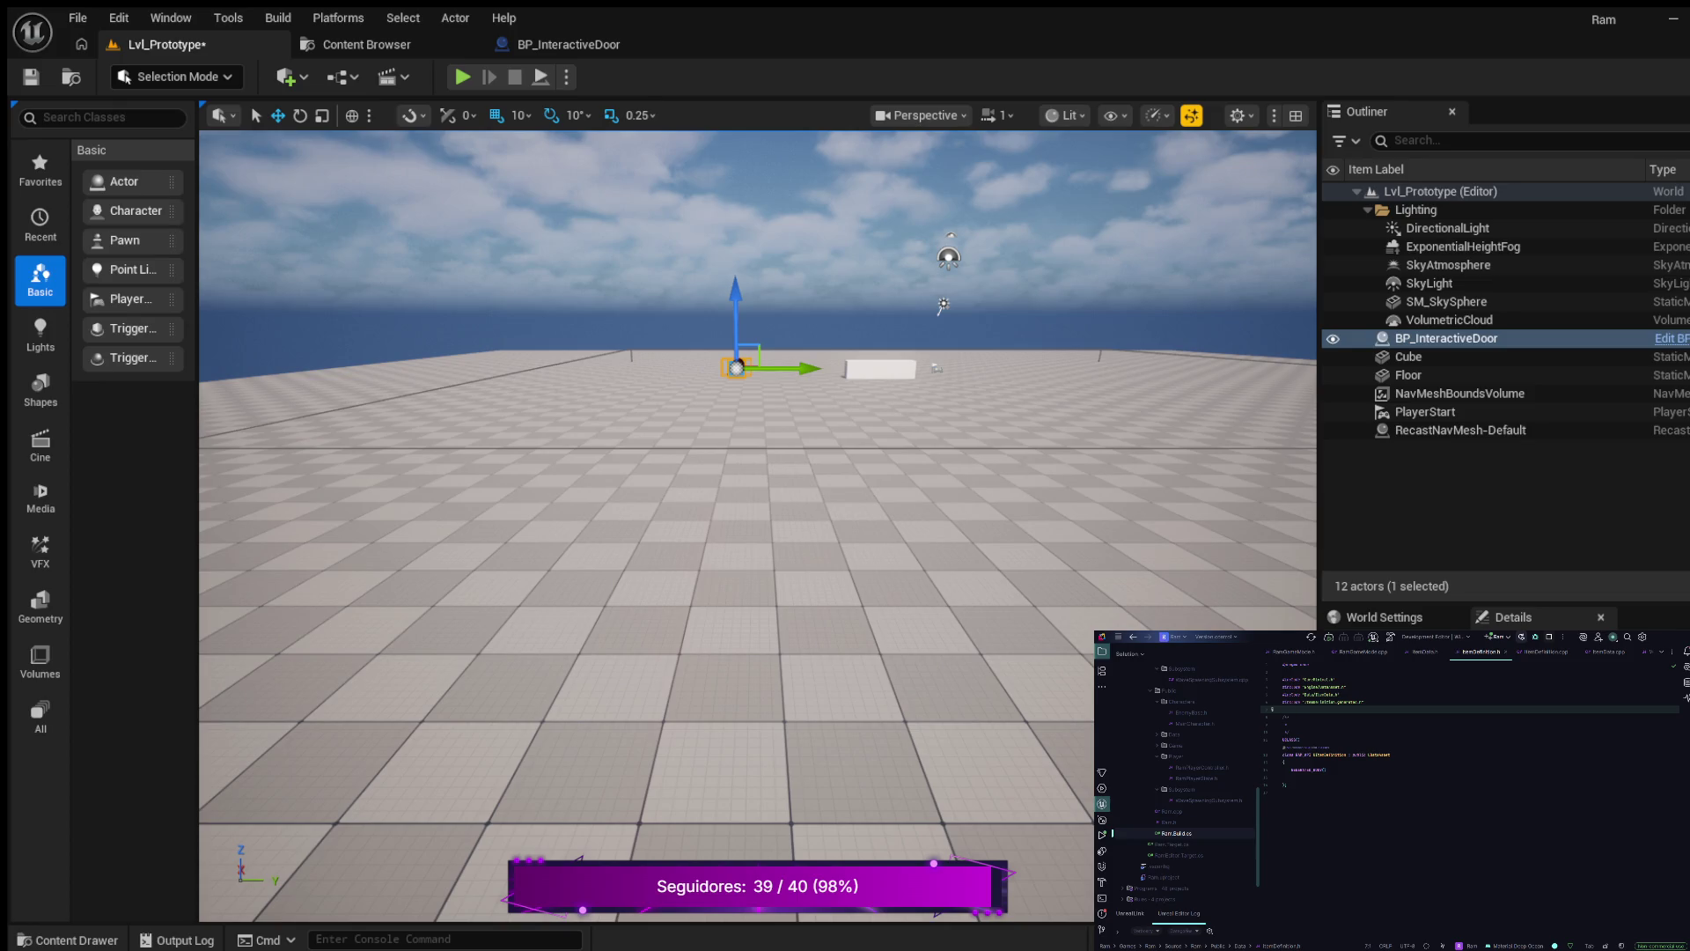
# - Add Blueprintable to the UCLASS specifiers of the item definition class
pyautogui.click(1297, 740)
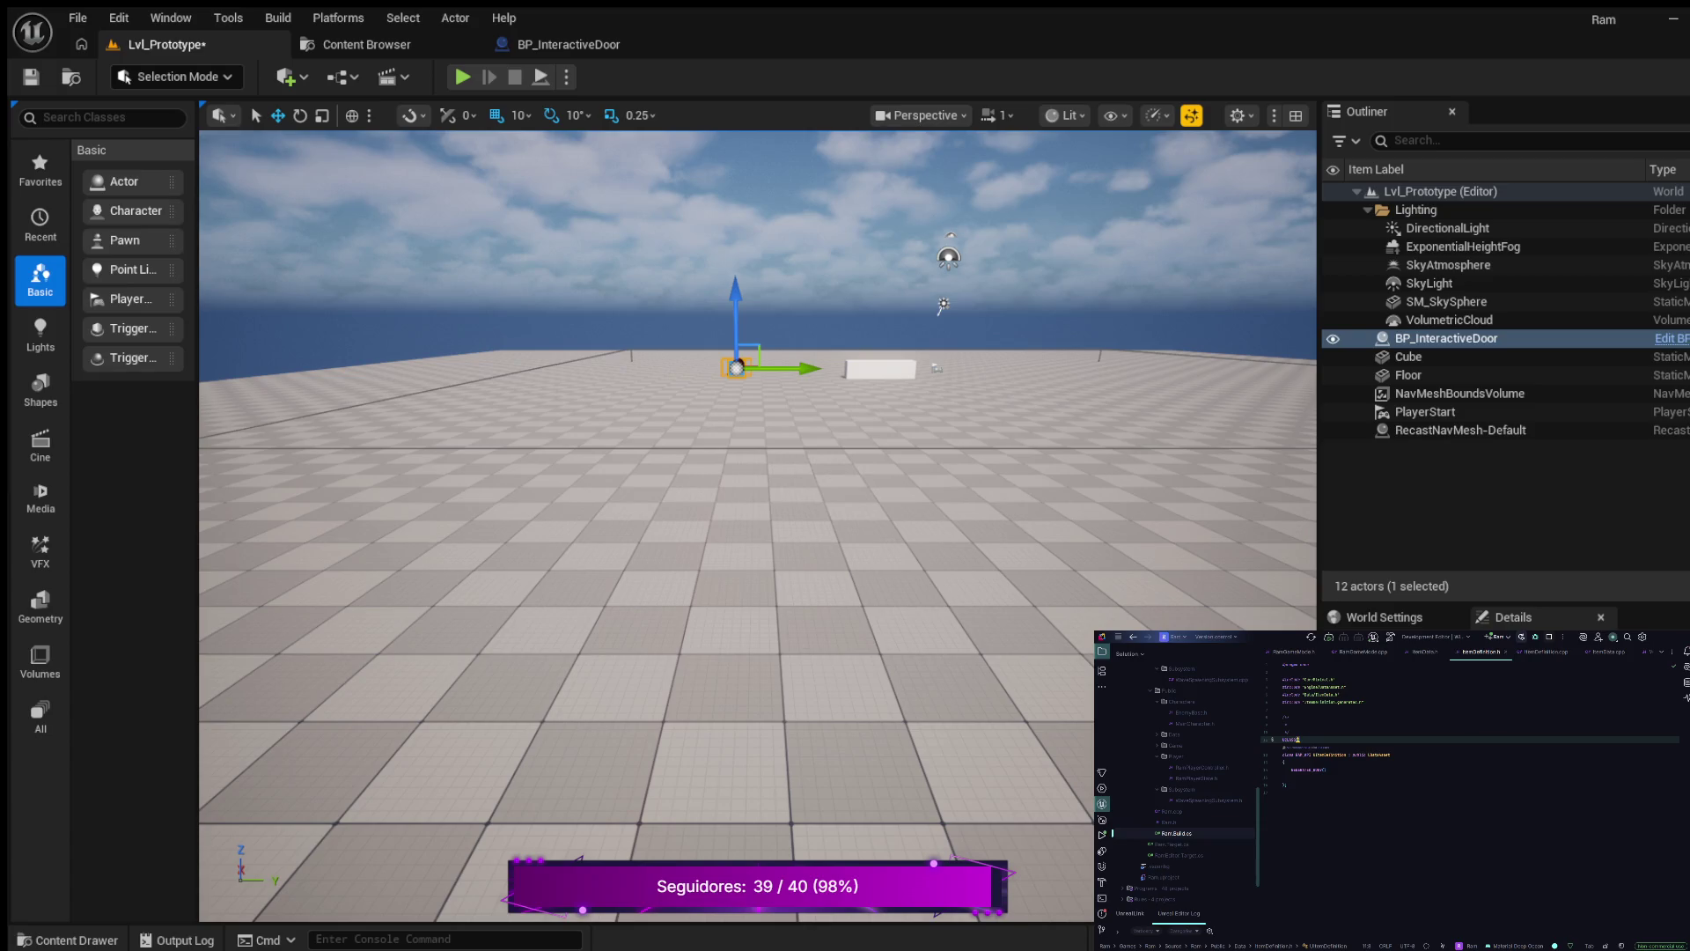
pyautogui.write('BlueprintType')
pyautogui.press('Return')
pyautogui.write(',')
pyautogui.press('Tab')
# - Add a public: section below GENERATED_BODY()
pyautogui.click(1327, 769)
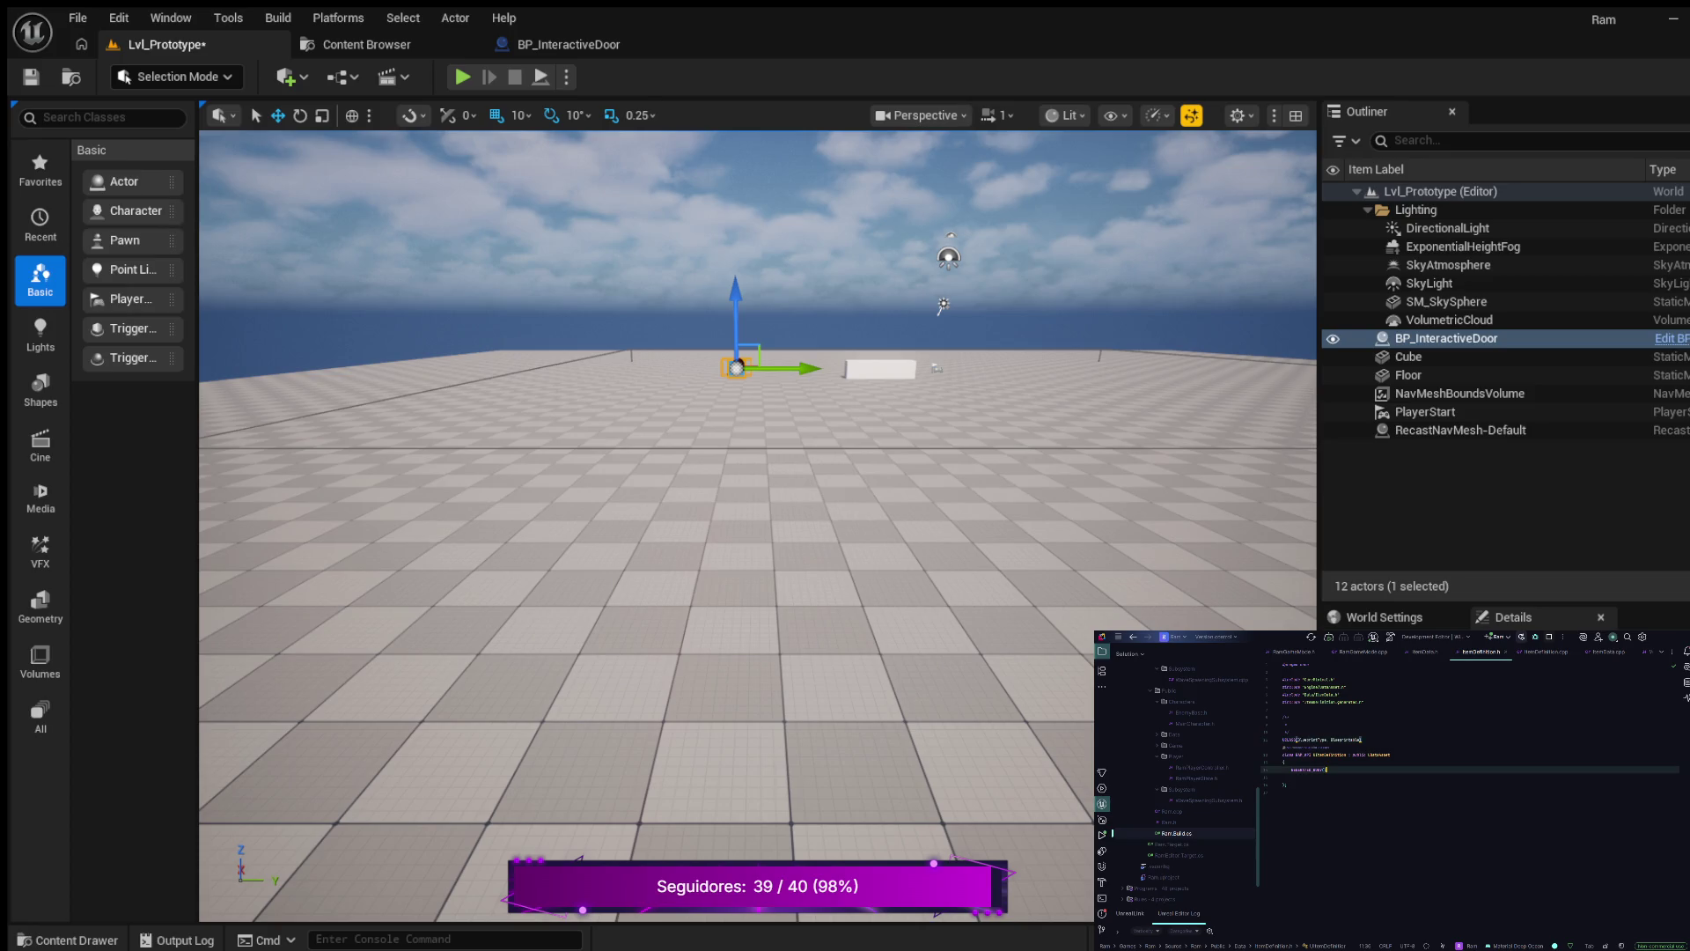
pyautogui.press('Return')
pyautogui.press('Return')
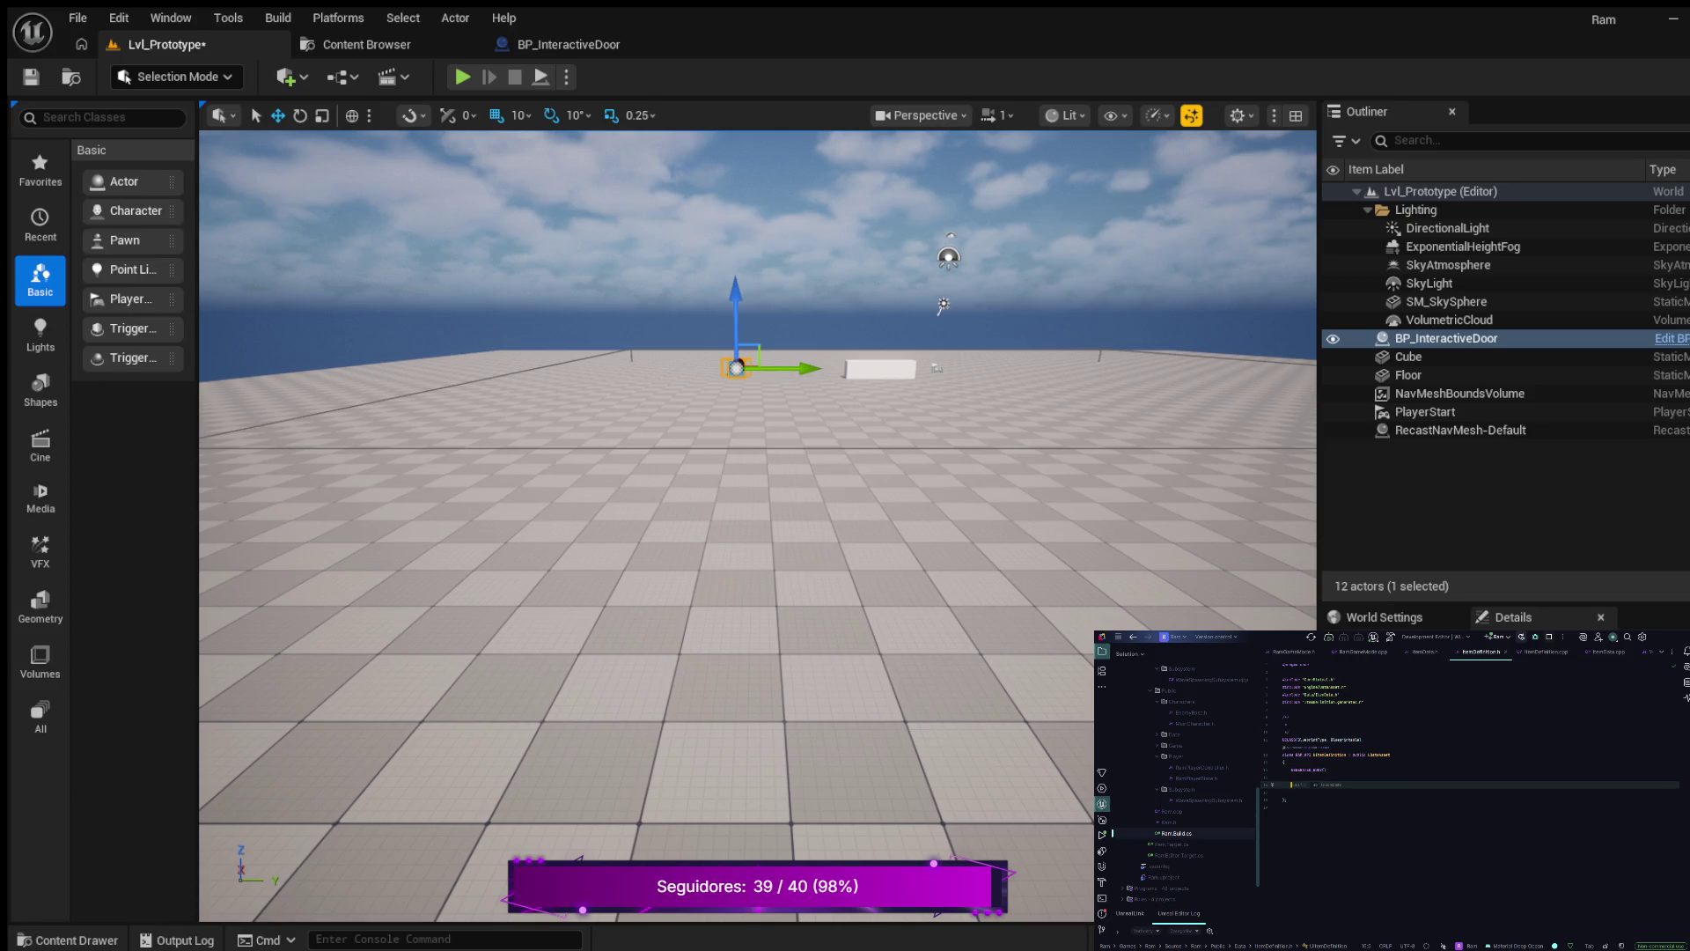
pyautogui.write('public:')
pyautogui.press('Return')
pyautogui.press('Return')
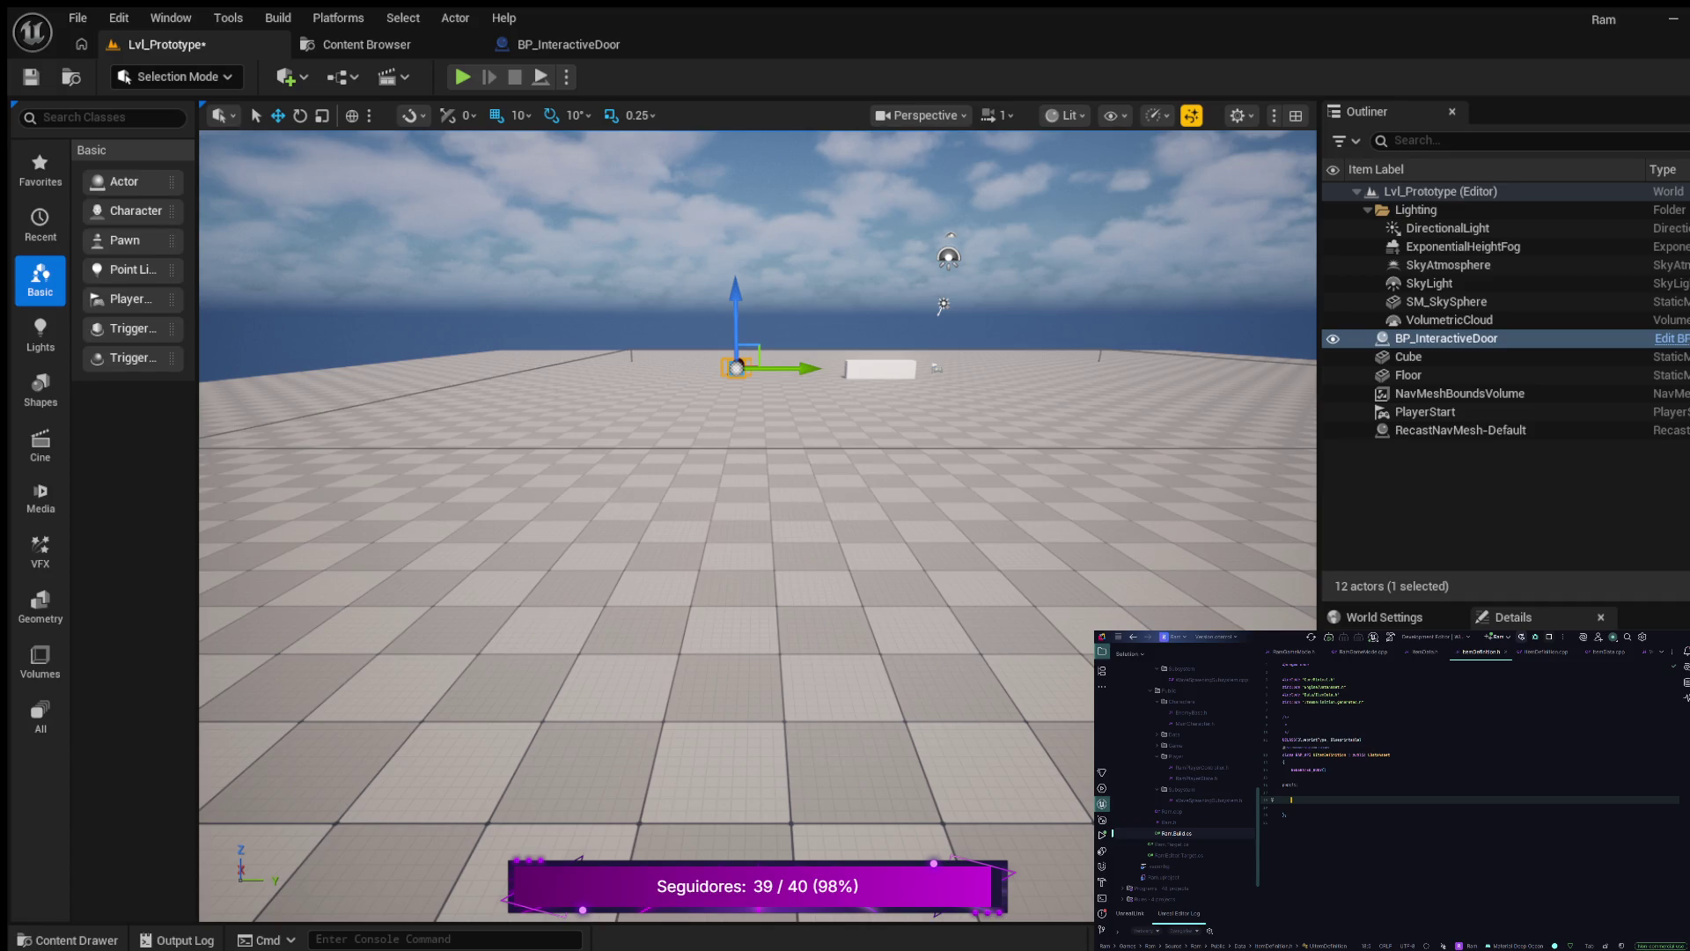
# - Declare an FText field with UPROPERTY(EditAnywhere, BlueprintReadWrite, Category), then start the next UPROPERTY
pyautogui.write('U')
pyautogui.press('Tab')
pyautogui.write(',')
pyautogui.press('Tab')
pyautogui.press('Return')
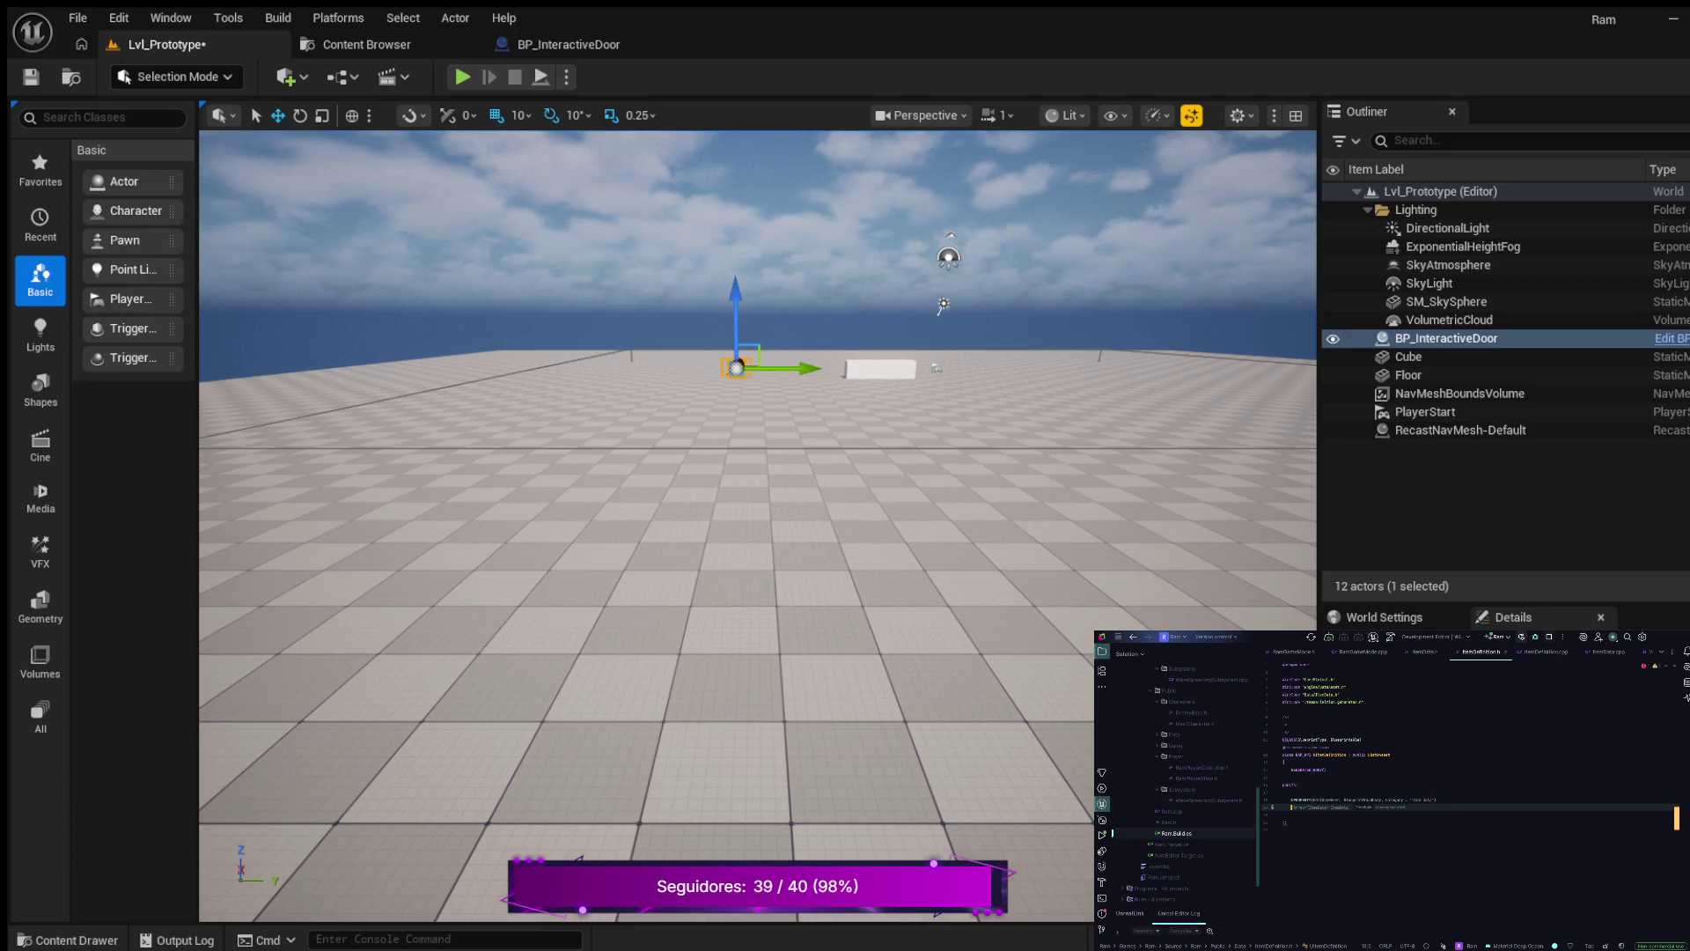
pyautogui.write('FText')
pyautogui.press('Return')
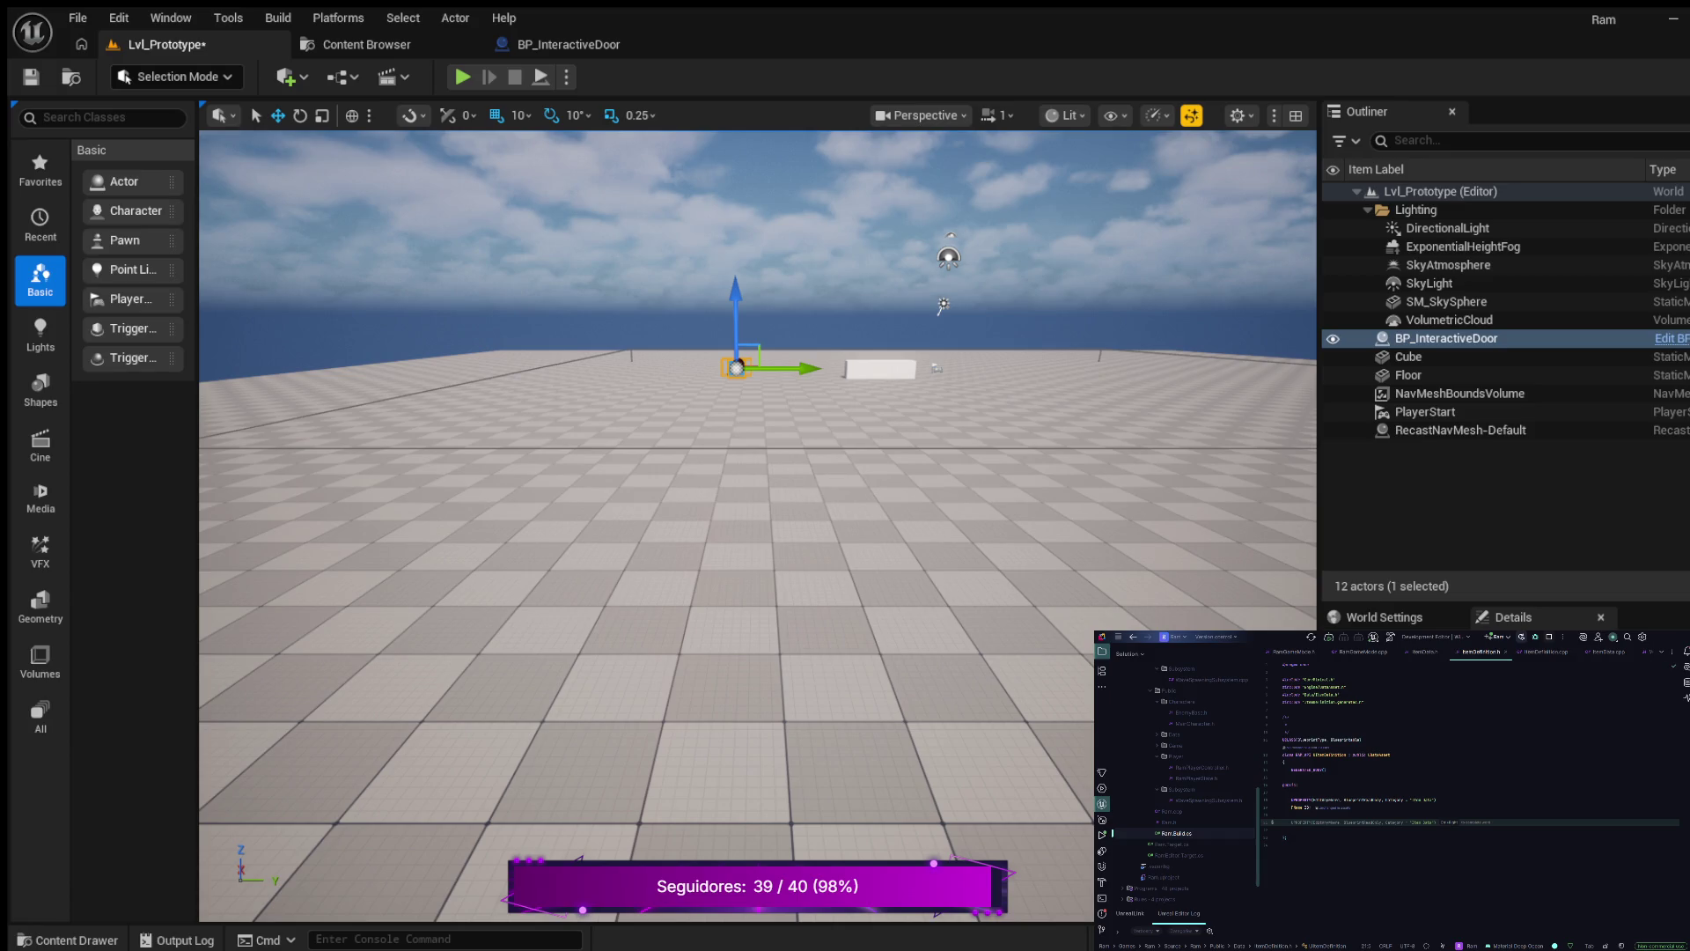
pyautogui.press('Tab')
pyautogui.press('Return')
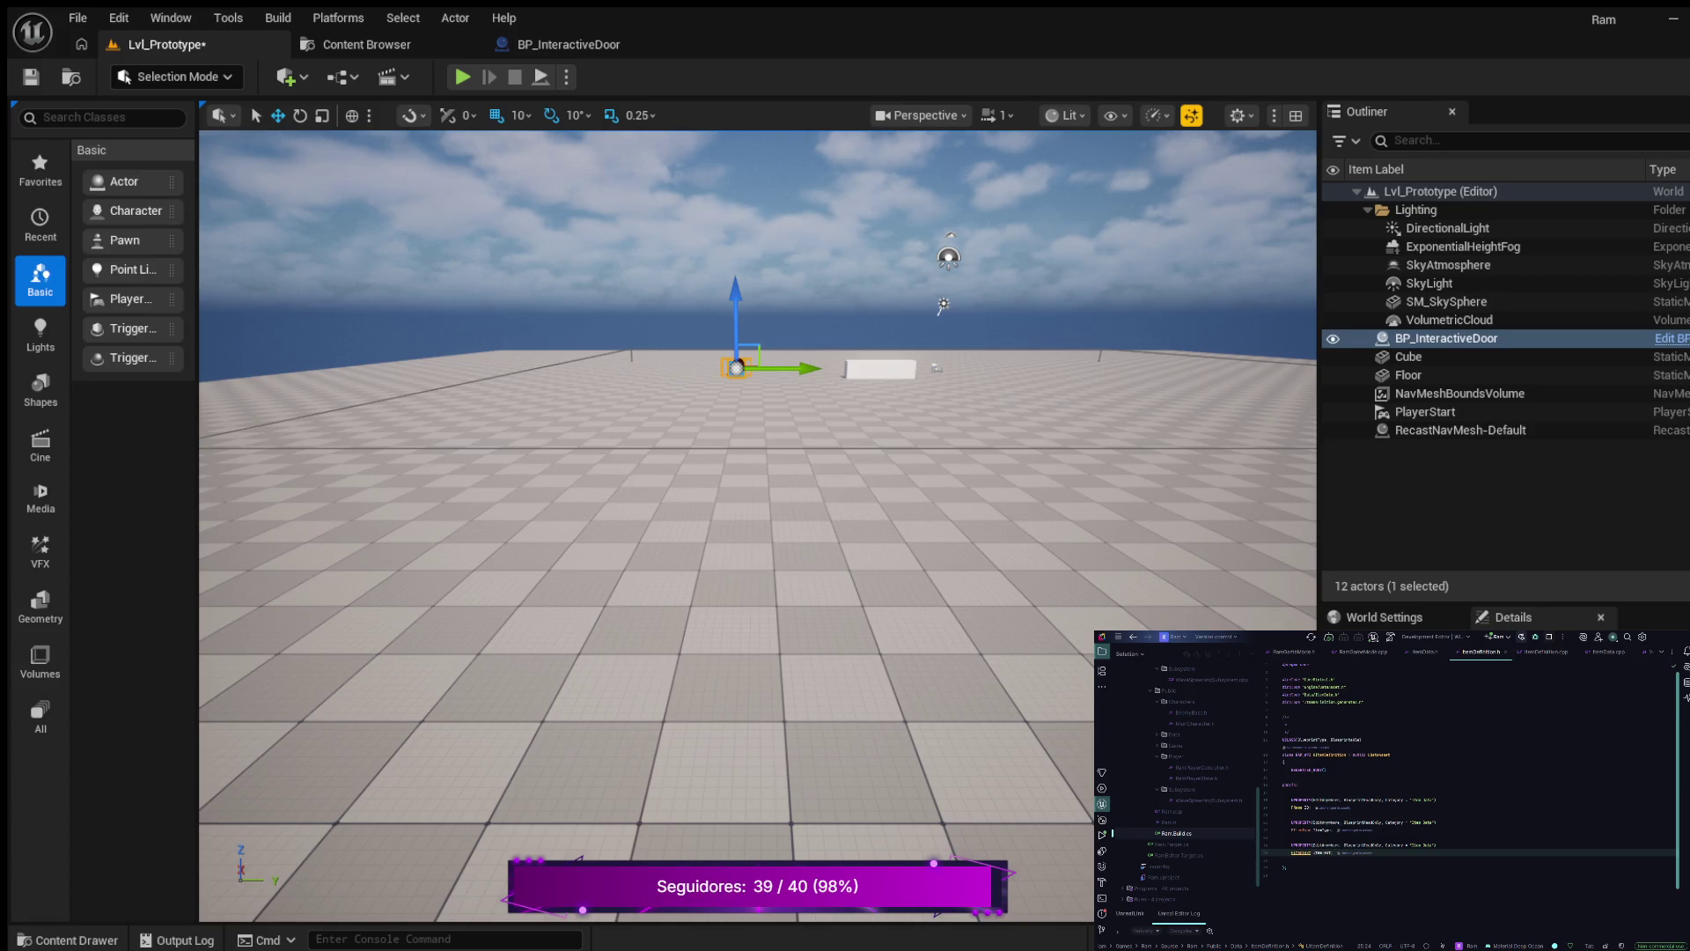
# - Paste another Item Data UPROPERTY line and declare TSoftObjectPtr<UStaticMesh> StaticMesh beneath it
pyautogui.scroll(-1, 1470, 784)
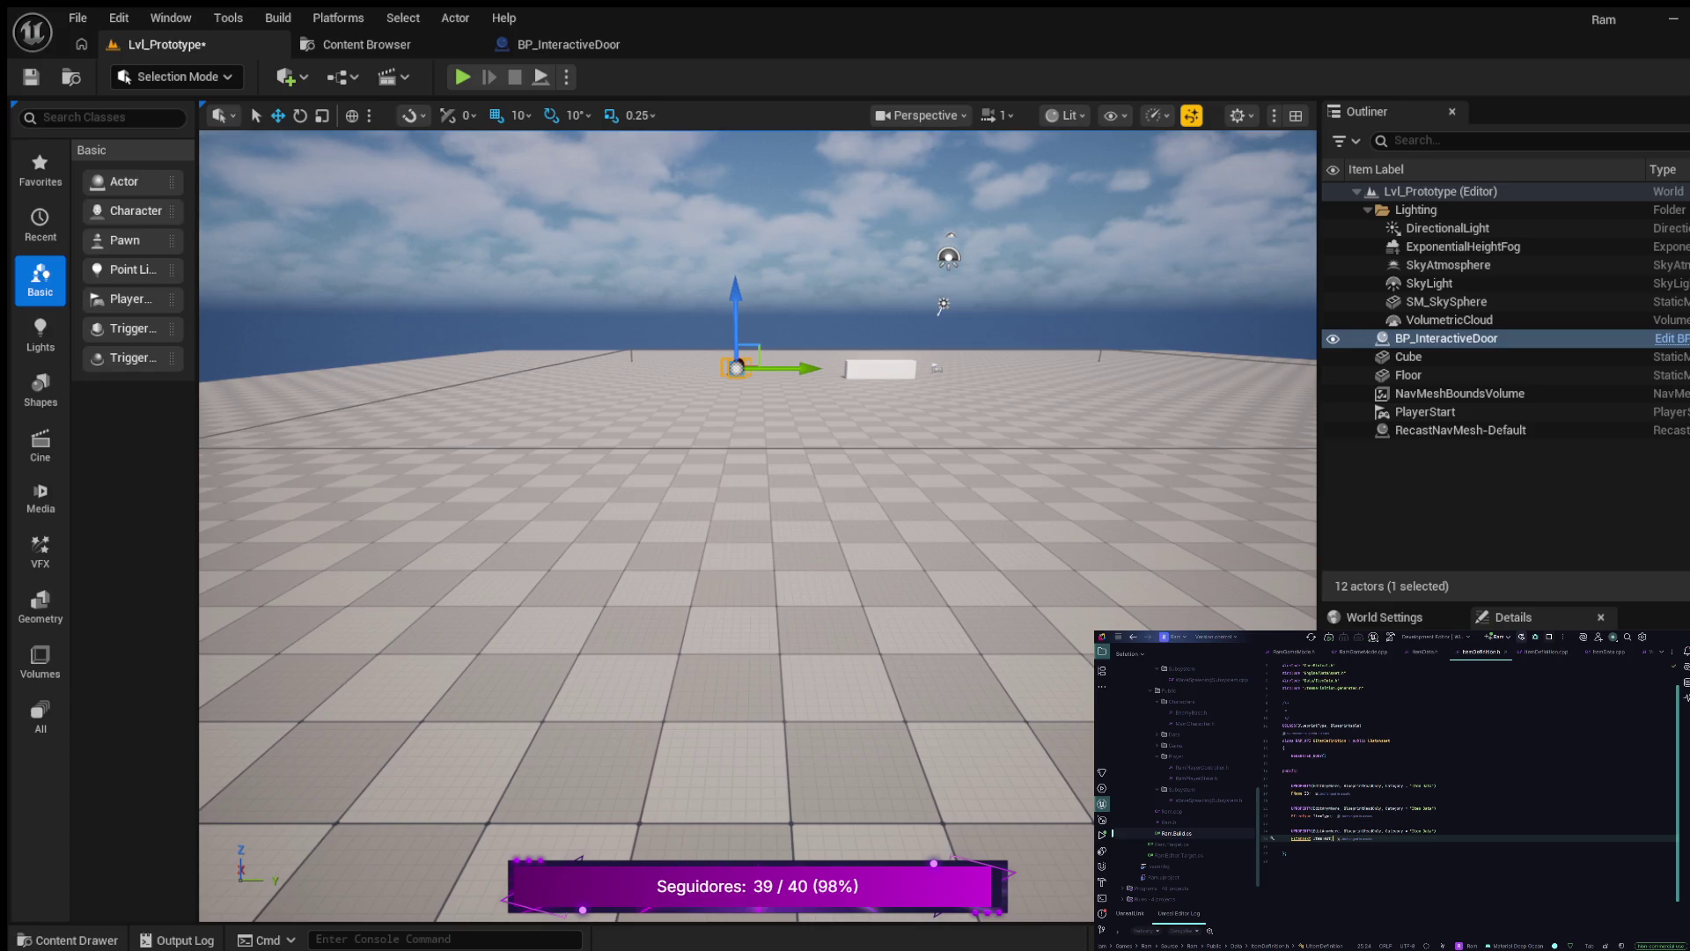
pyautogui.press('Return')
pyautogui.press('Return')
pyautogui.hotkey('ctrl', 'v')
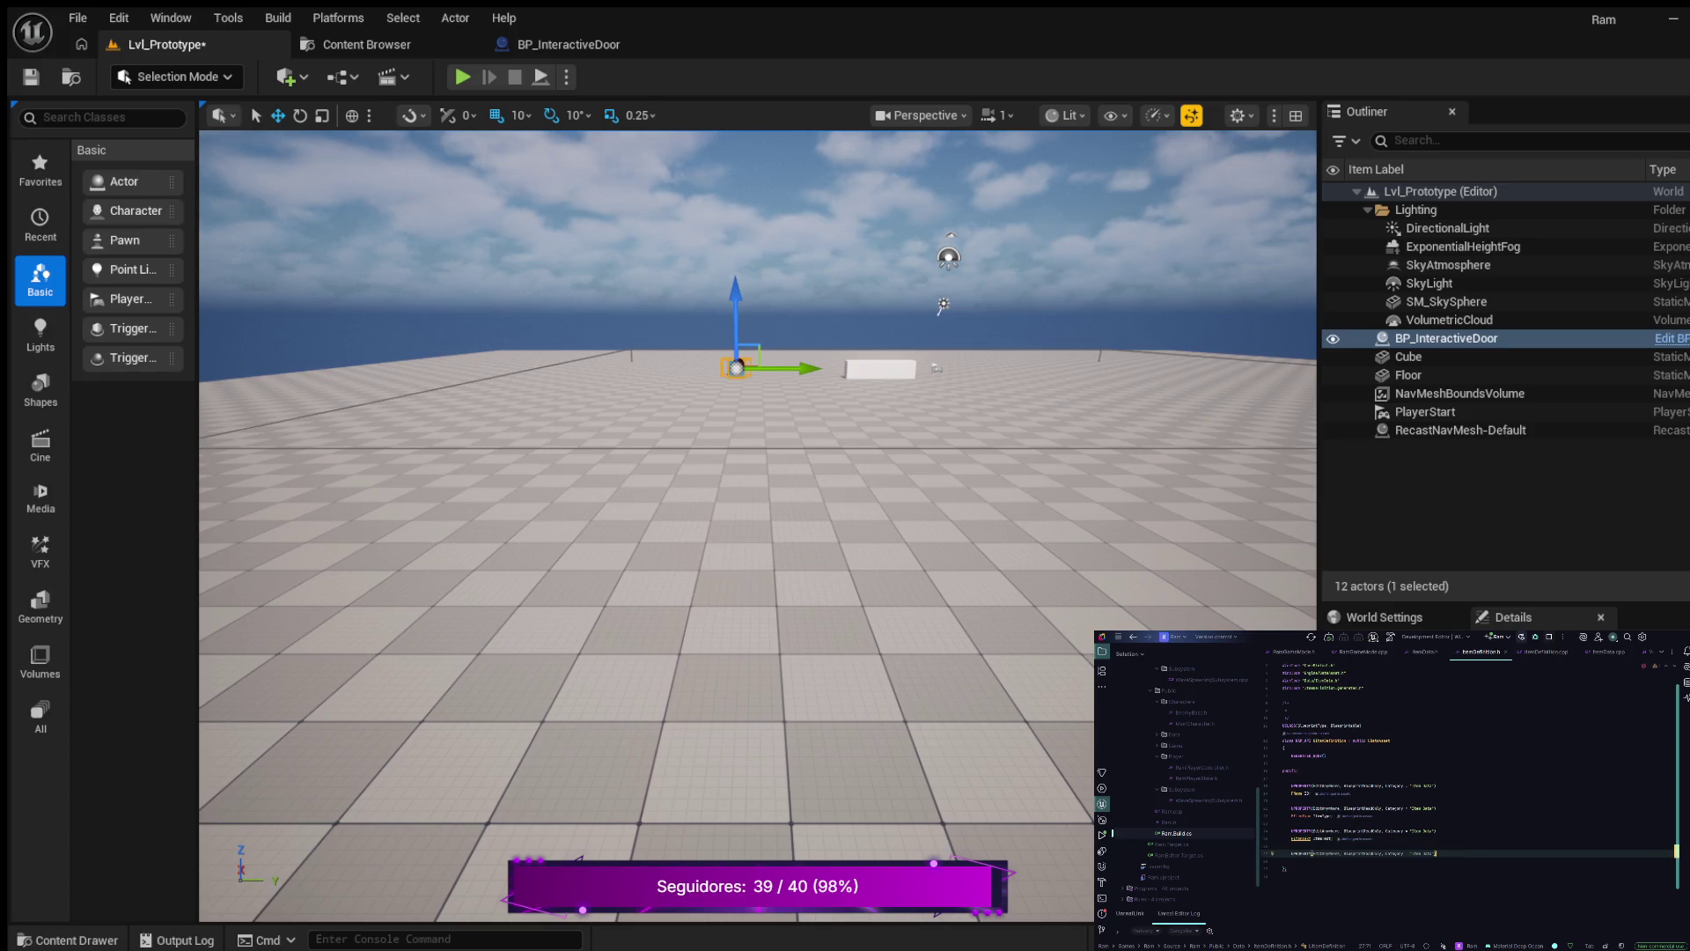
pyautogui.press('Return')
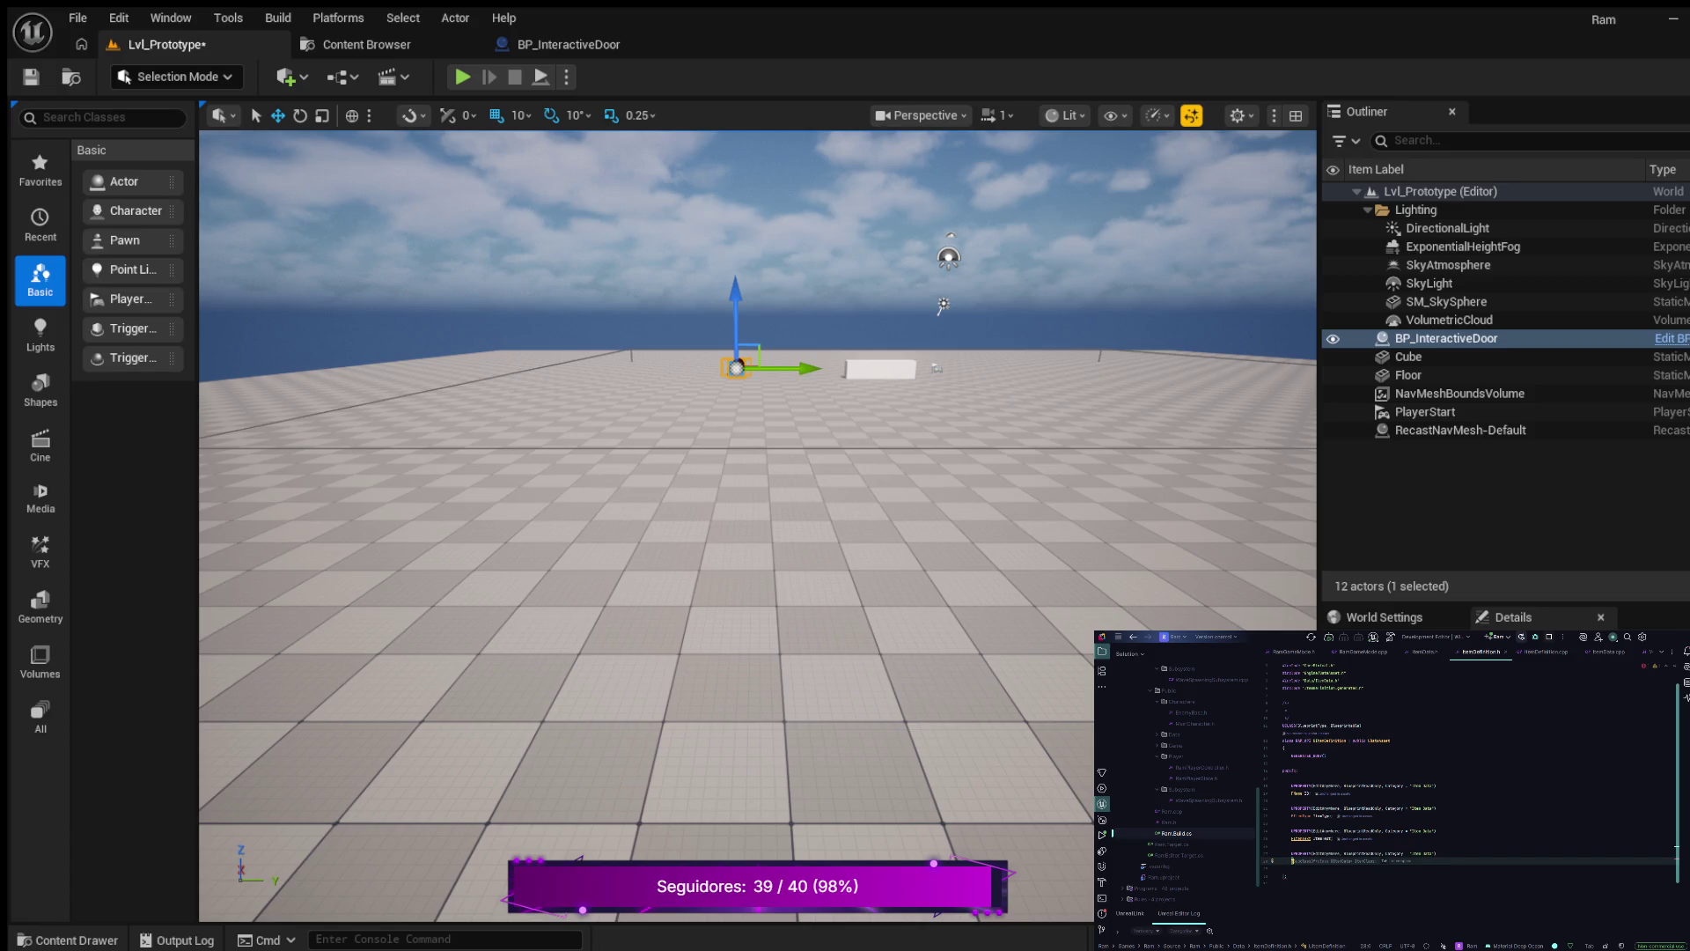
pyautogui.write('TS')
pyautogui.press('Return')
pyautogui.write('U')
pyautogui.write('aticMesh> StaticMesh;')
pyautogui.write('MMesh')
# - In ItemData.cpp, delete the leftover lines and the trailing empty line at the file's end
pyautogui.click(1437, 785)
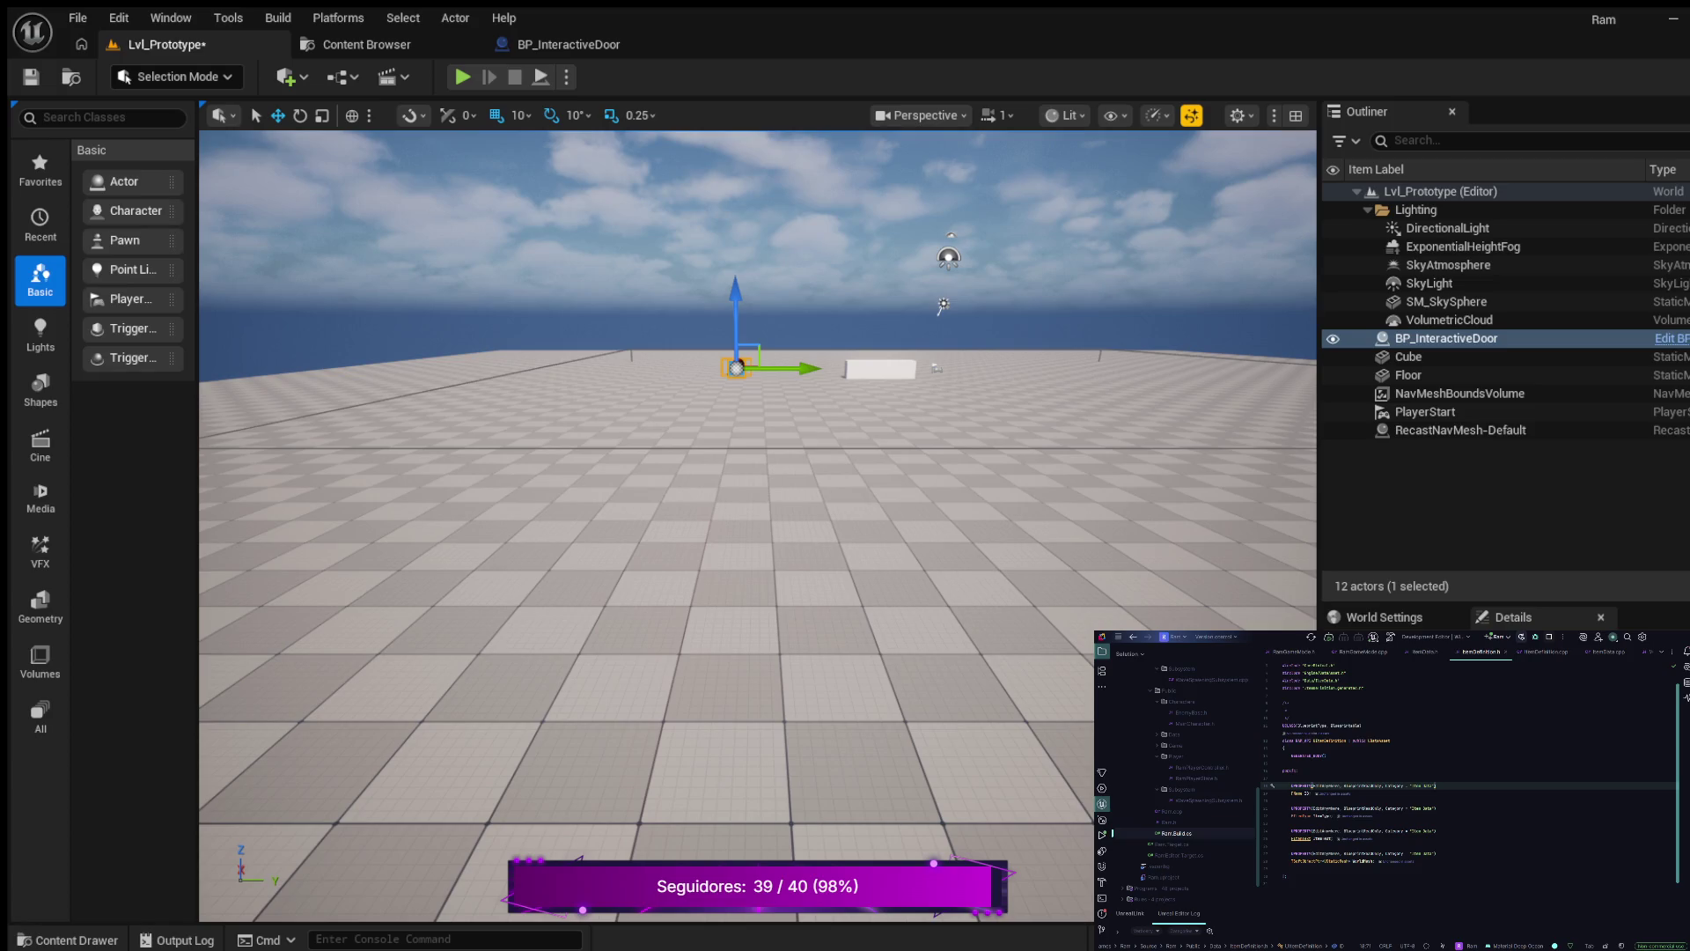
pyautogui.click(1609, 651)
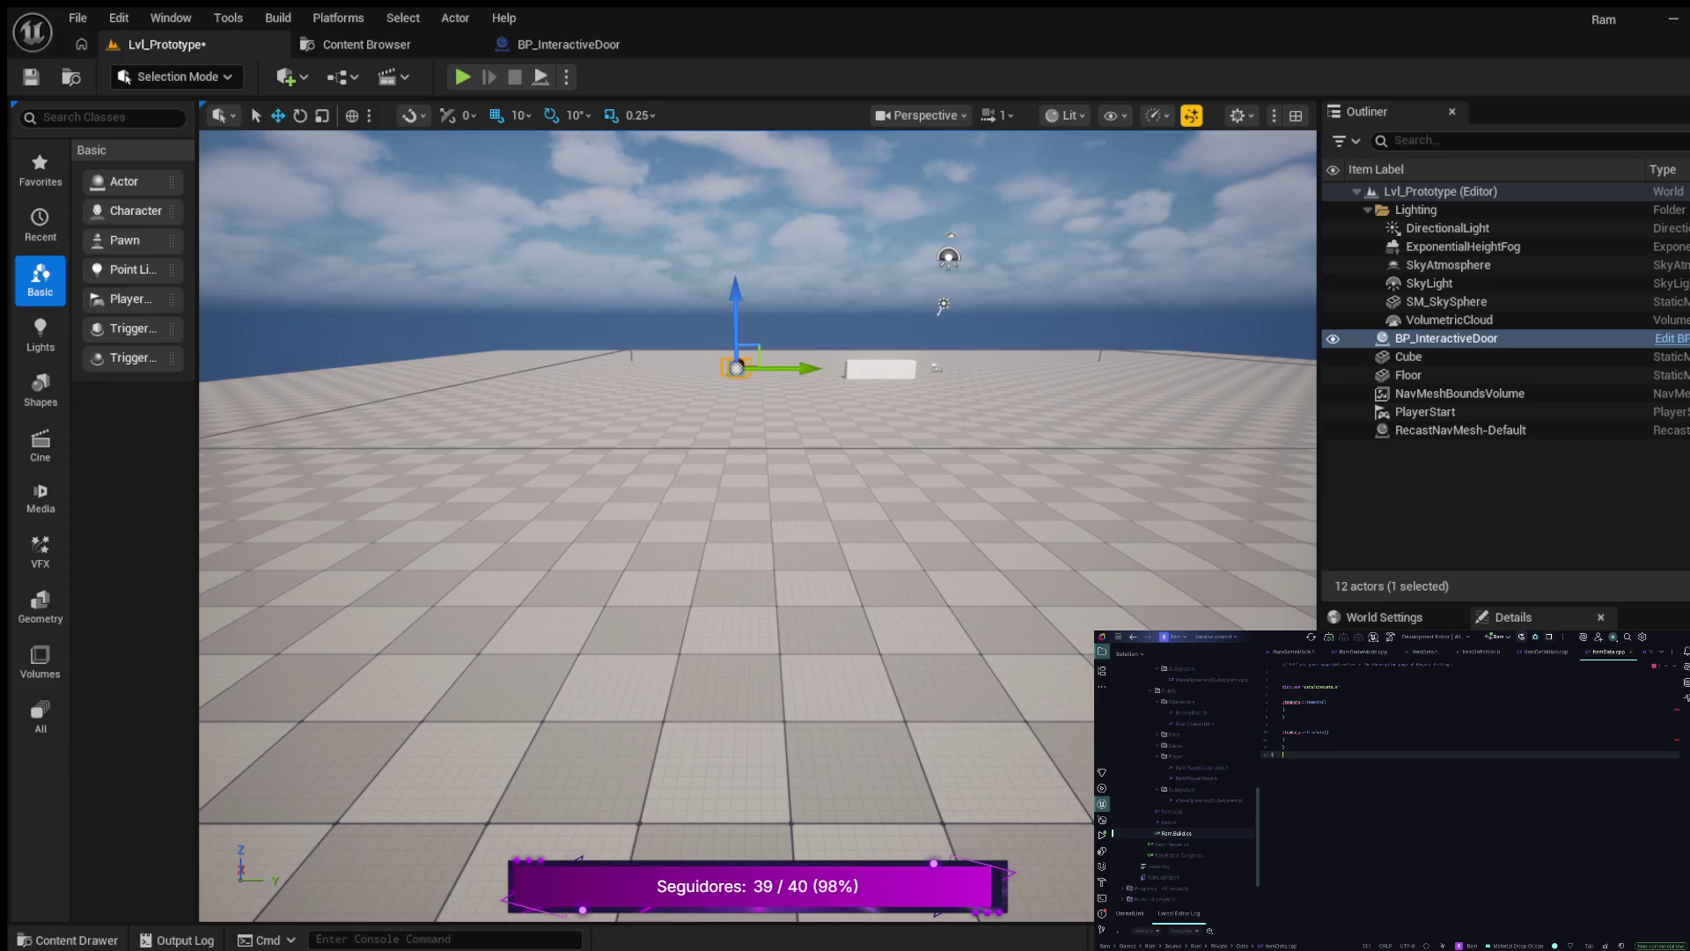
pyautogui.hotkey('shift', 'Up')
pyautogui.hotkey('shift', 'Up')
pyautogui.hotkey('shift', 'Up')
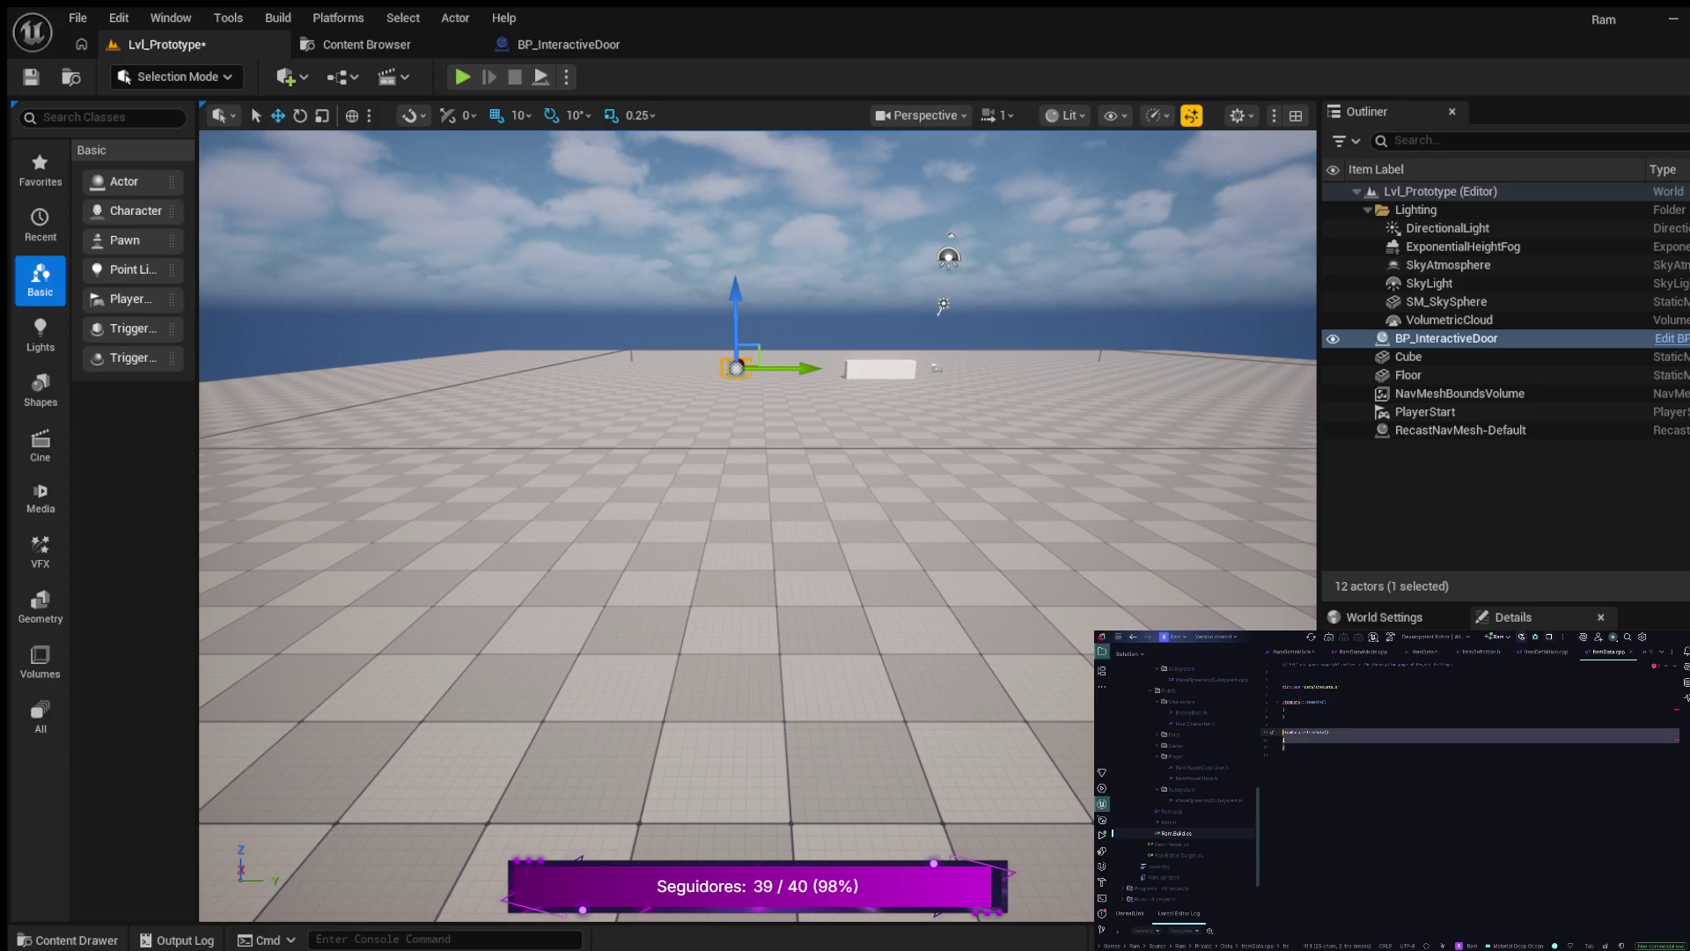
pyautogui.press('BackSpace')
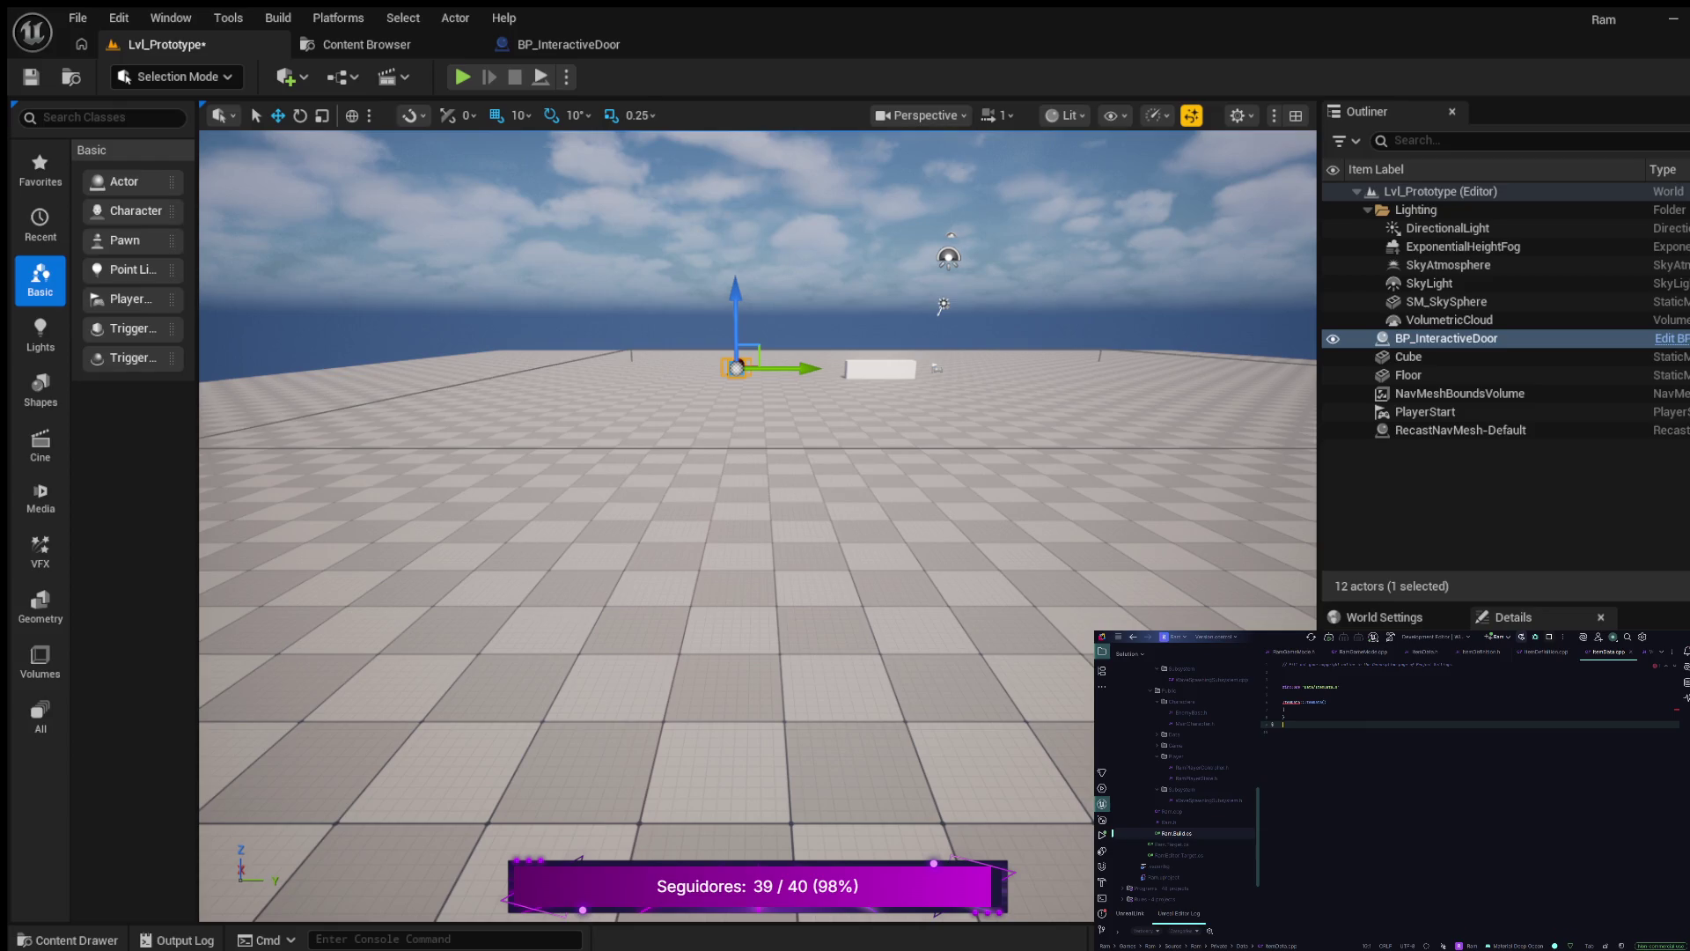
pyautogui.press('BackSpace')
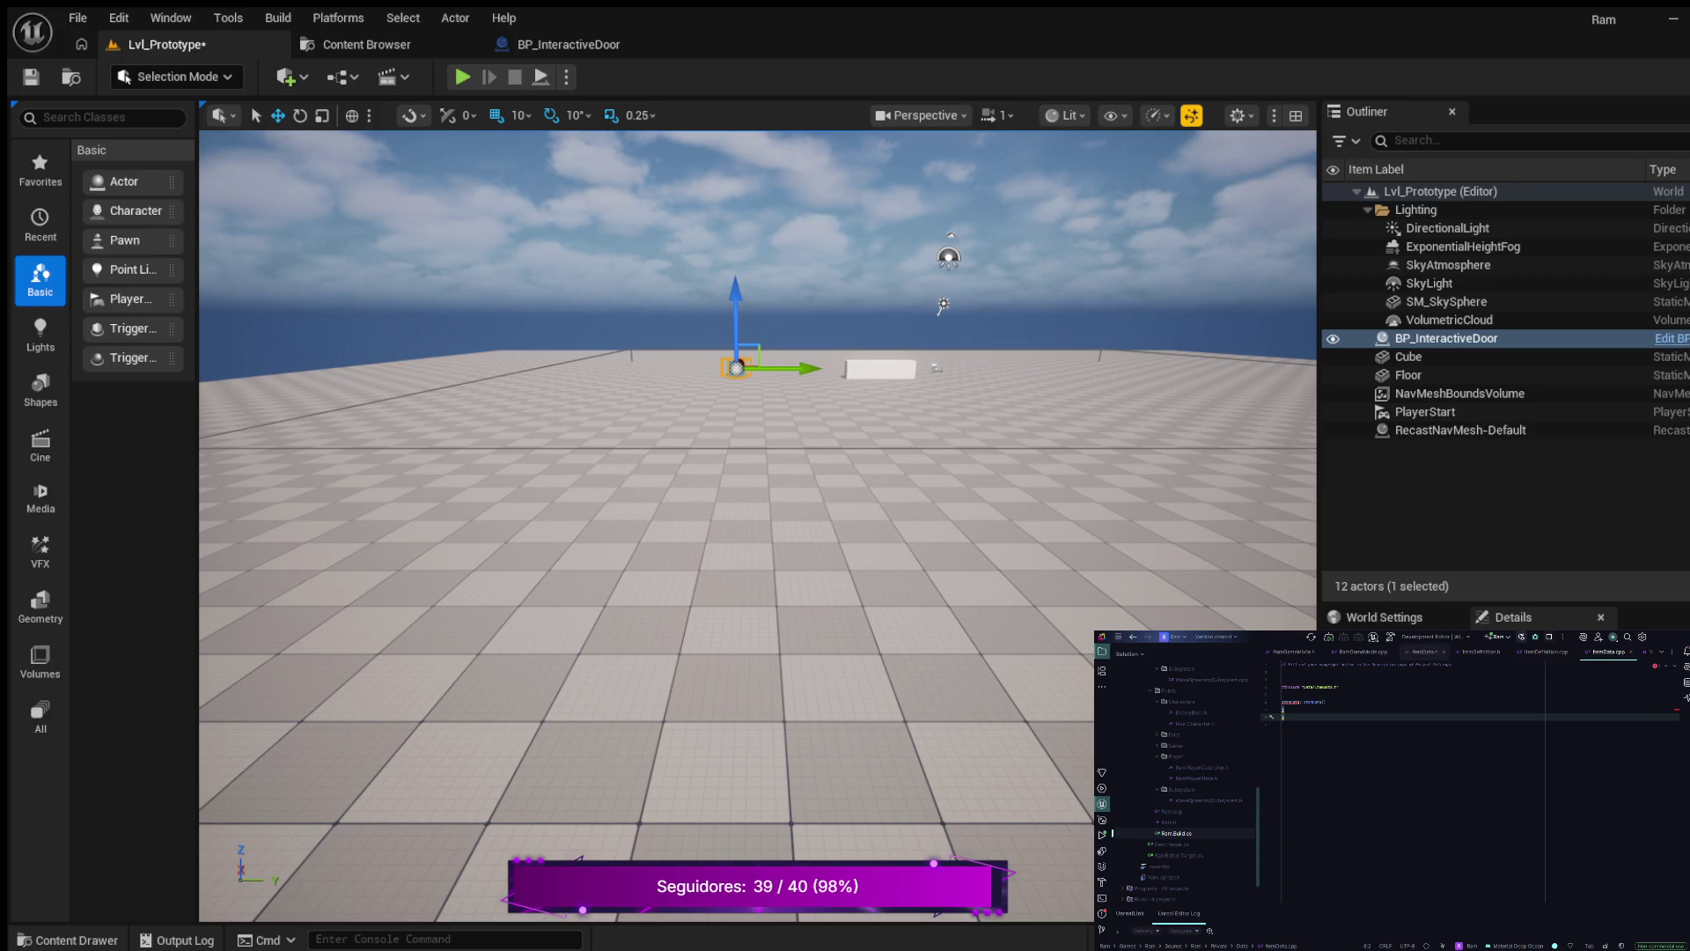
# - Review the FItemData struct declaration in ItemData.h
pyautogui.click(1425, 651)
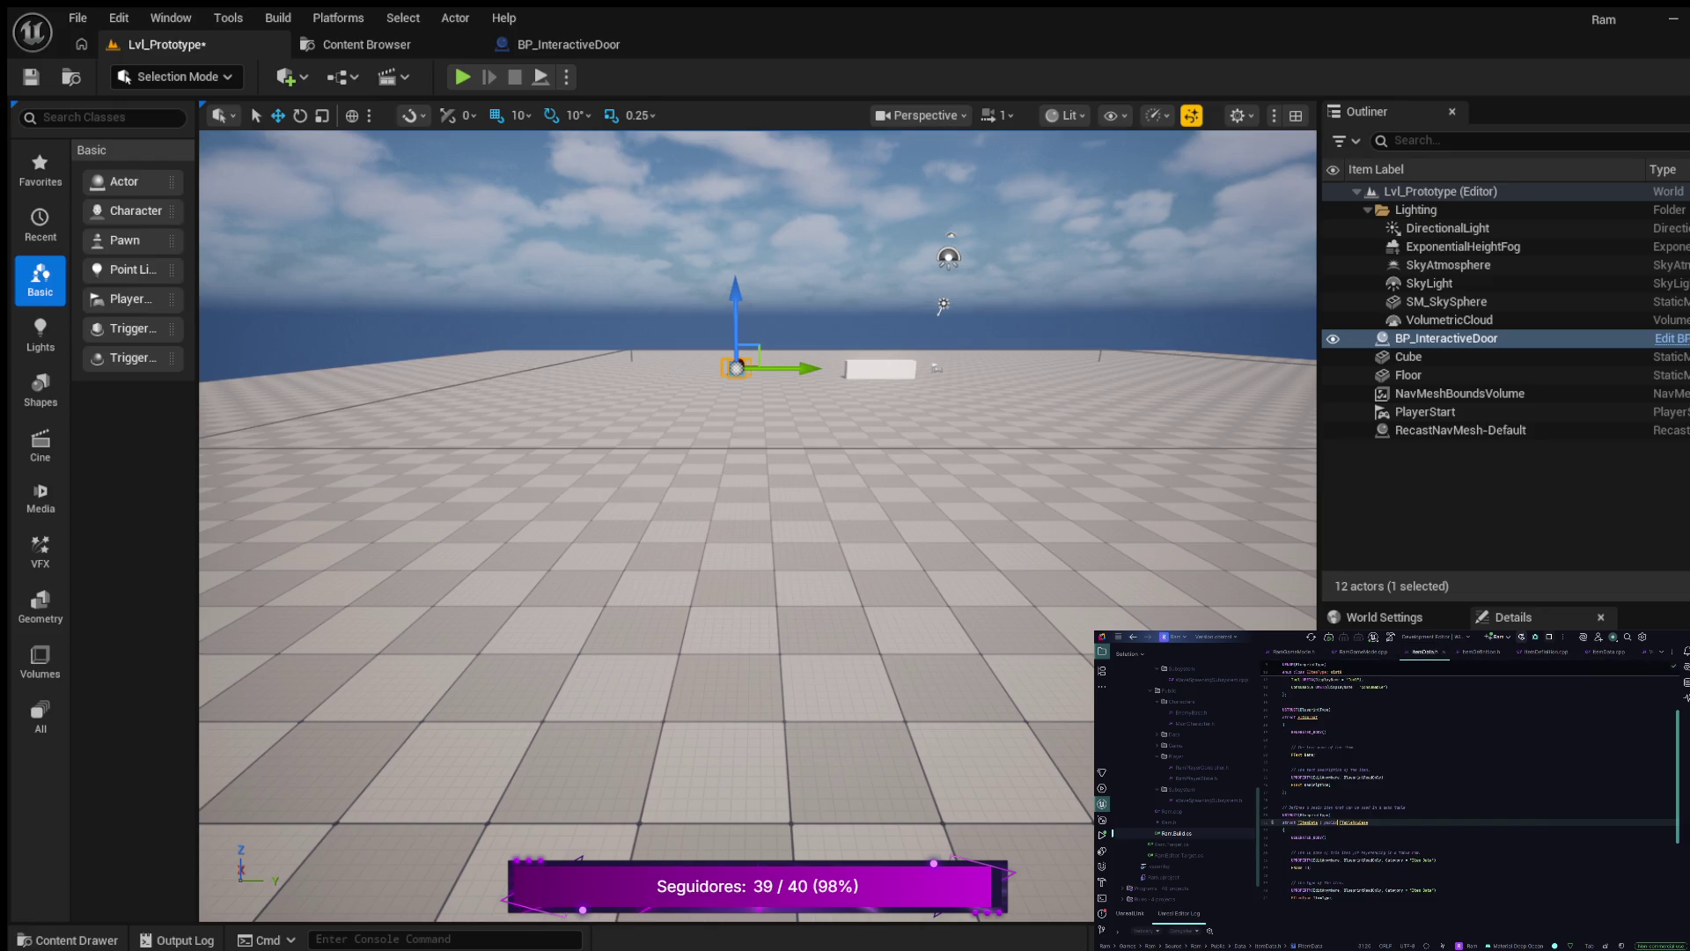
pyautogui.click(1326, 836)
pyautogui.click(1333, 823)
pyautogui.scroll(-5, 1470, 783)
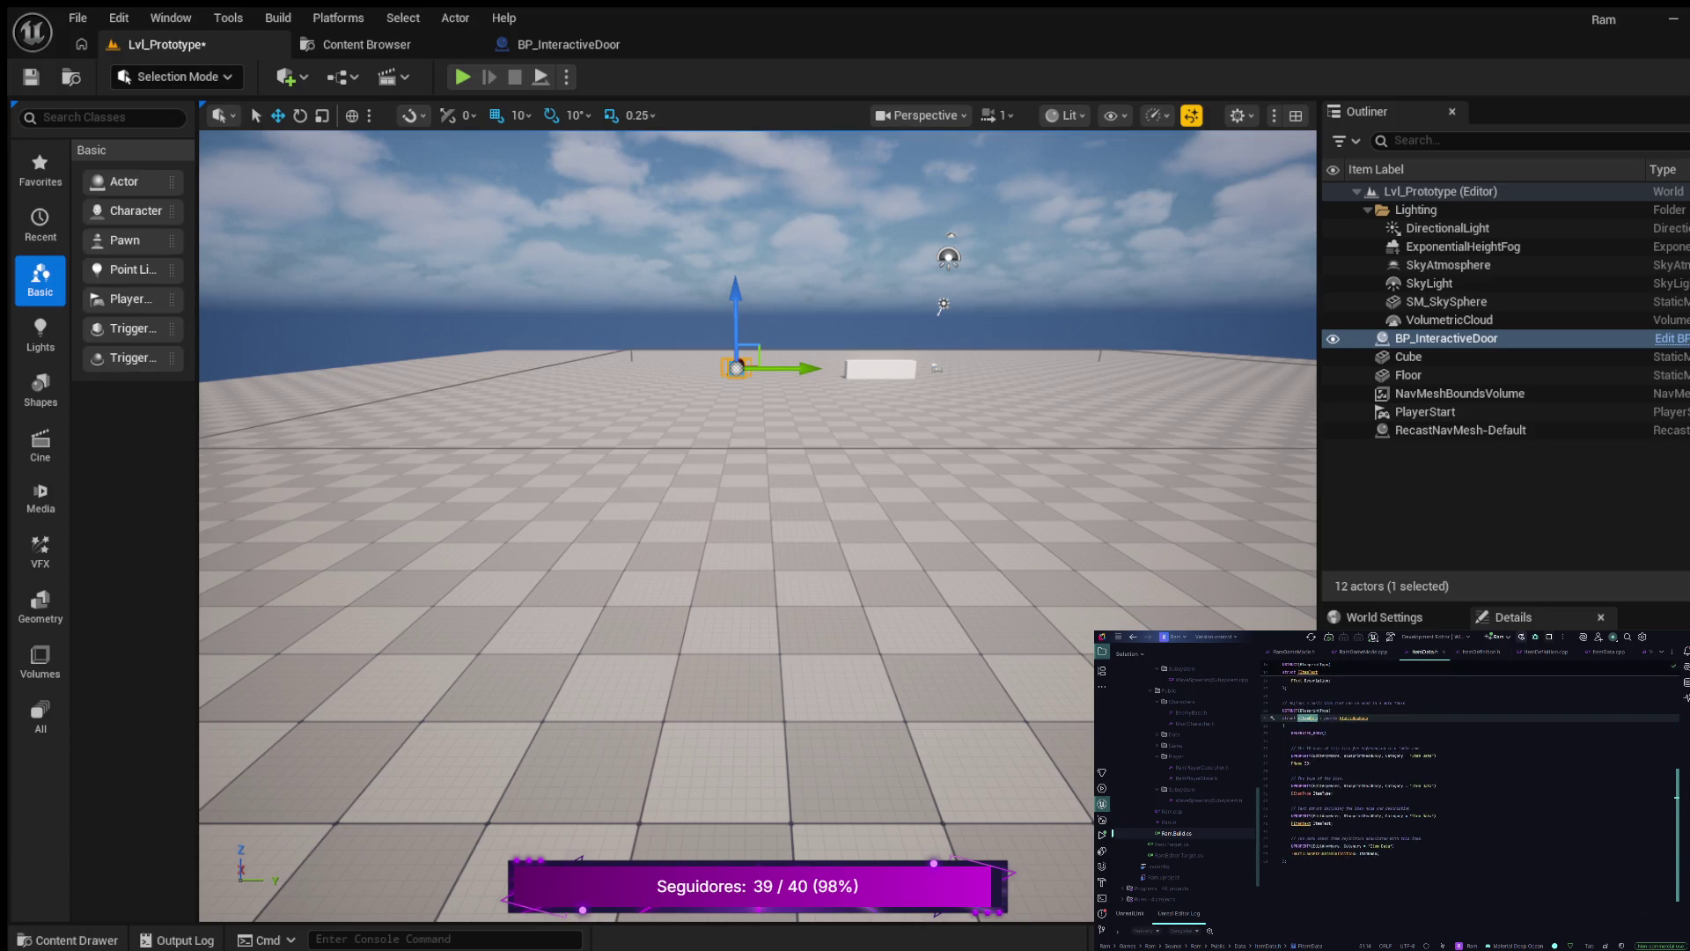
pyautogui.scroll(2, 1470, 783)
# - Remove the ItemData constructor code from ItemData.cpp, leaving only the #include line
pyautogui.click(1609, 651)
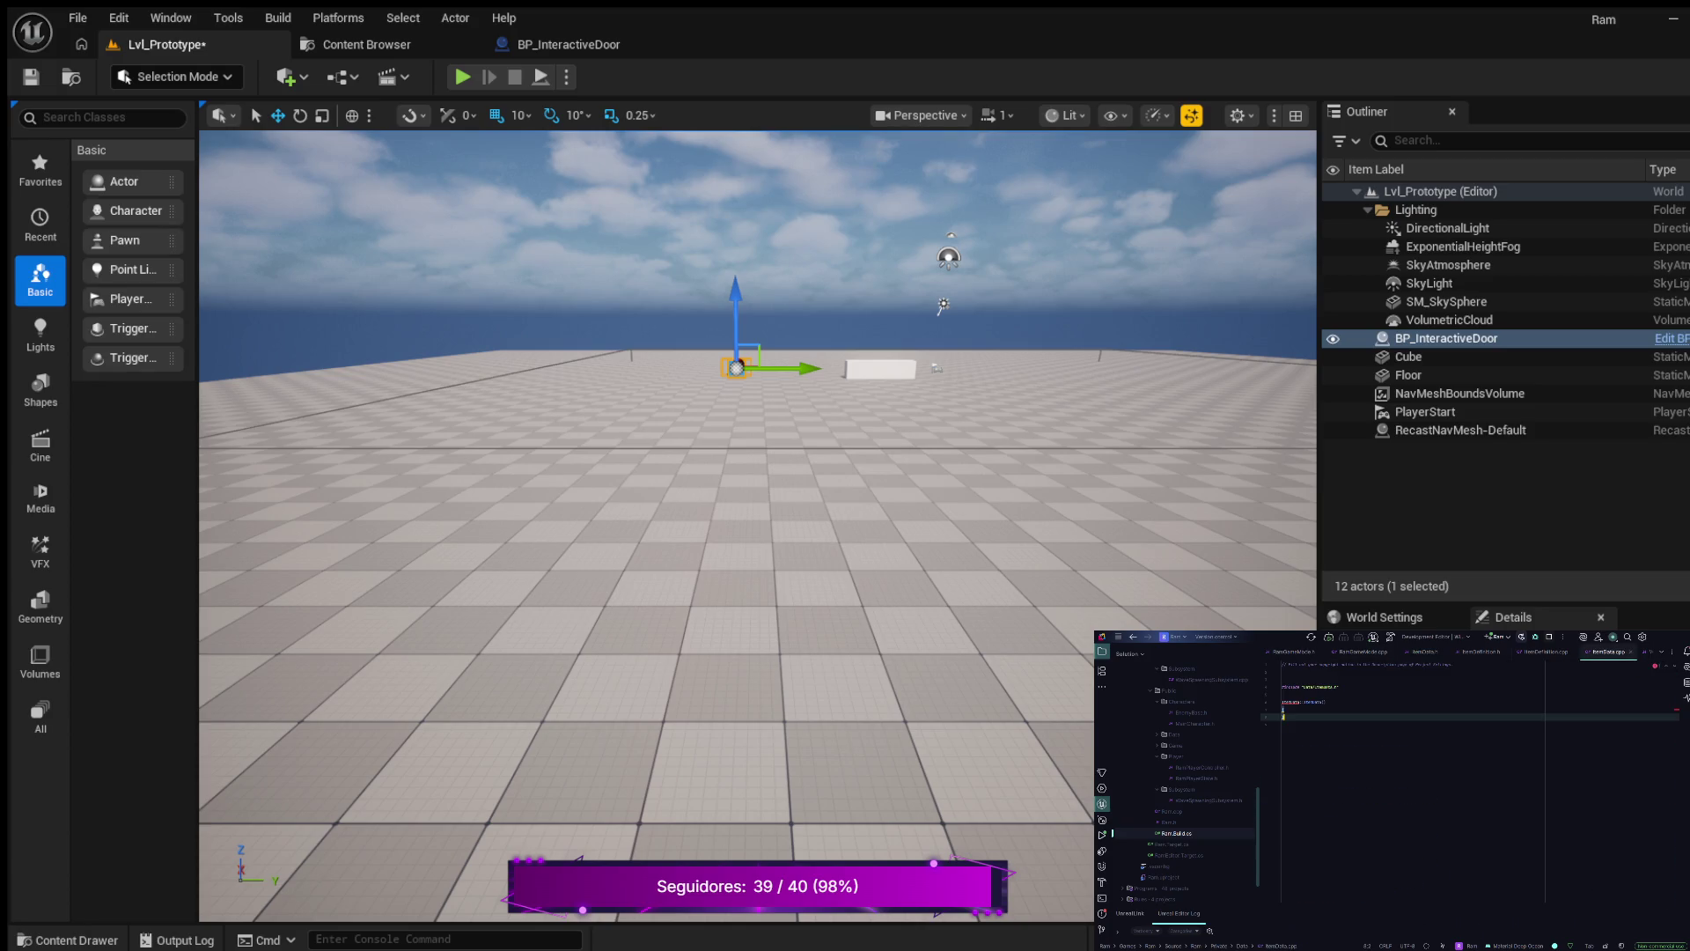
pyautogui.press('BackSpace')
pyautogui.press('BackSpace')
pyautogui.press('BackSpace')
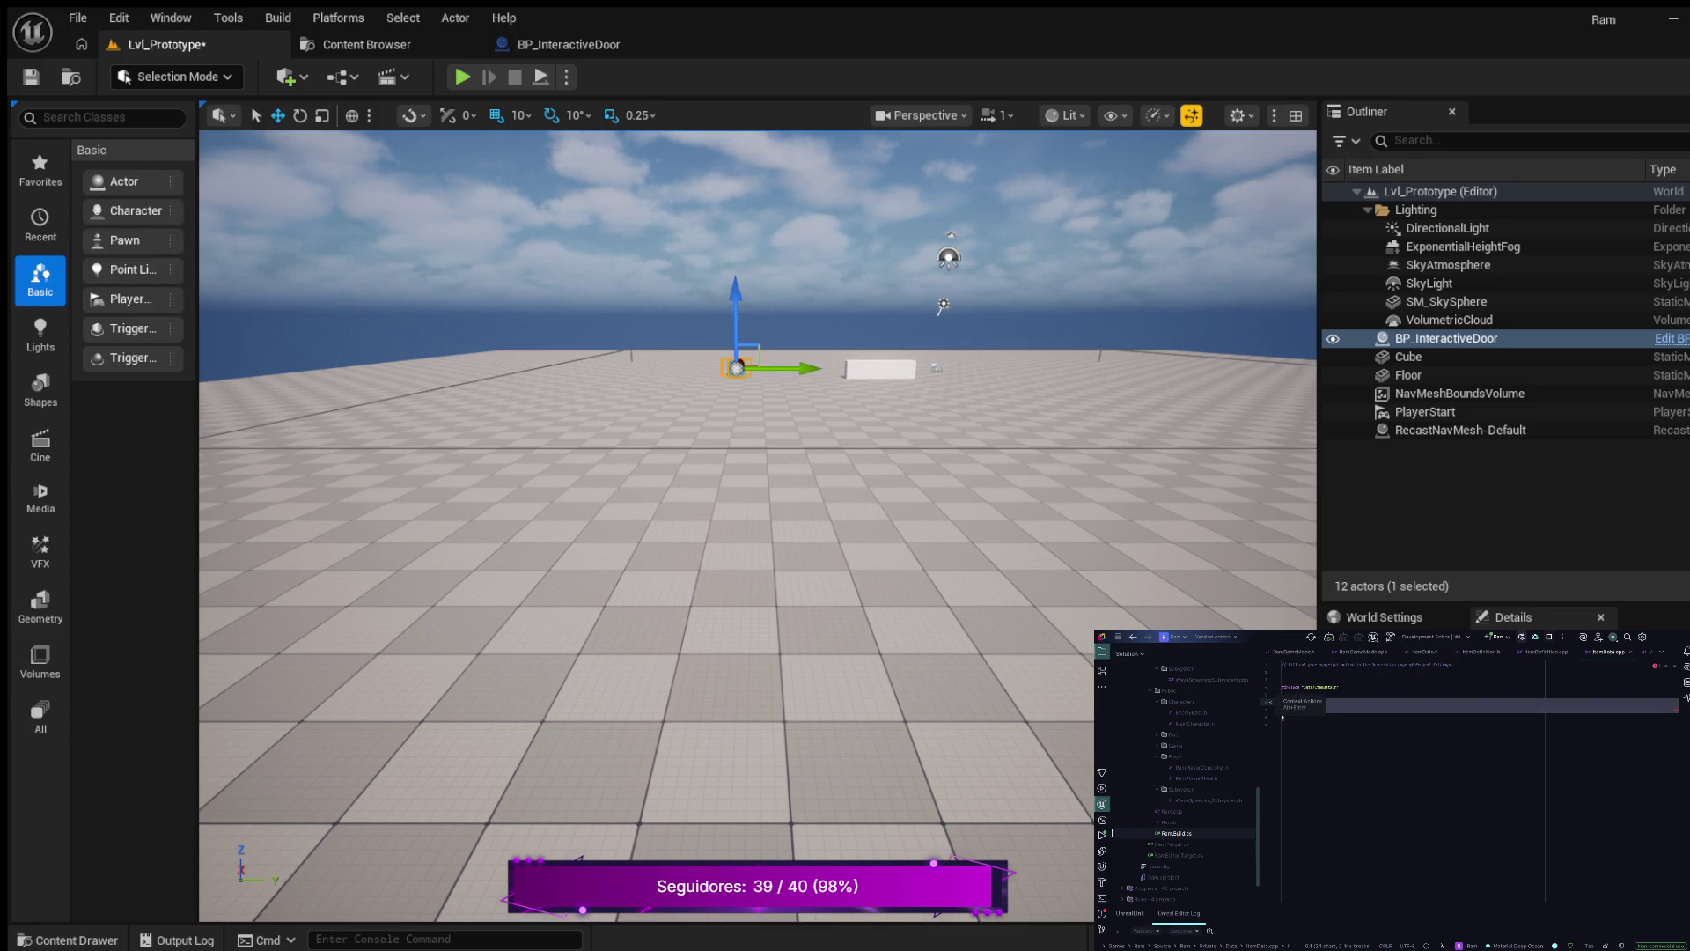
pyautogui.press('BackSpace')
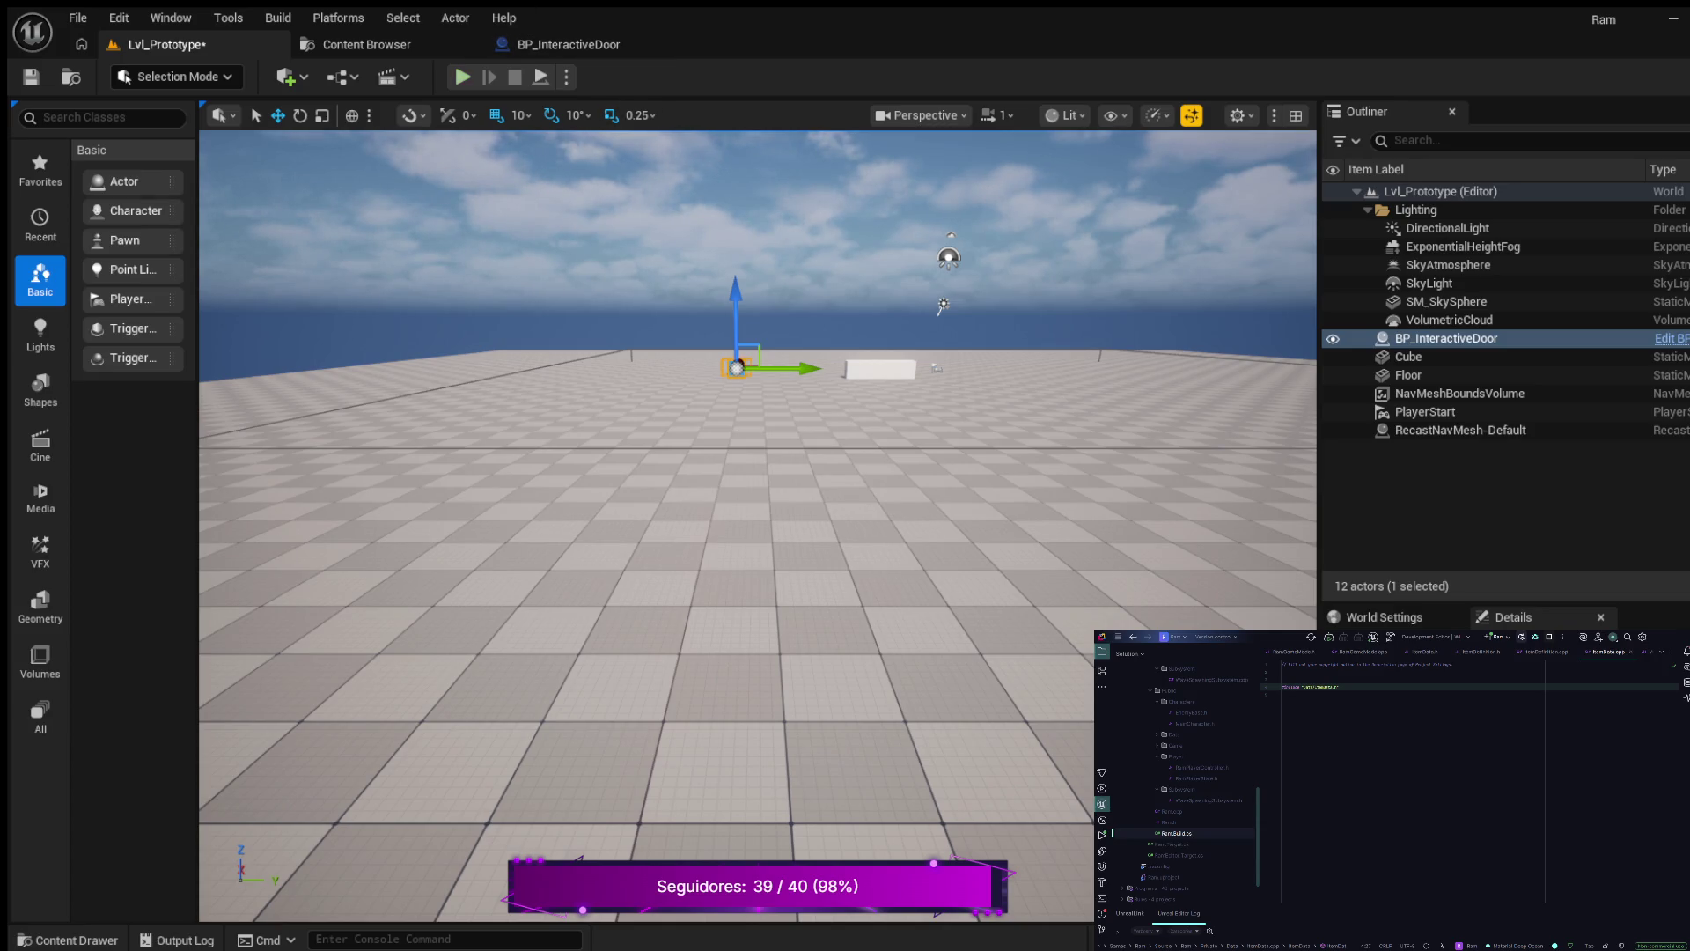
# - Play-test Lvl_Prototype in the editor, running and jumping the character around the boxes
pyautogui.hotkey('alt', 'p')
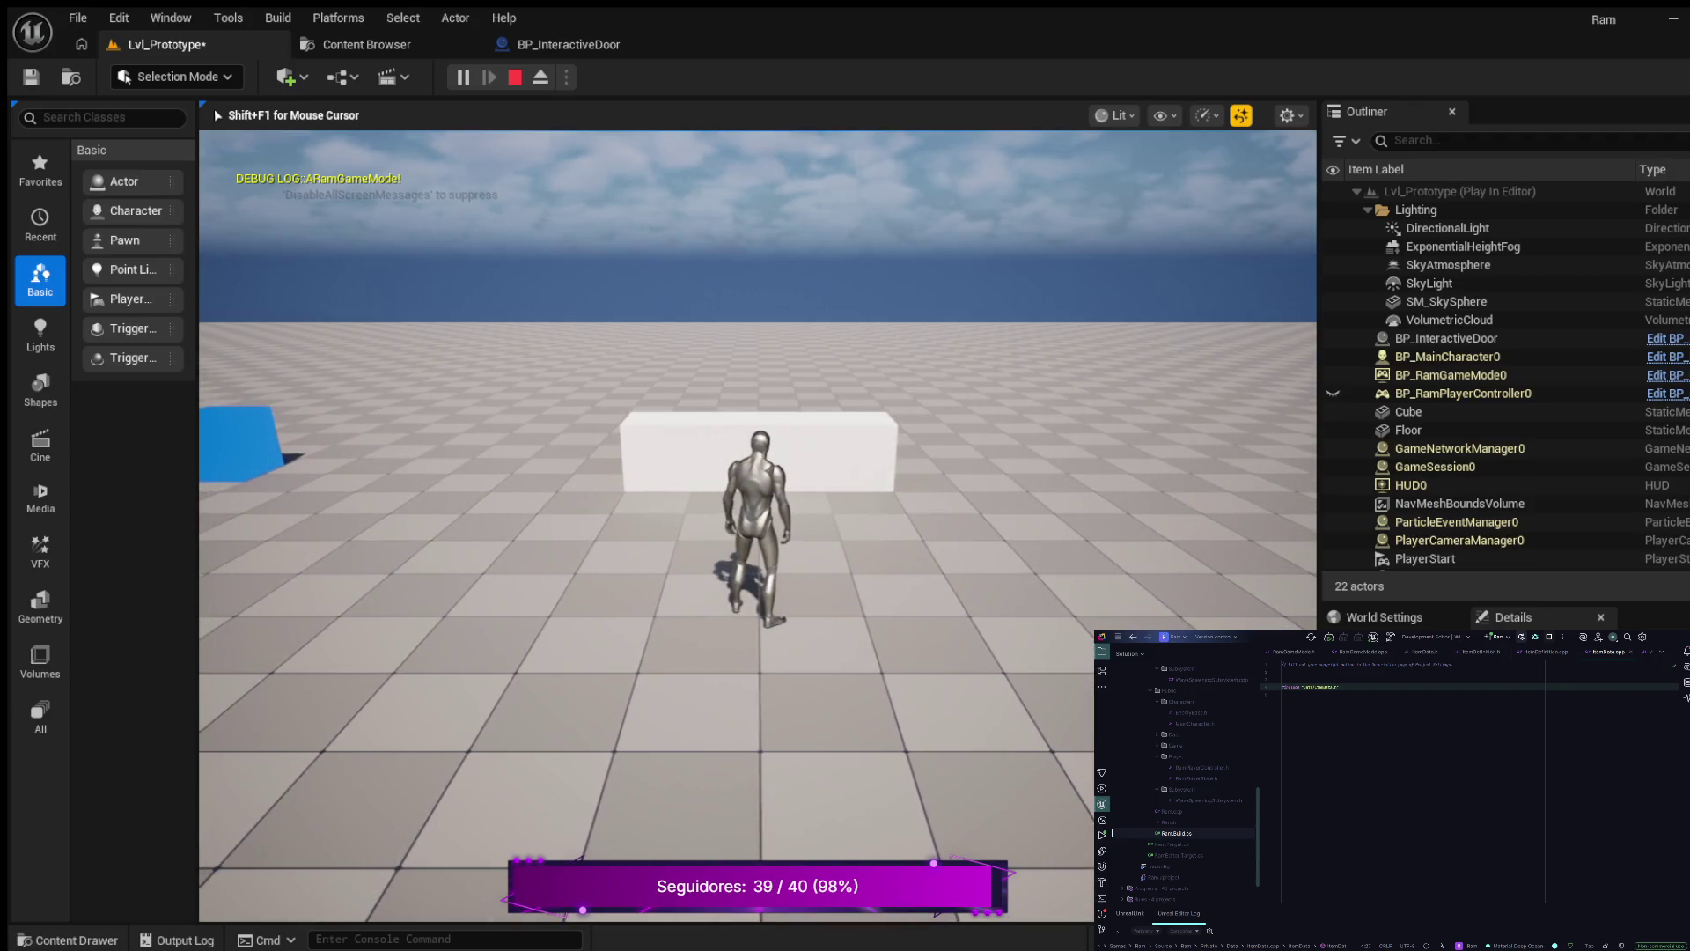
pyautogui.press('s')
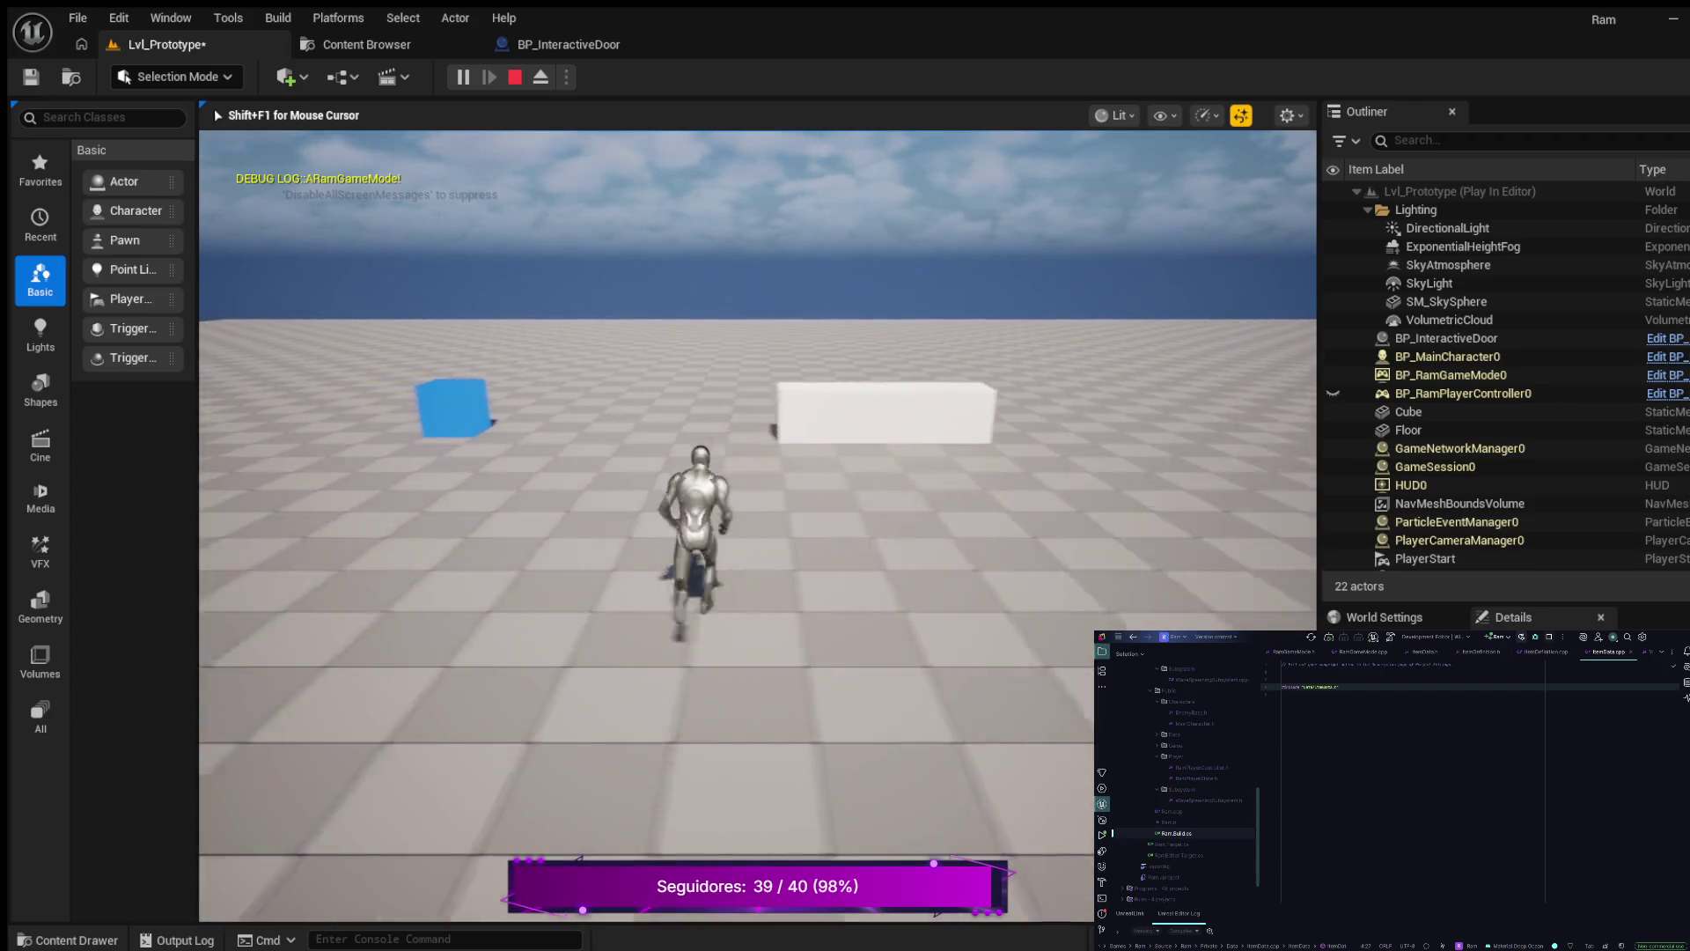
pyautogui.press('space')
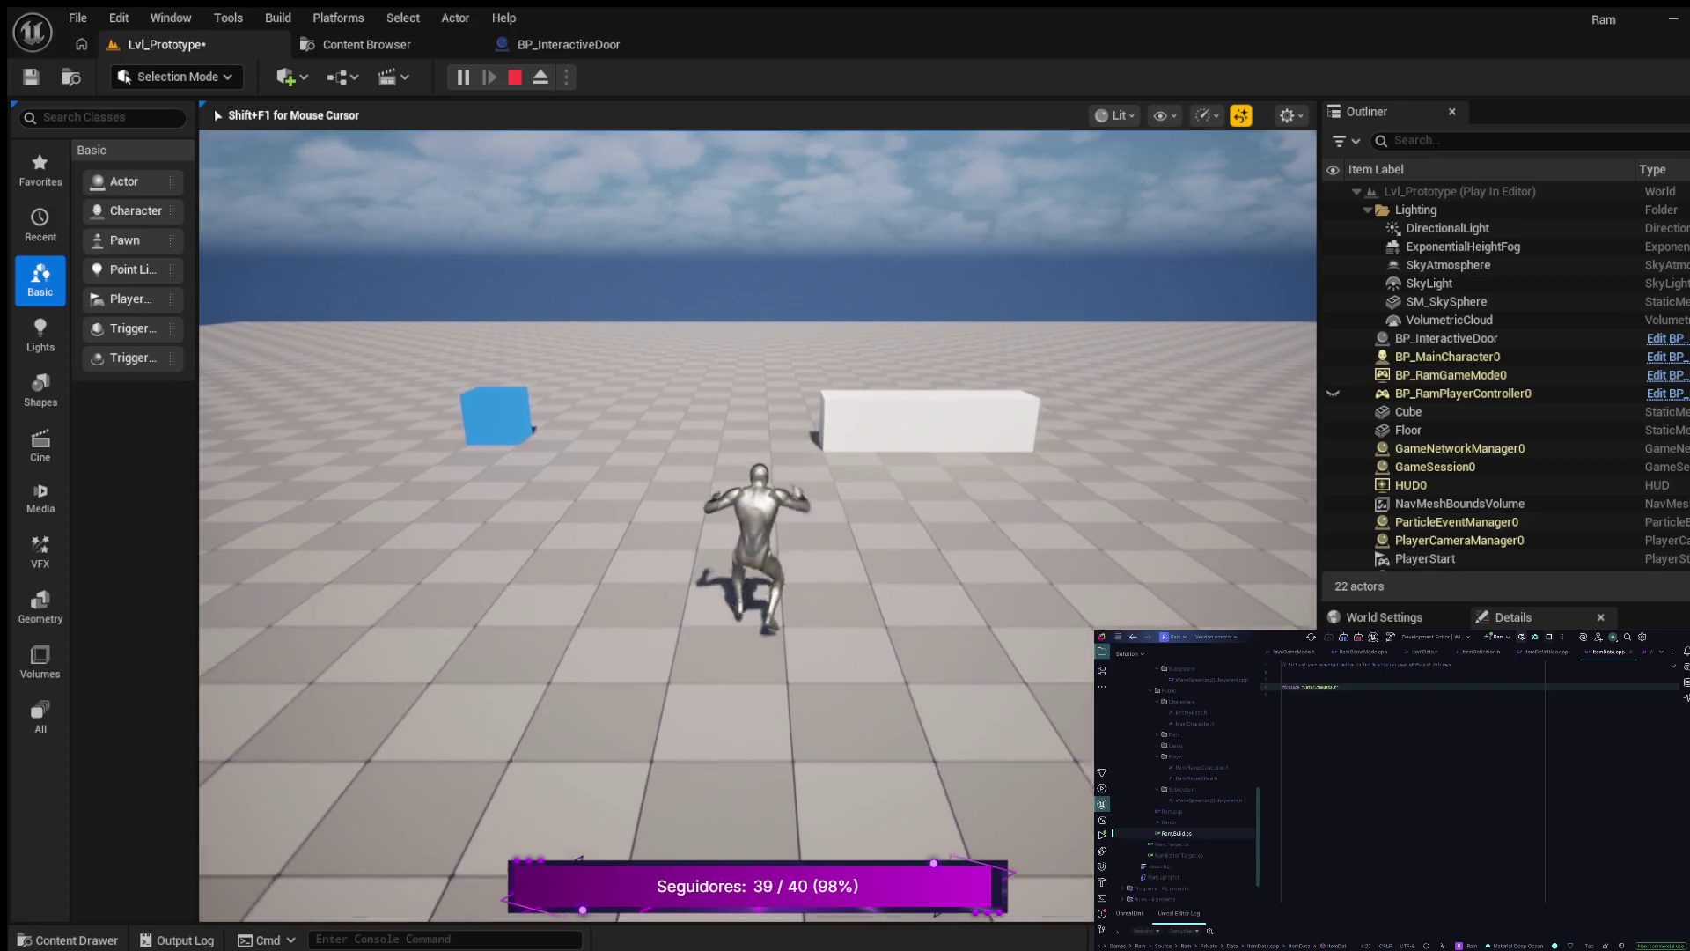
pyautogui.press('w')
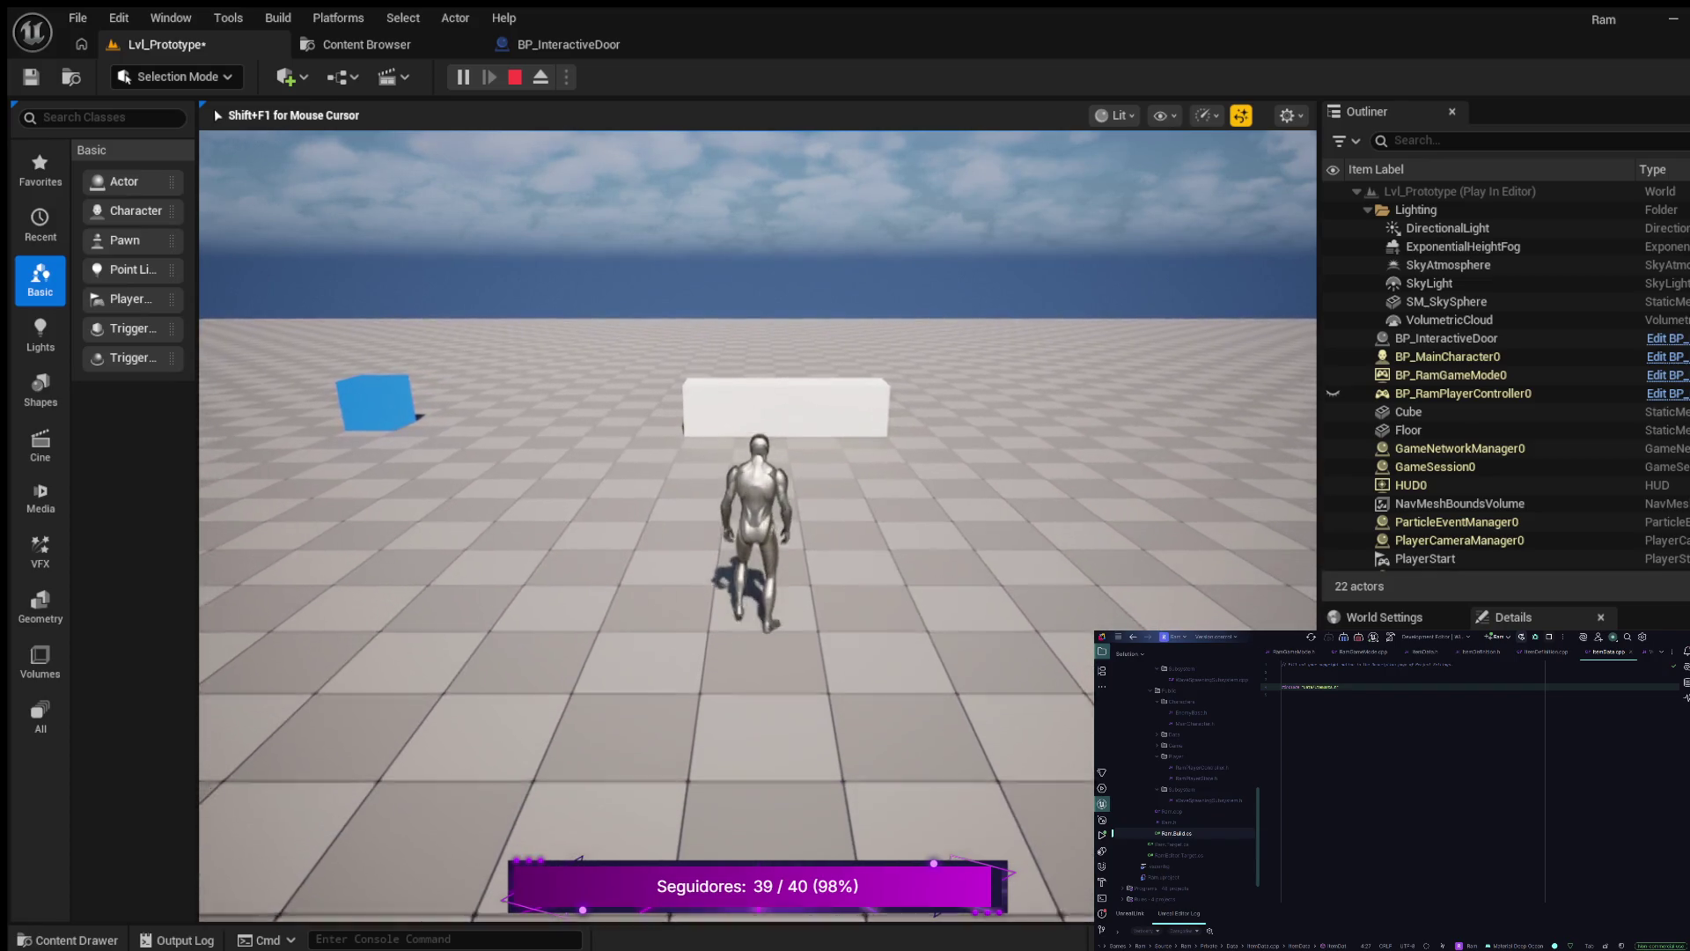
pyautogui.press('a')
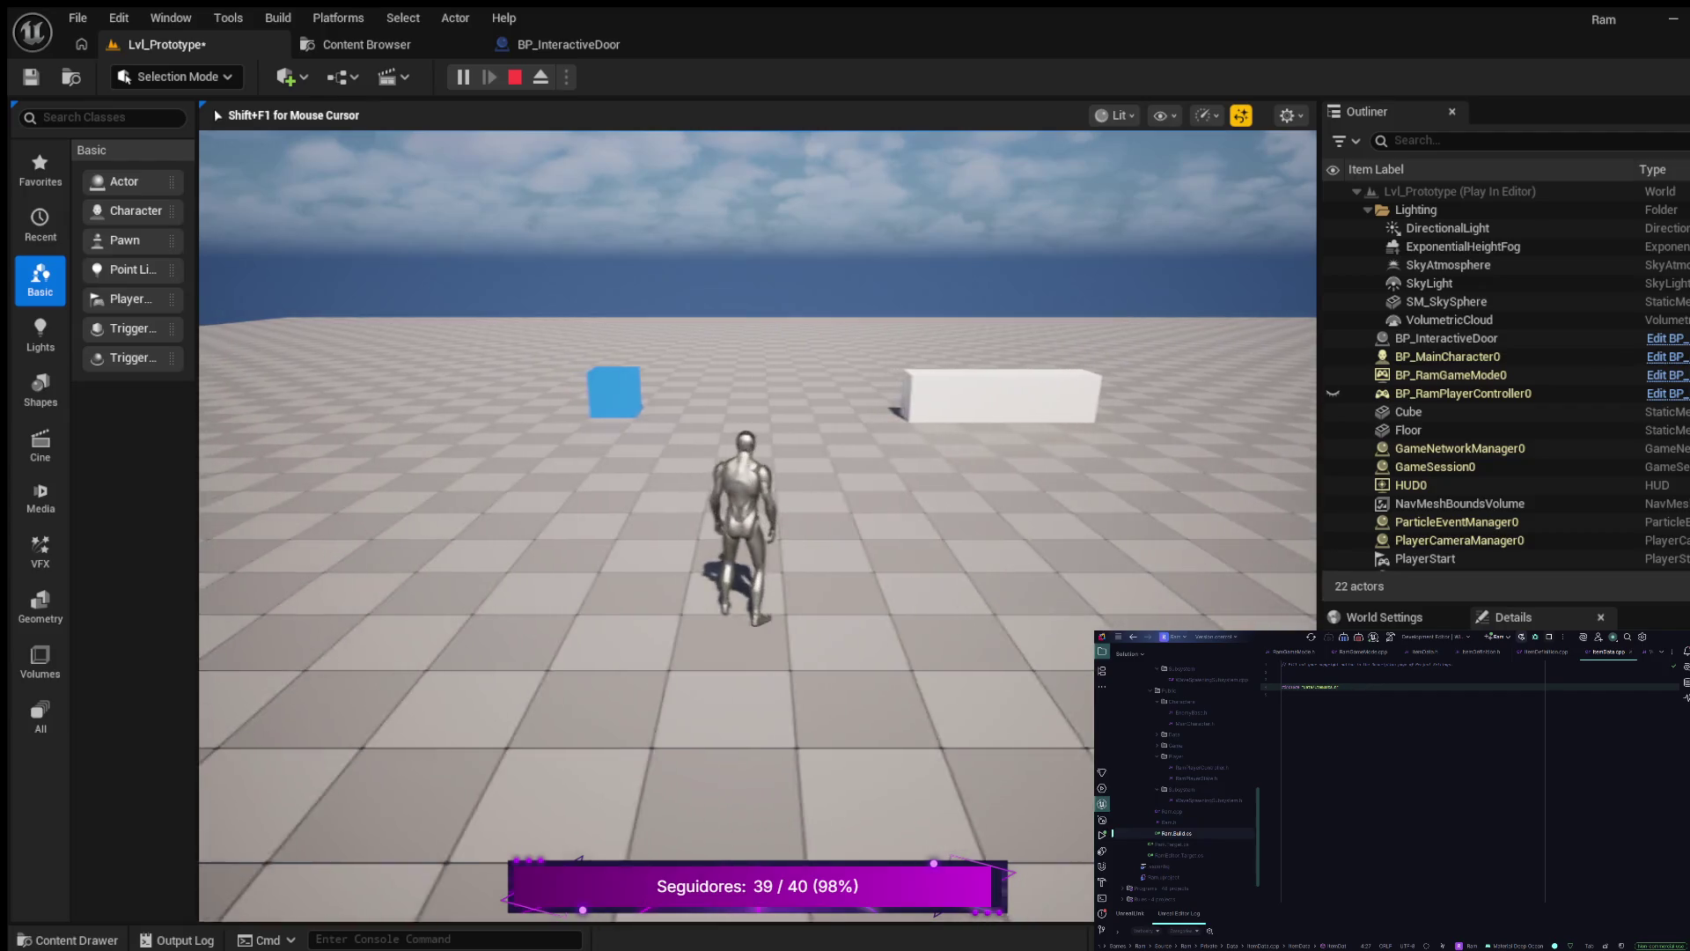
pyautogui.press('s')
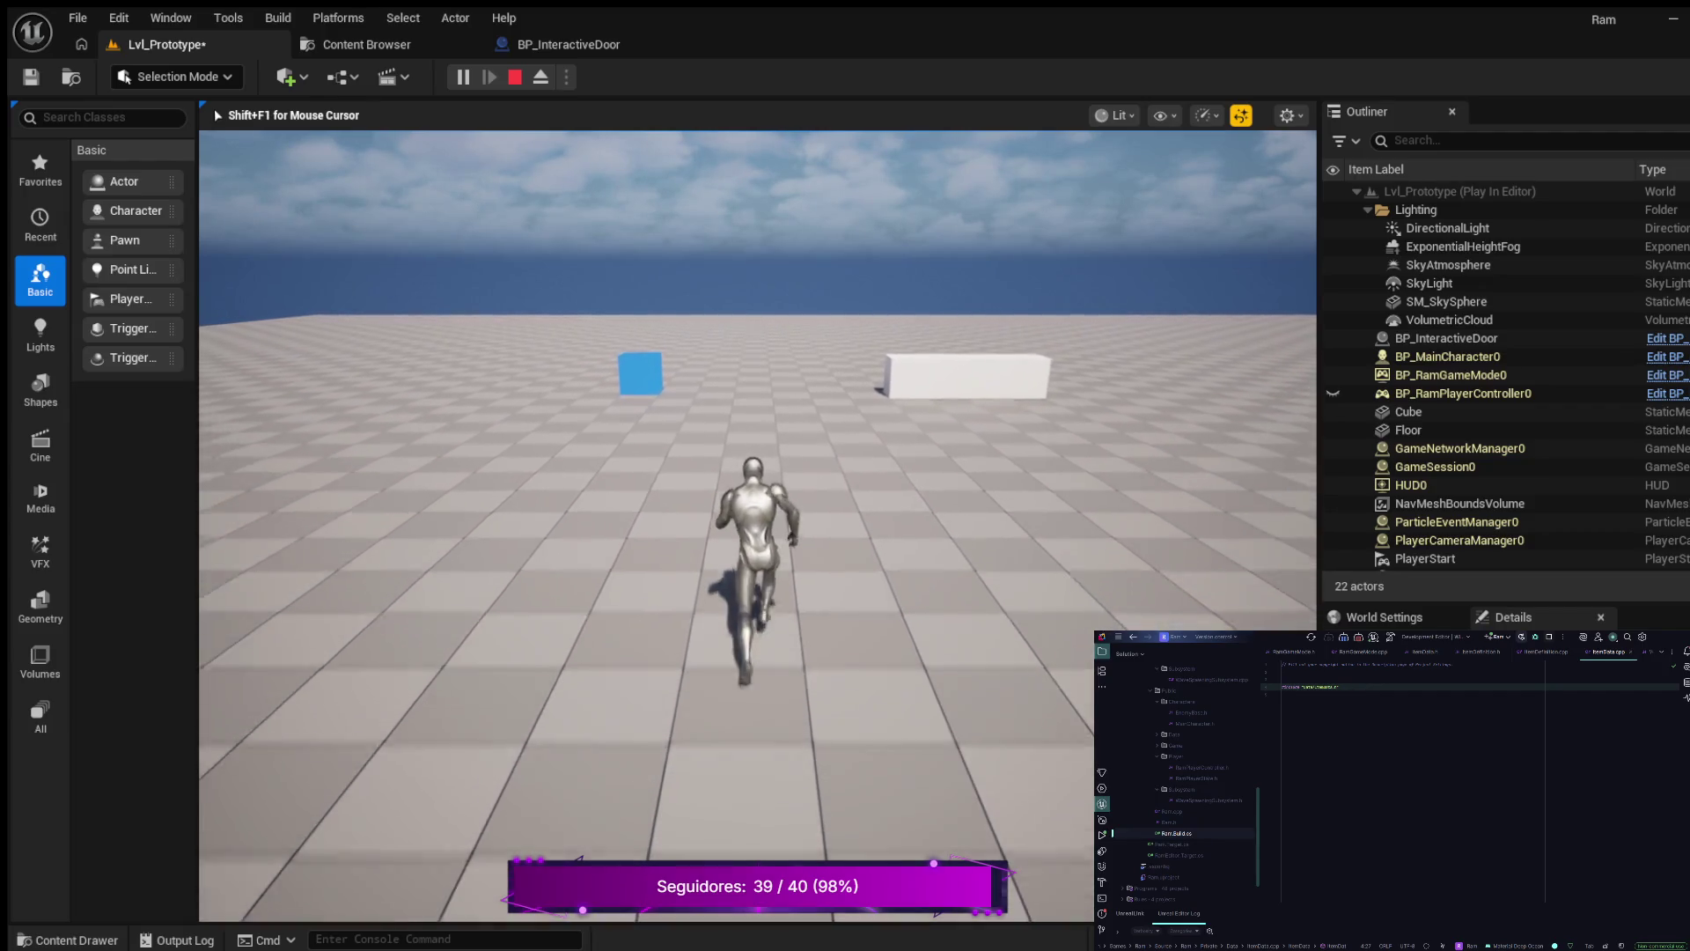
pyautogui.press('w')
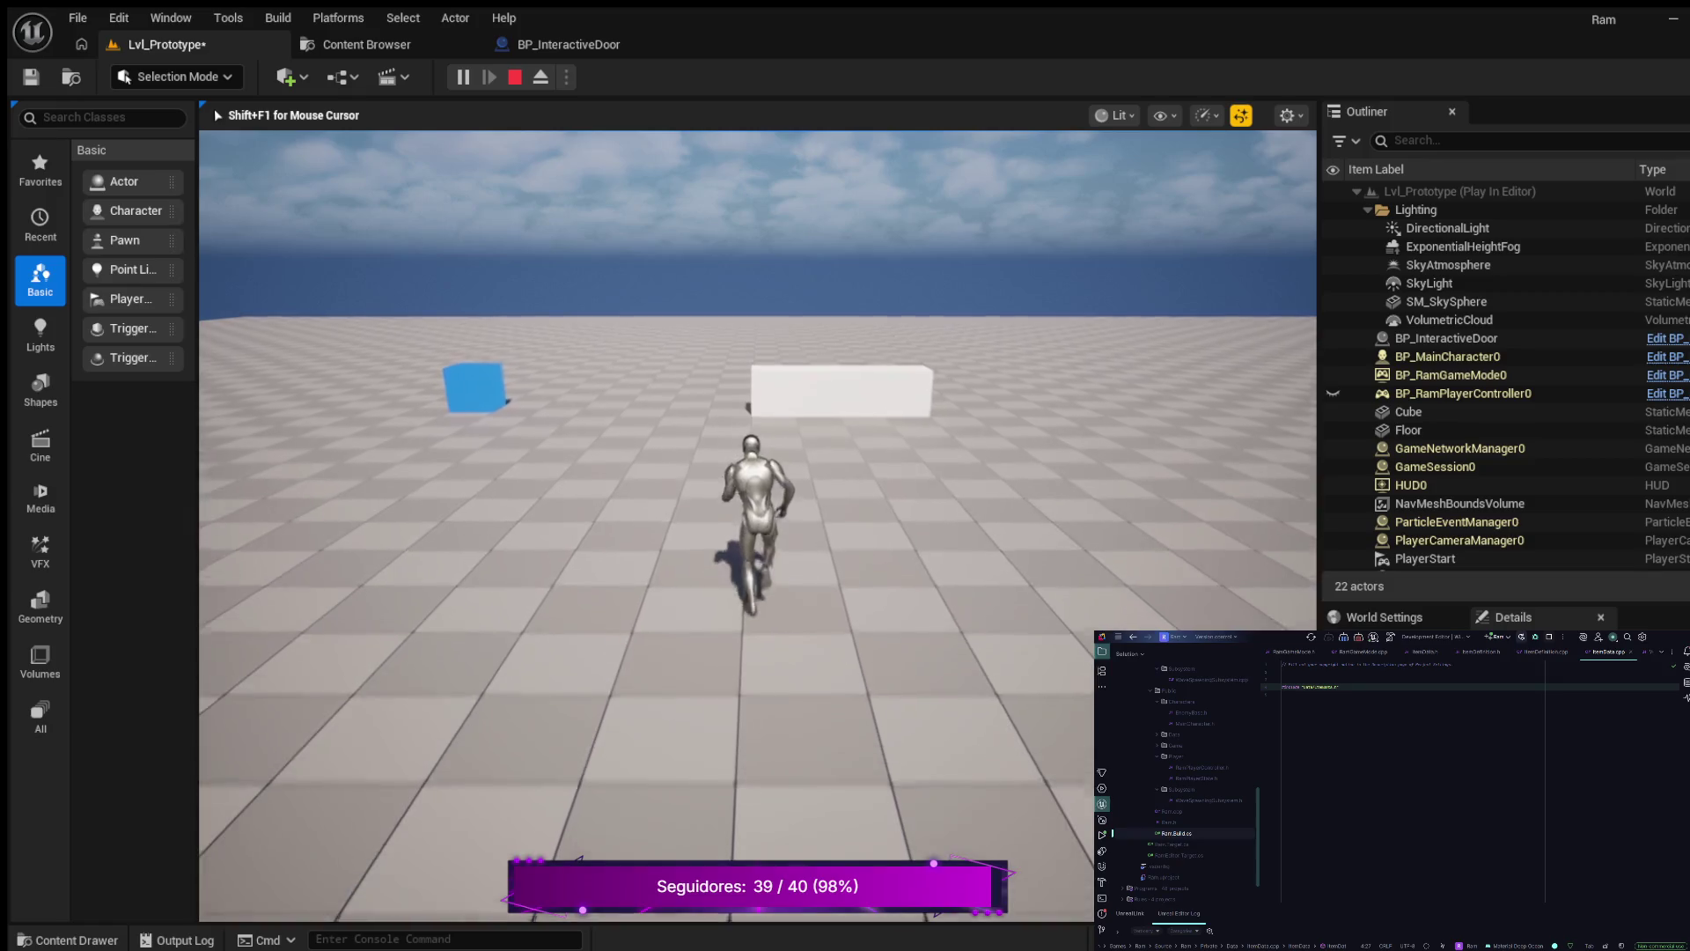
pyautogui.press('s')
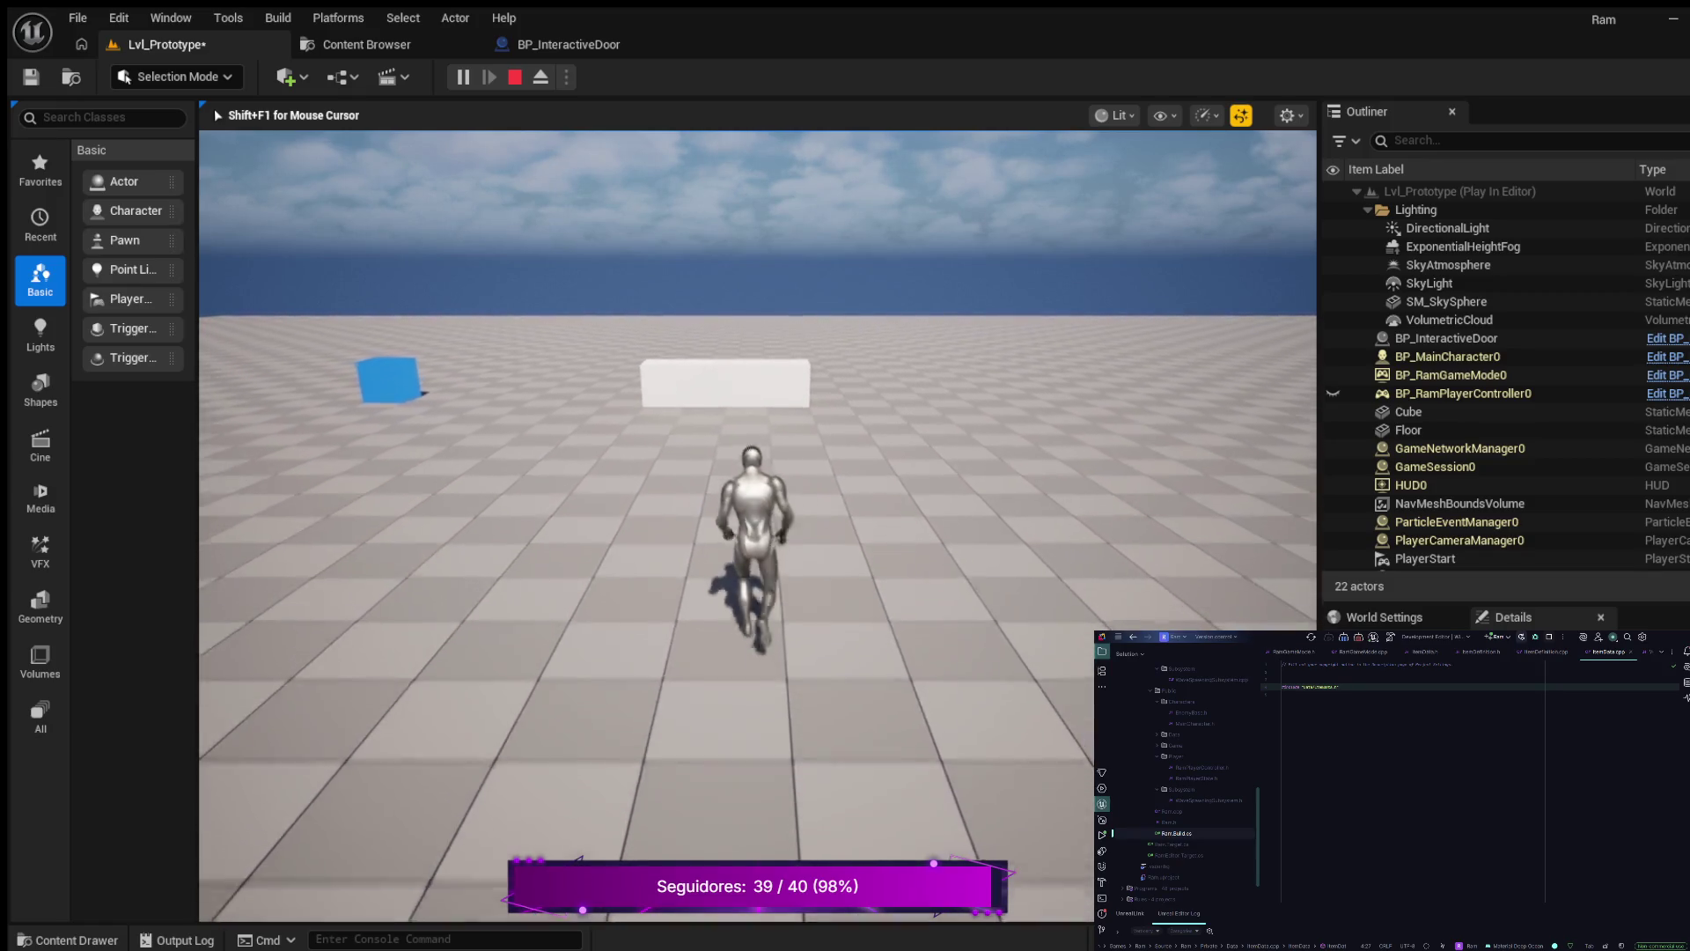
pyautogui.press('d')
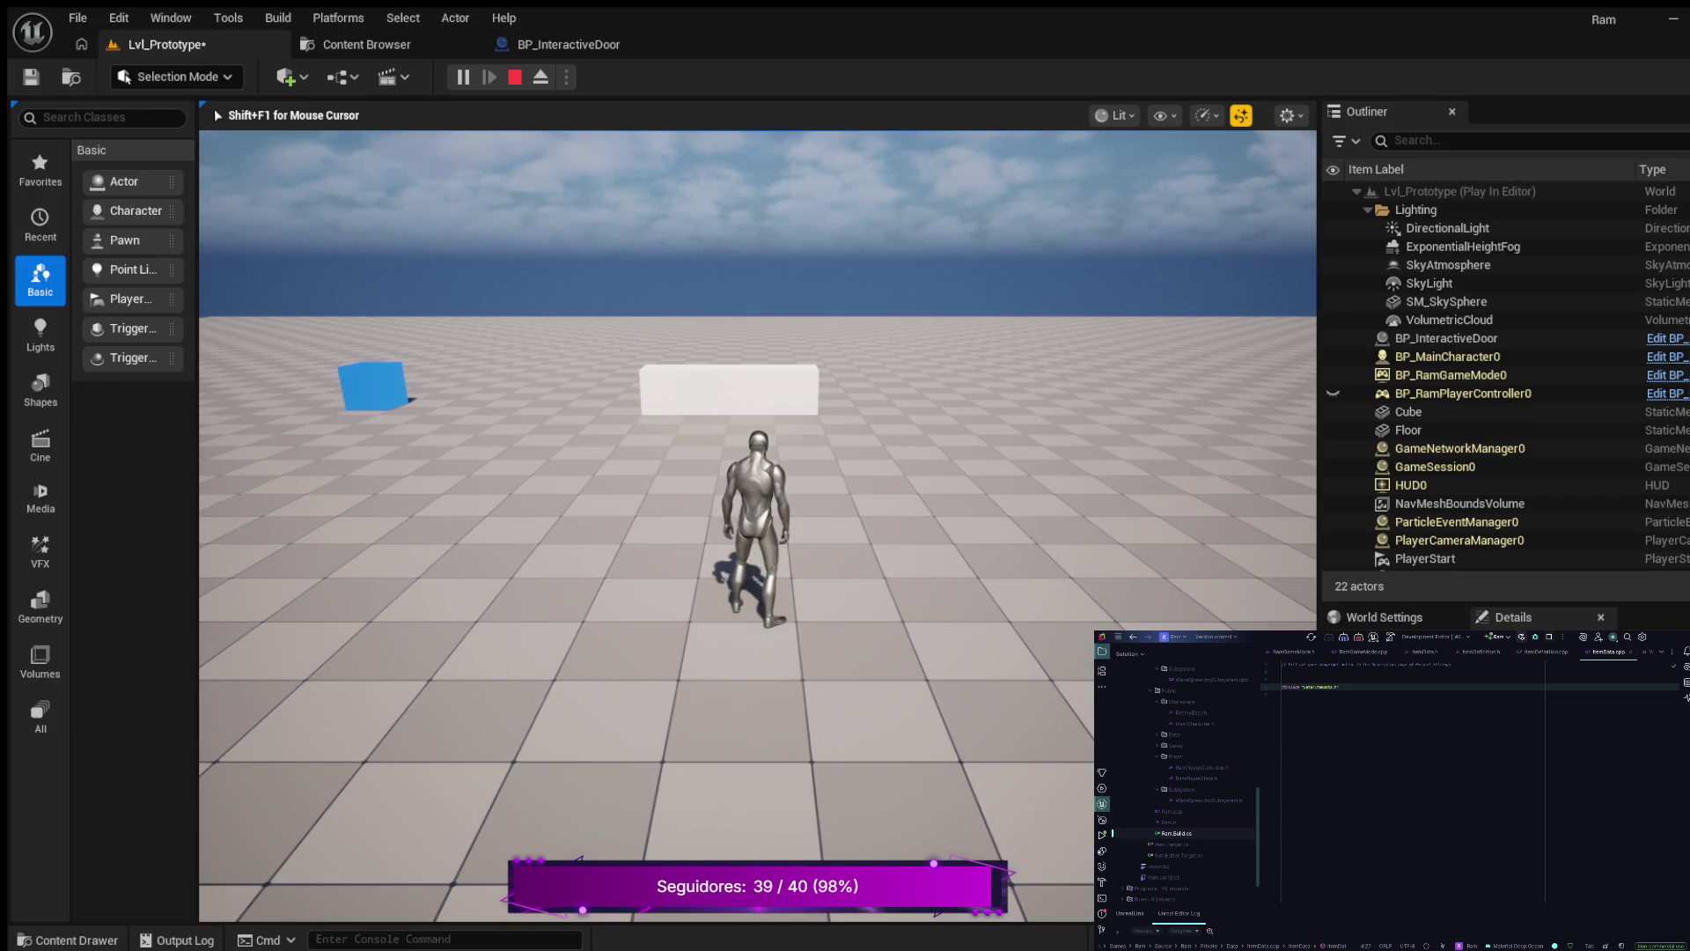
# - Eject from the character with F8 to inspect the level, then repossess it
pyautogui.press('F8')
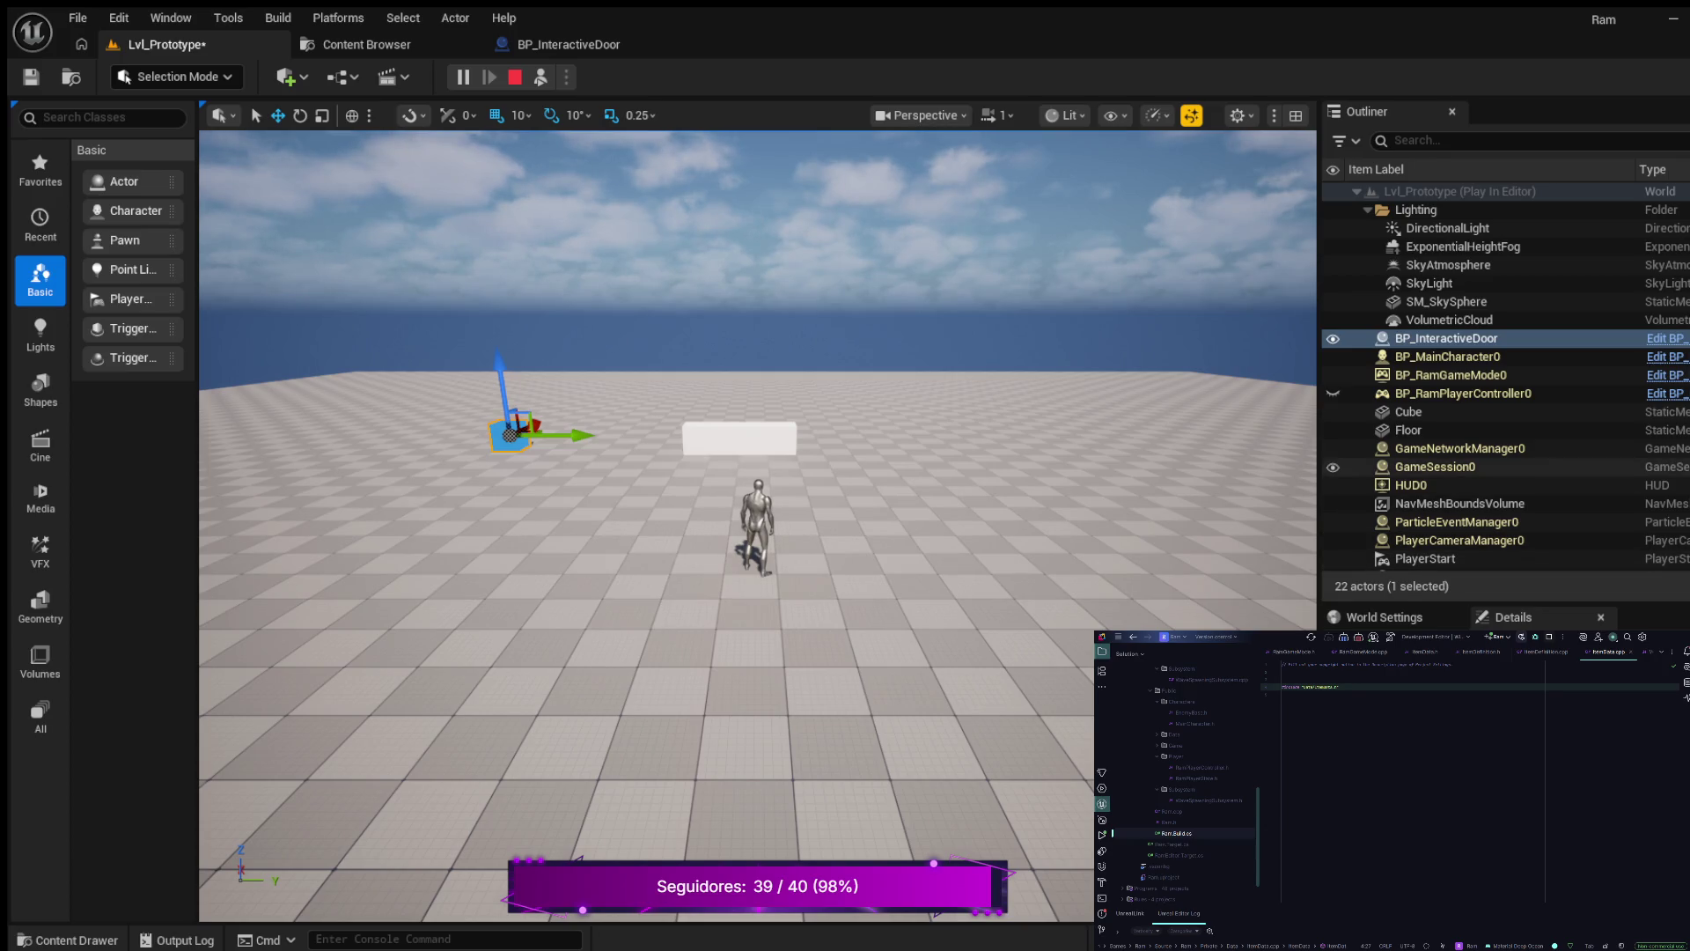
pyautogui.scroll(-2, 1453, 470)
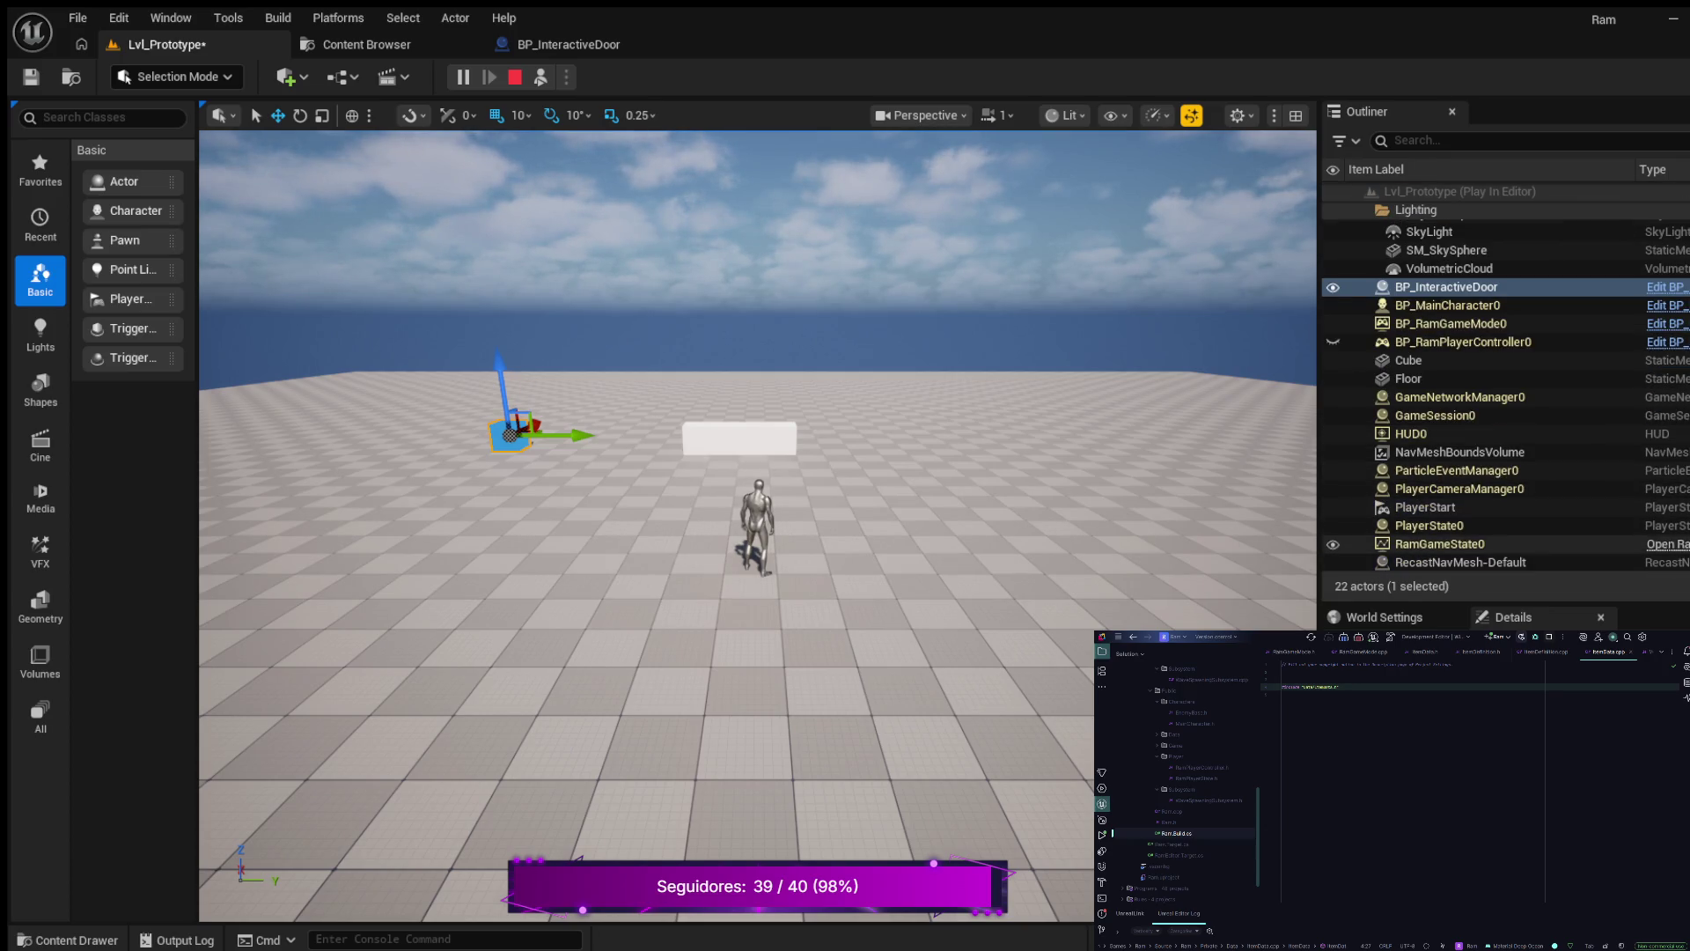
pyautogui.scroll(2, 1453, 511)
pyautogui.scroll(1, 1452, 511)
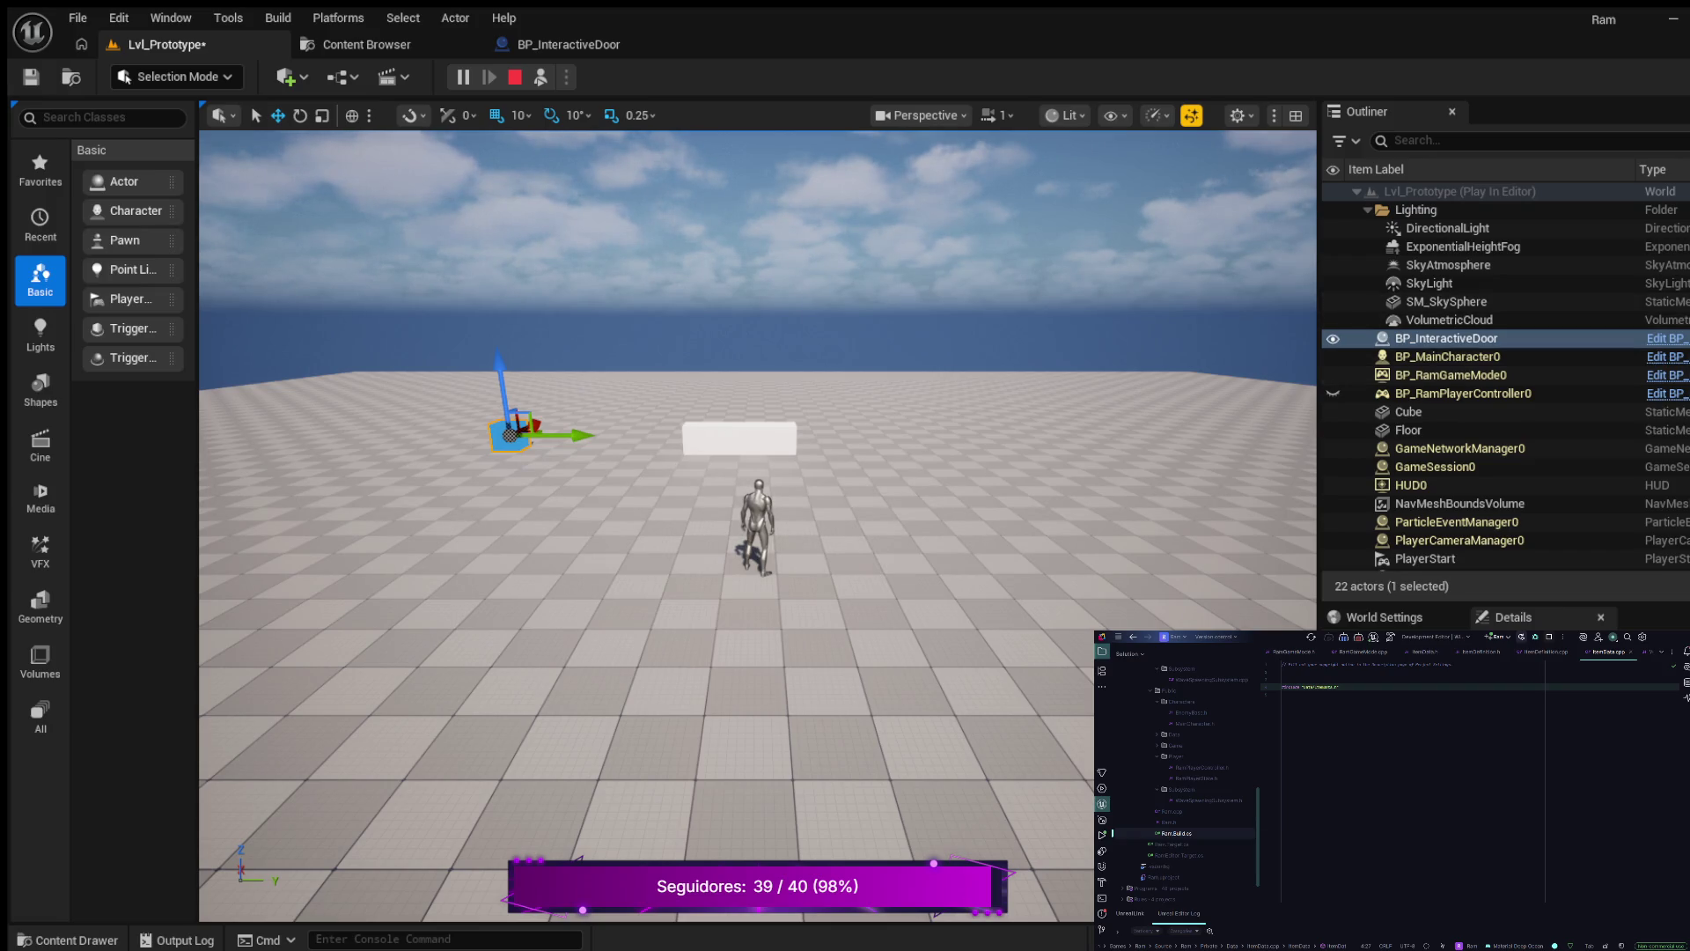
pyautogui.press('F8')
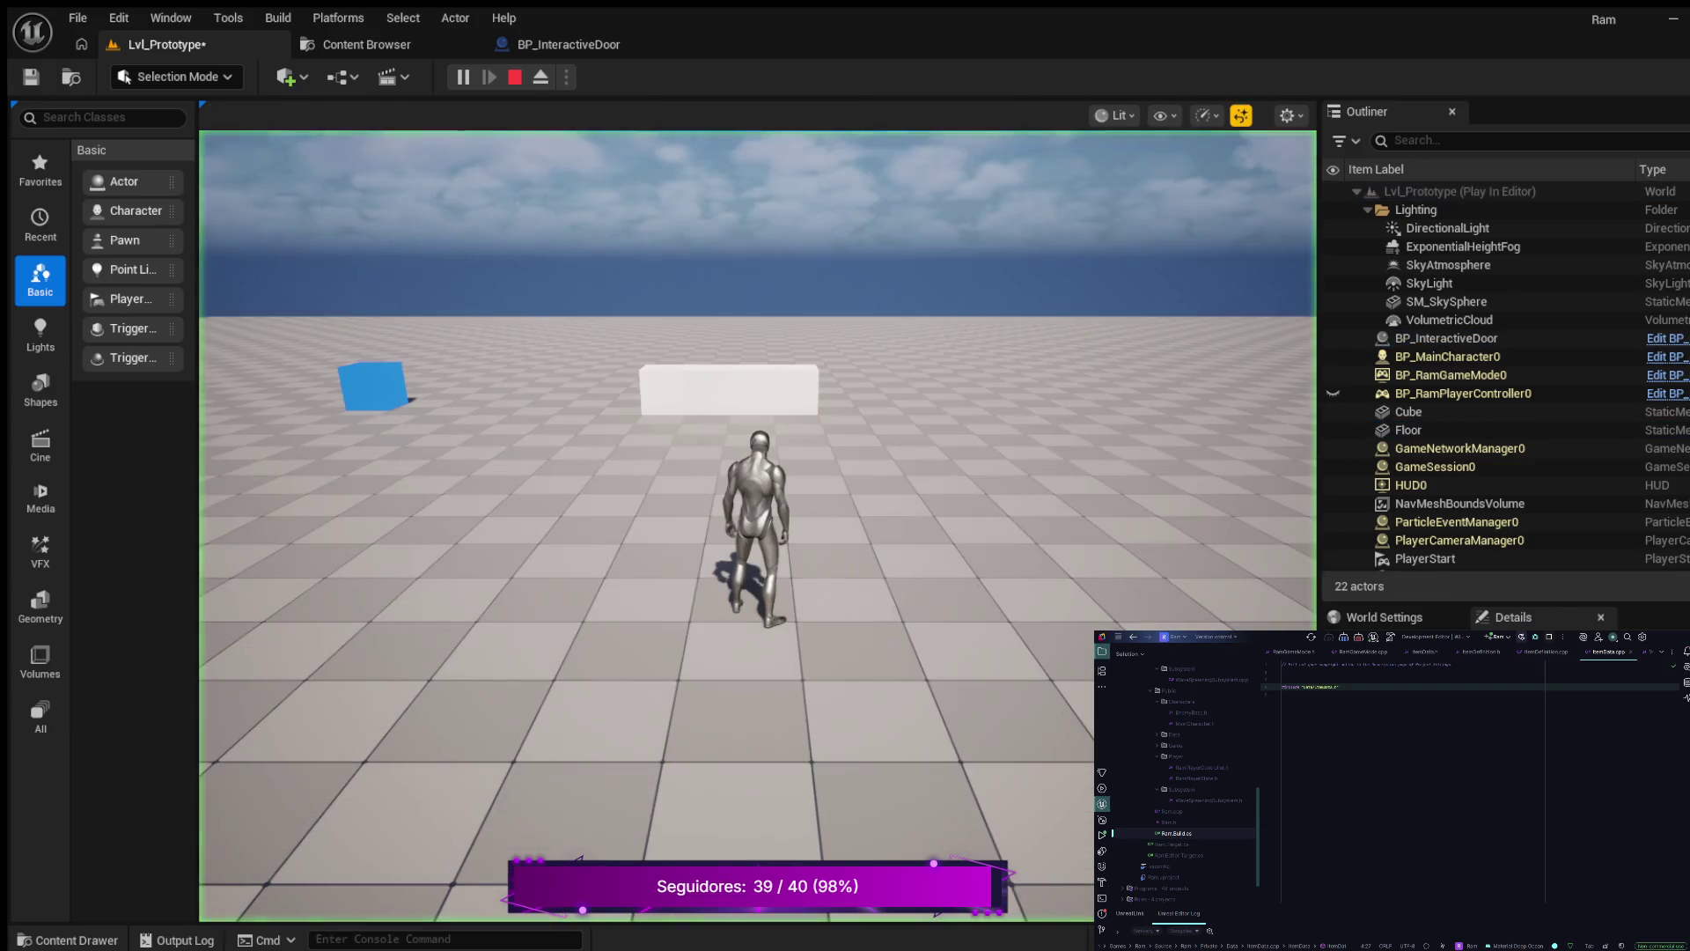
pyautogui.press('w')
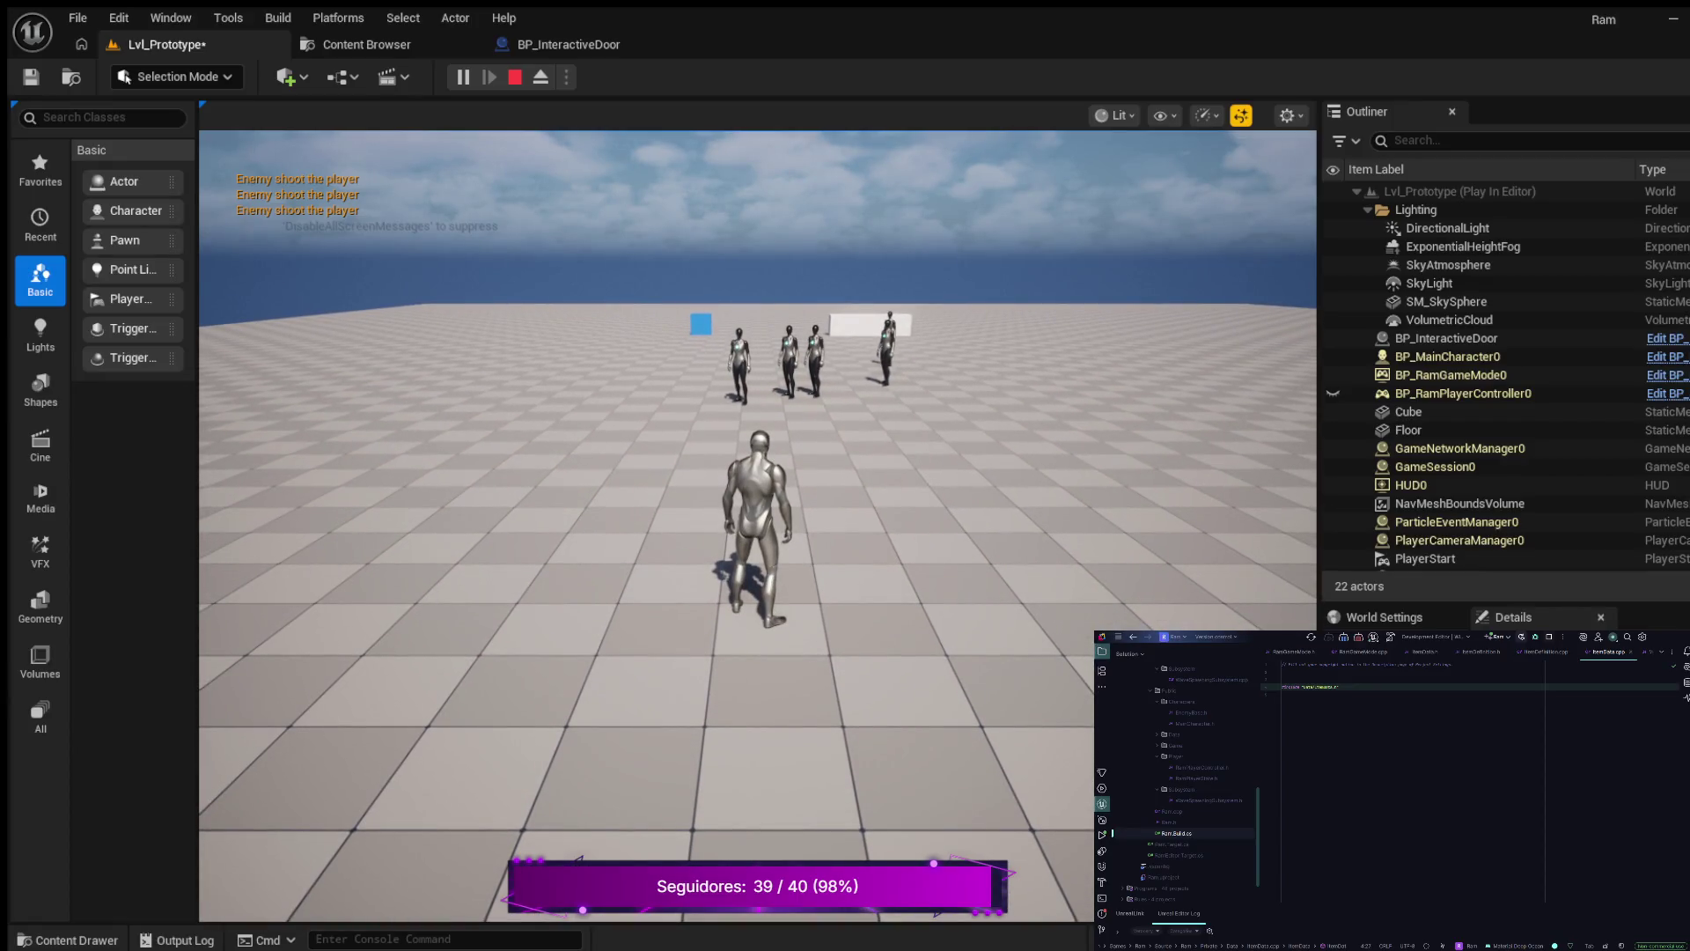
# - Show the navigation mesh overlay, run the character forward, then end the play session
pyautogui.press('p')
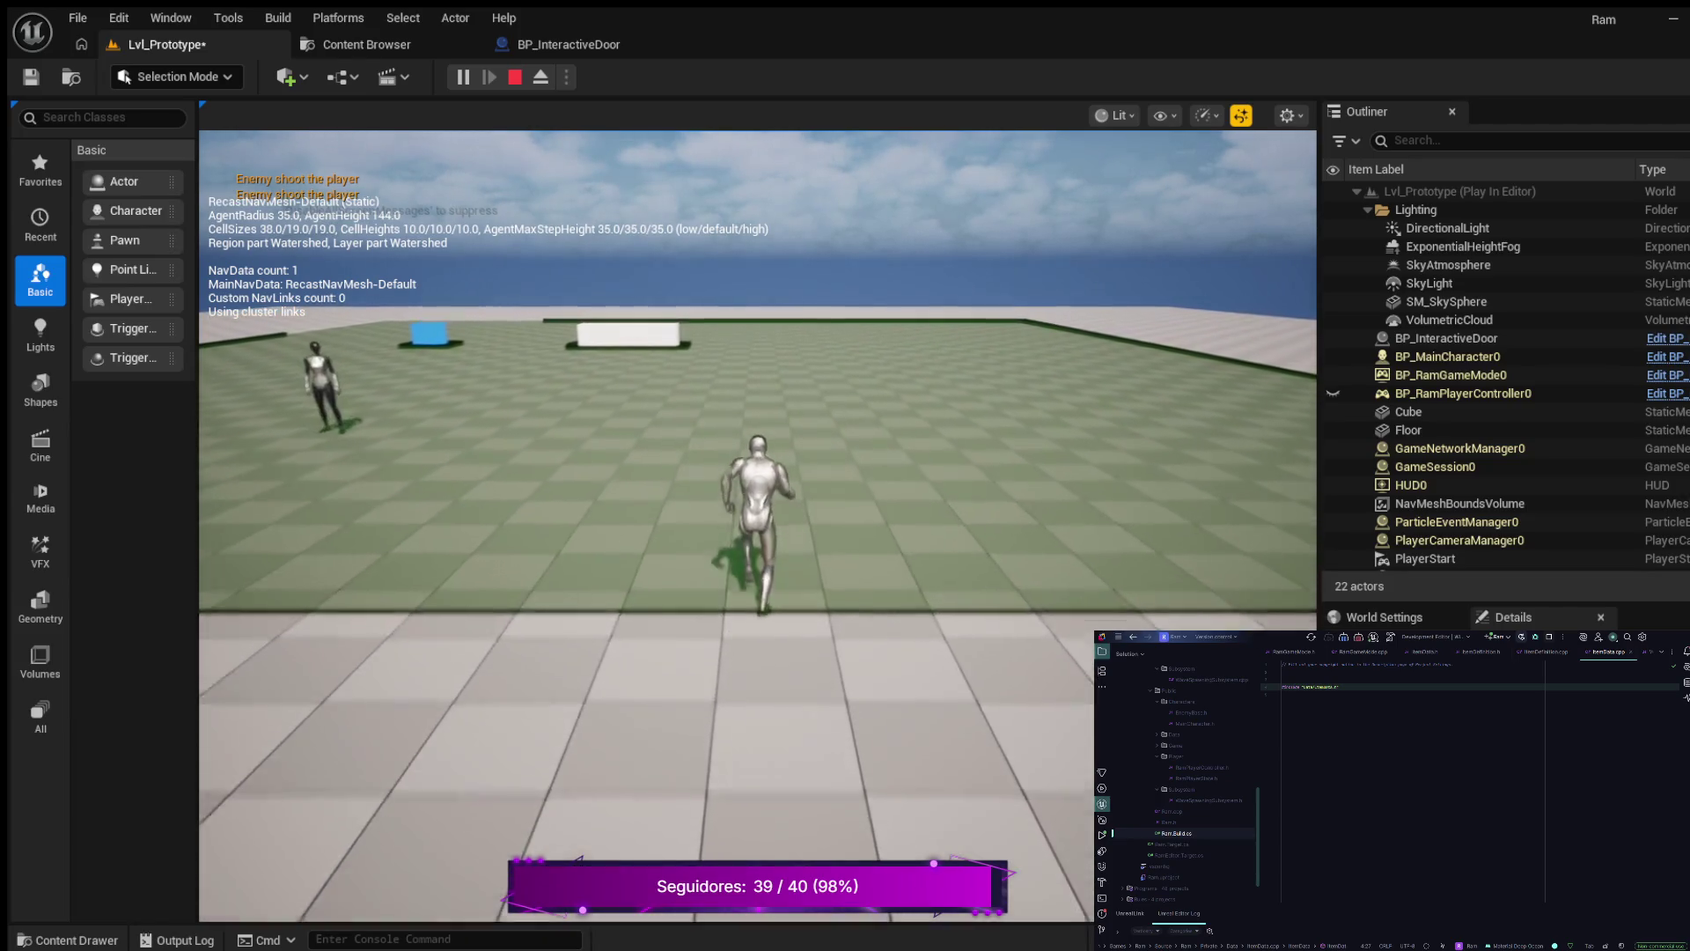
pyautogui.press('w')
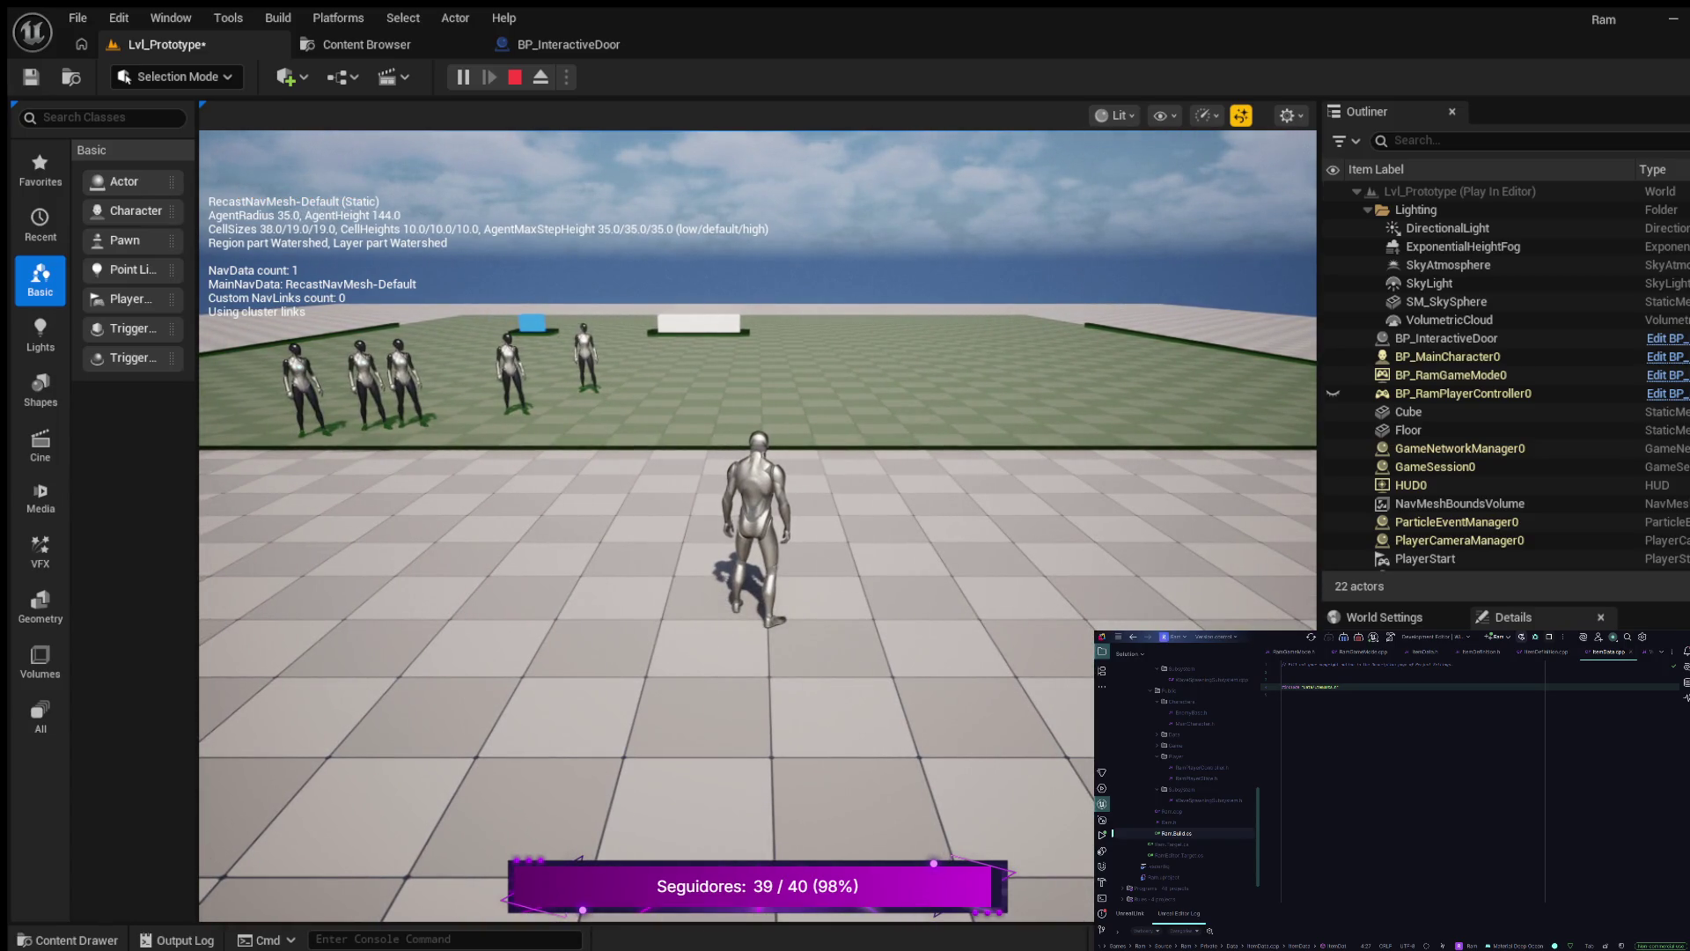
pyautogui.press('Escape')
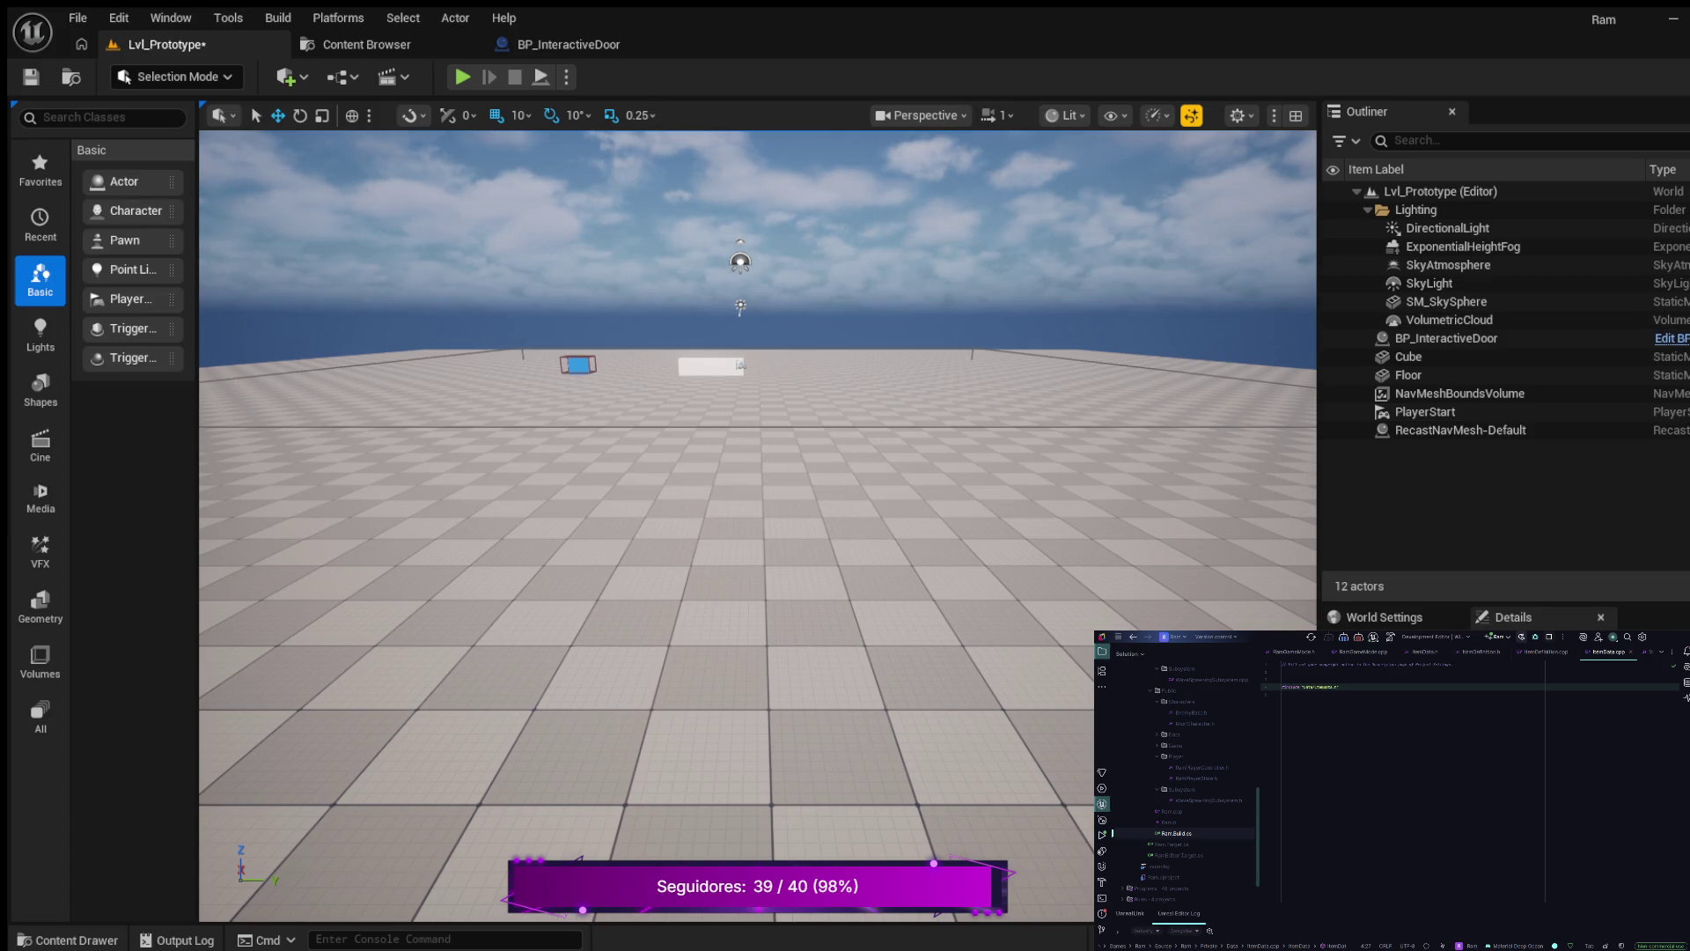
# - Browse to the Content/Data folder holding DA_Wave1 and collapse ControlRig > Characters
pyautogui.hotkey('ctrl', 'space')
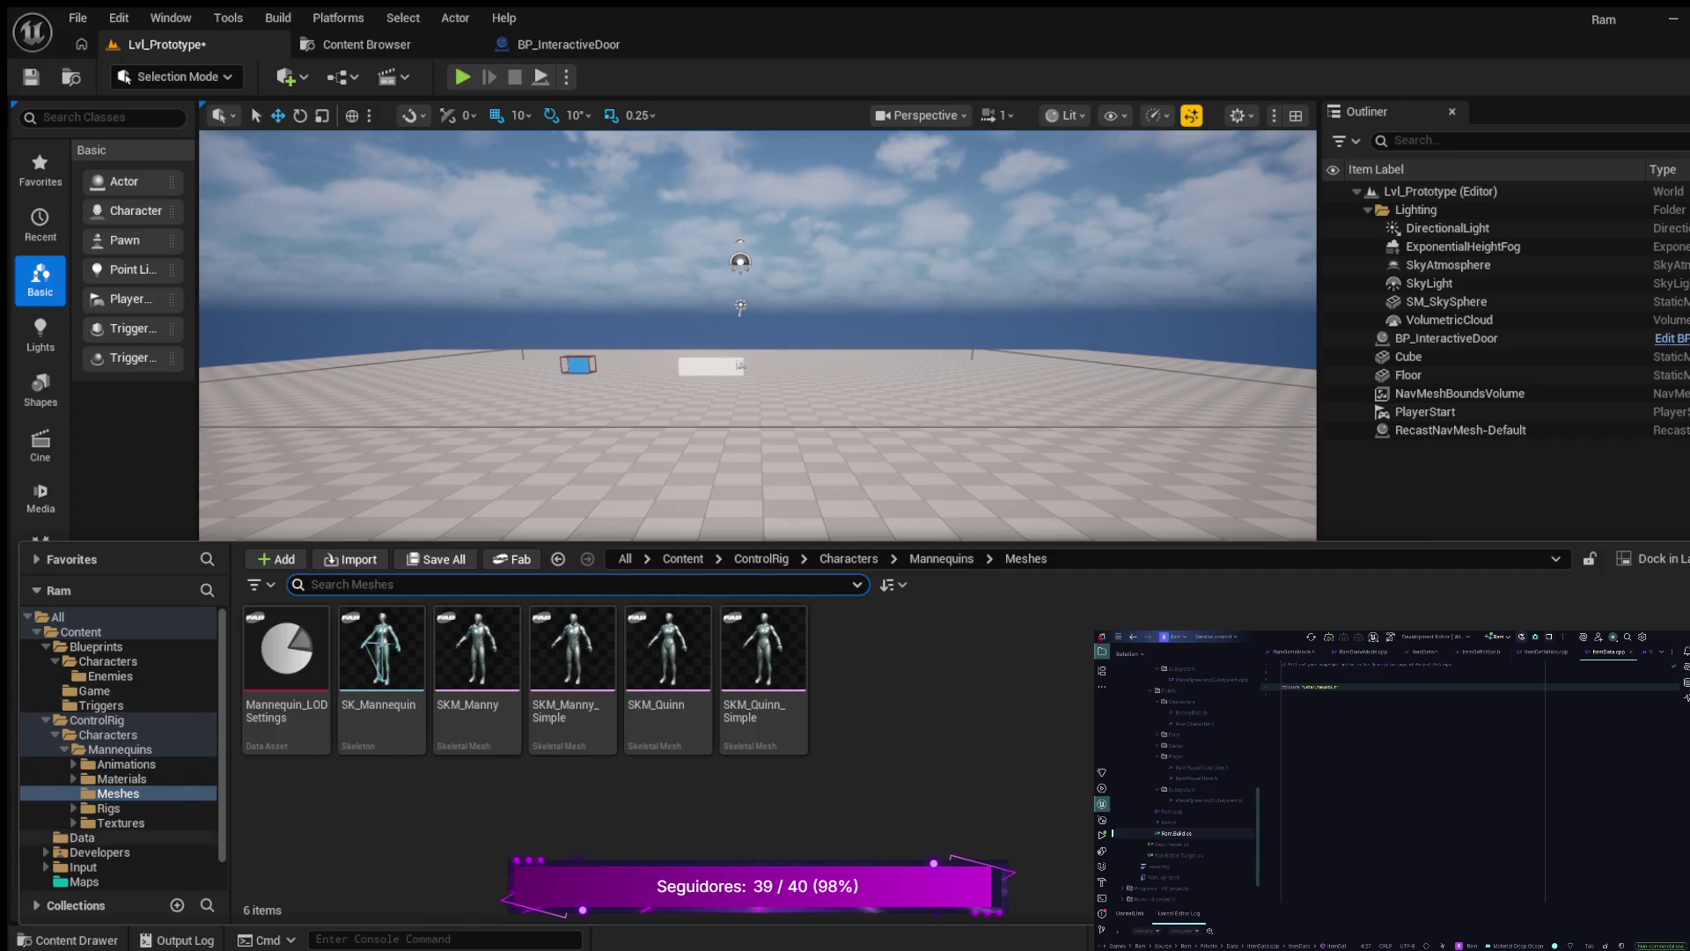
pyautogui.click(106, 837)
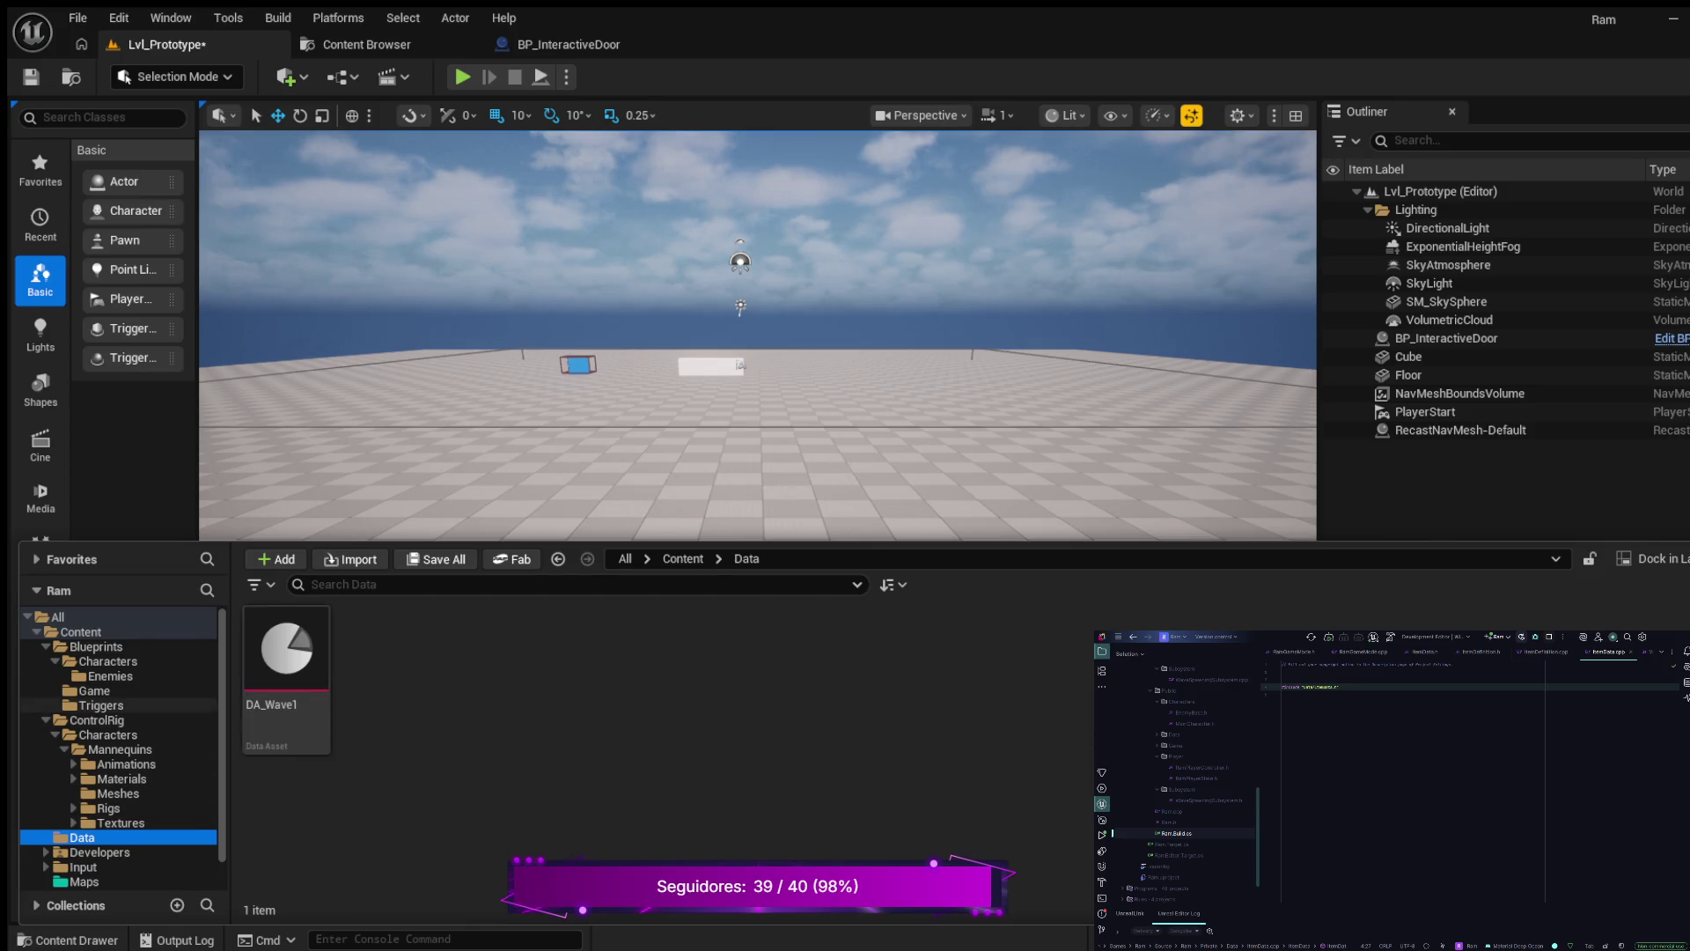
pyautogui.click(55, 735)
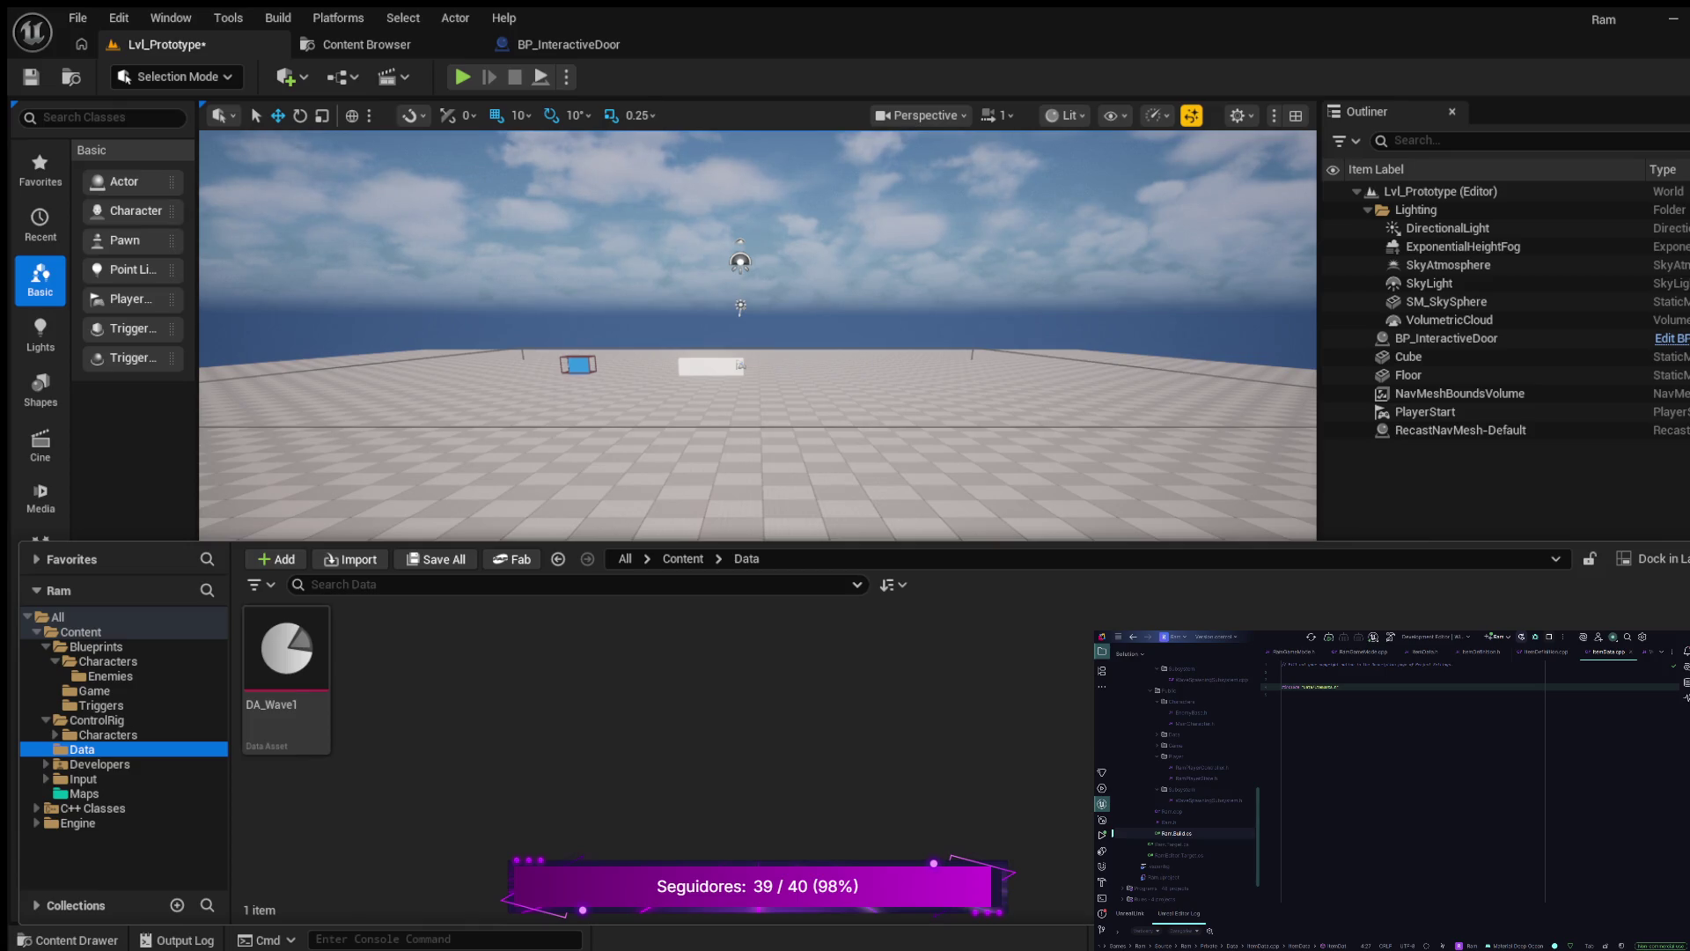
# - Name the new data asset in the Data folder DA_Pickup_001
pyautogui.hotkey('alt', 'Tab')
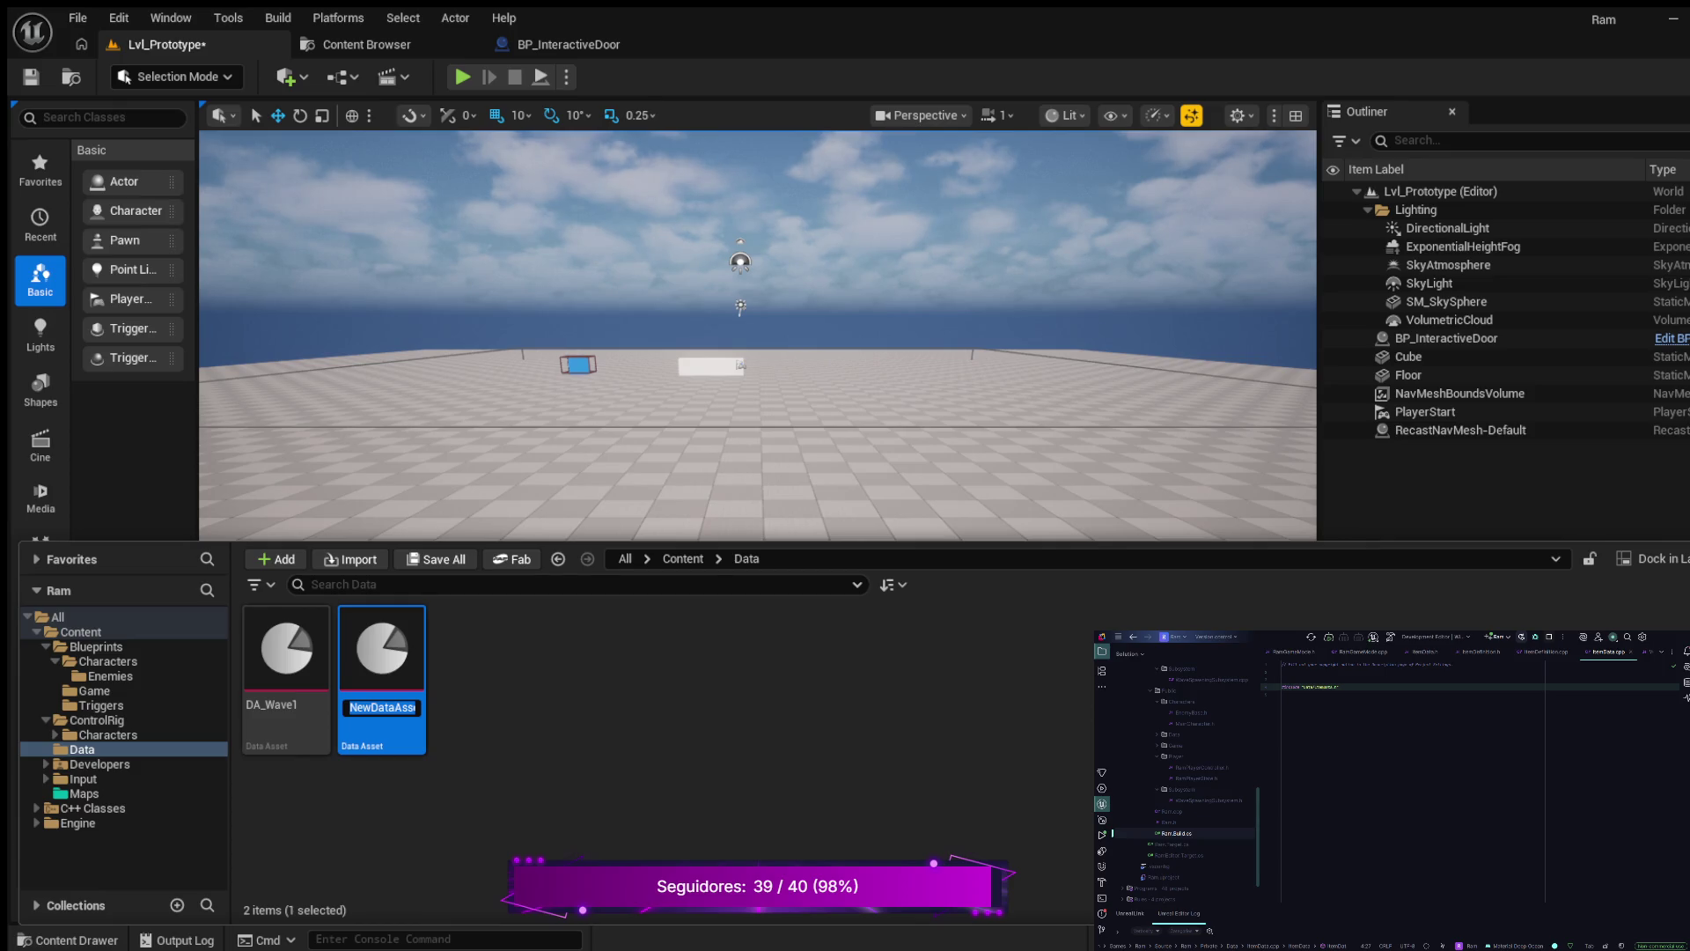
pyautogui.write('DA_')
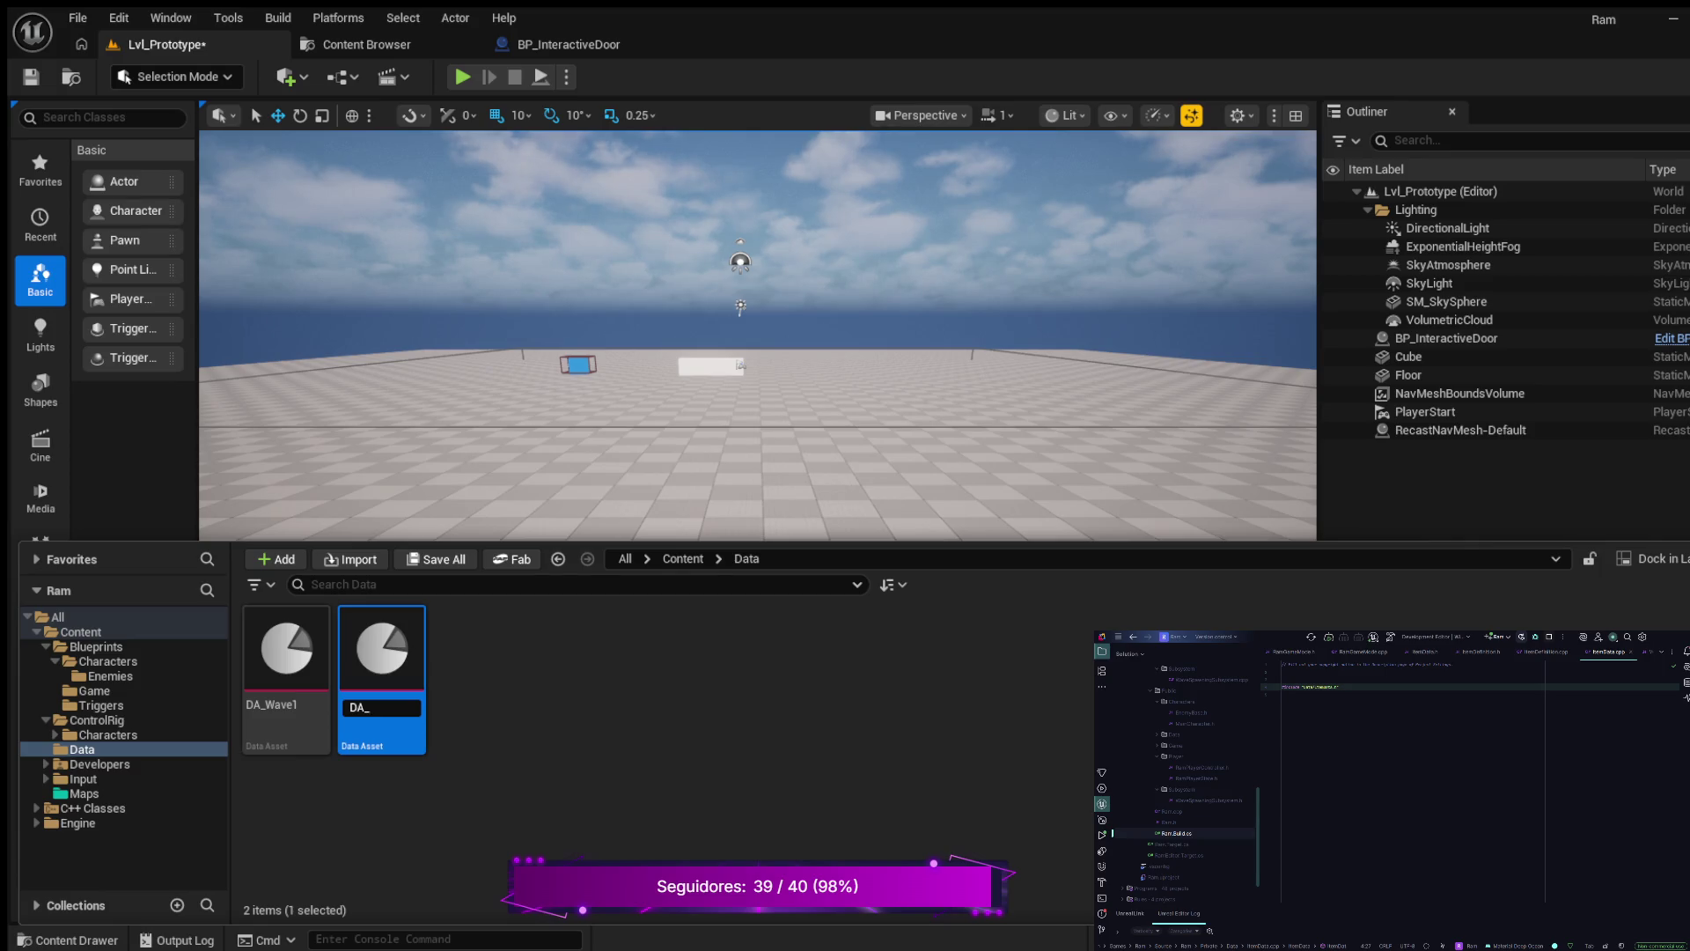
pyautogui.write('Pickup')
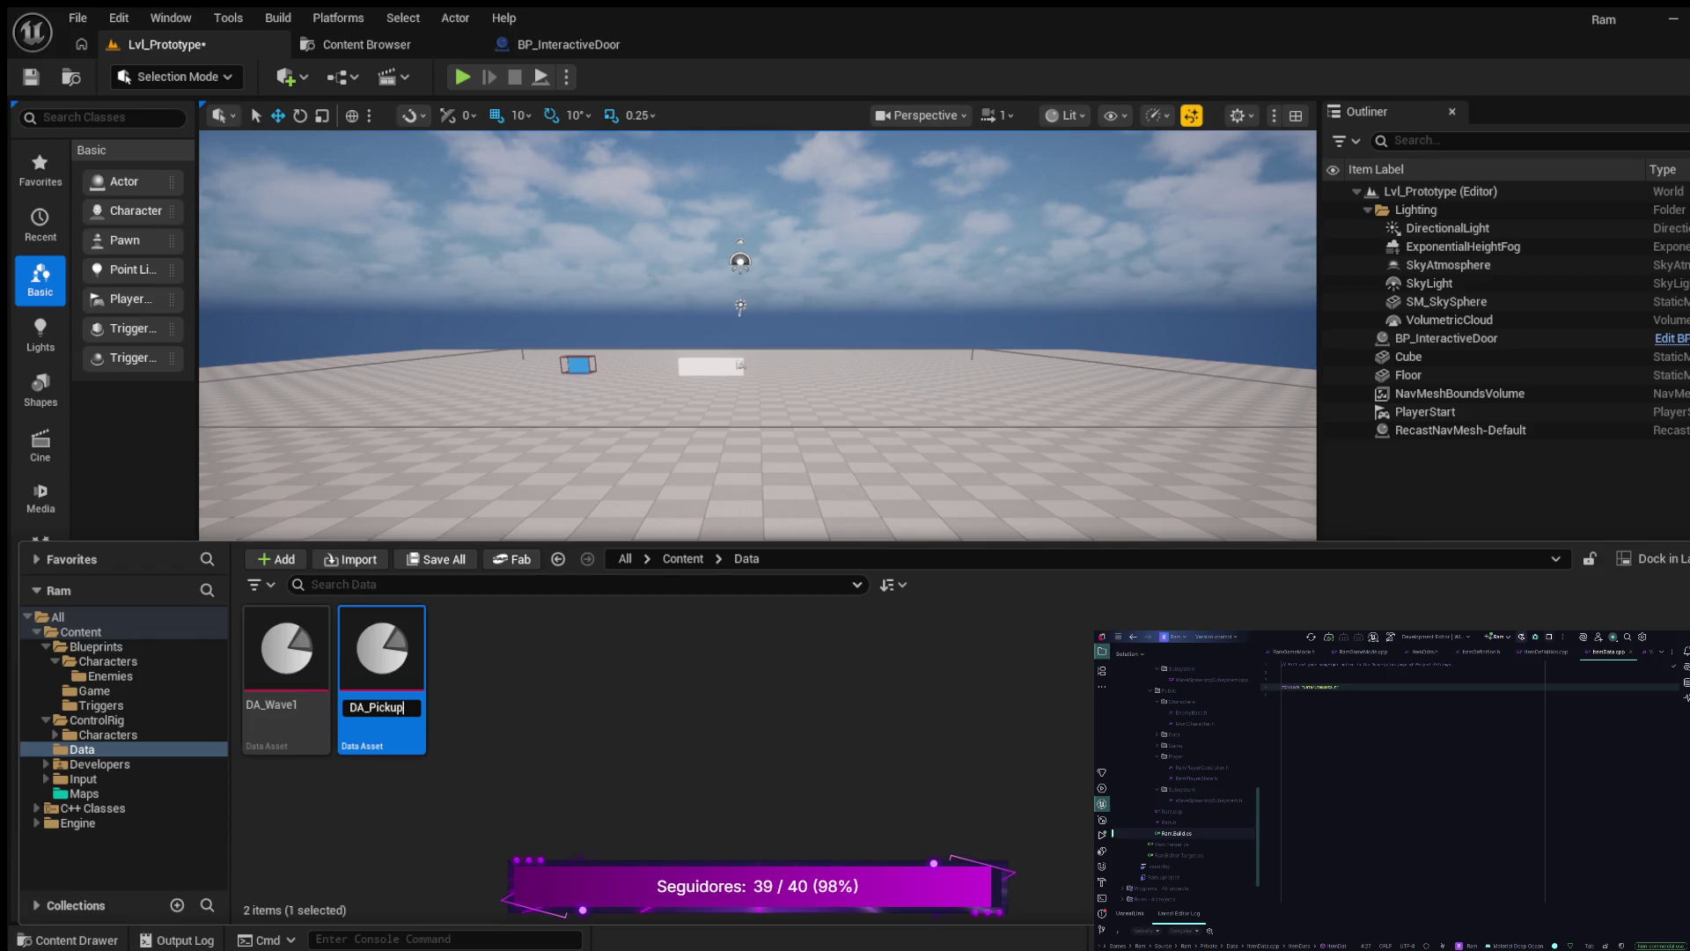
pyautogui.write('_')
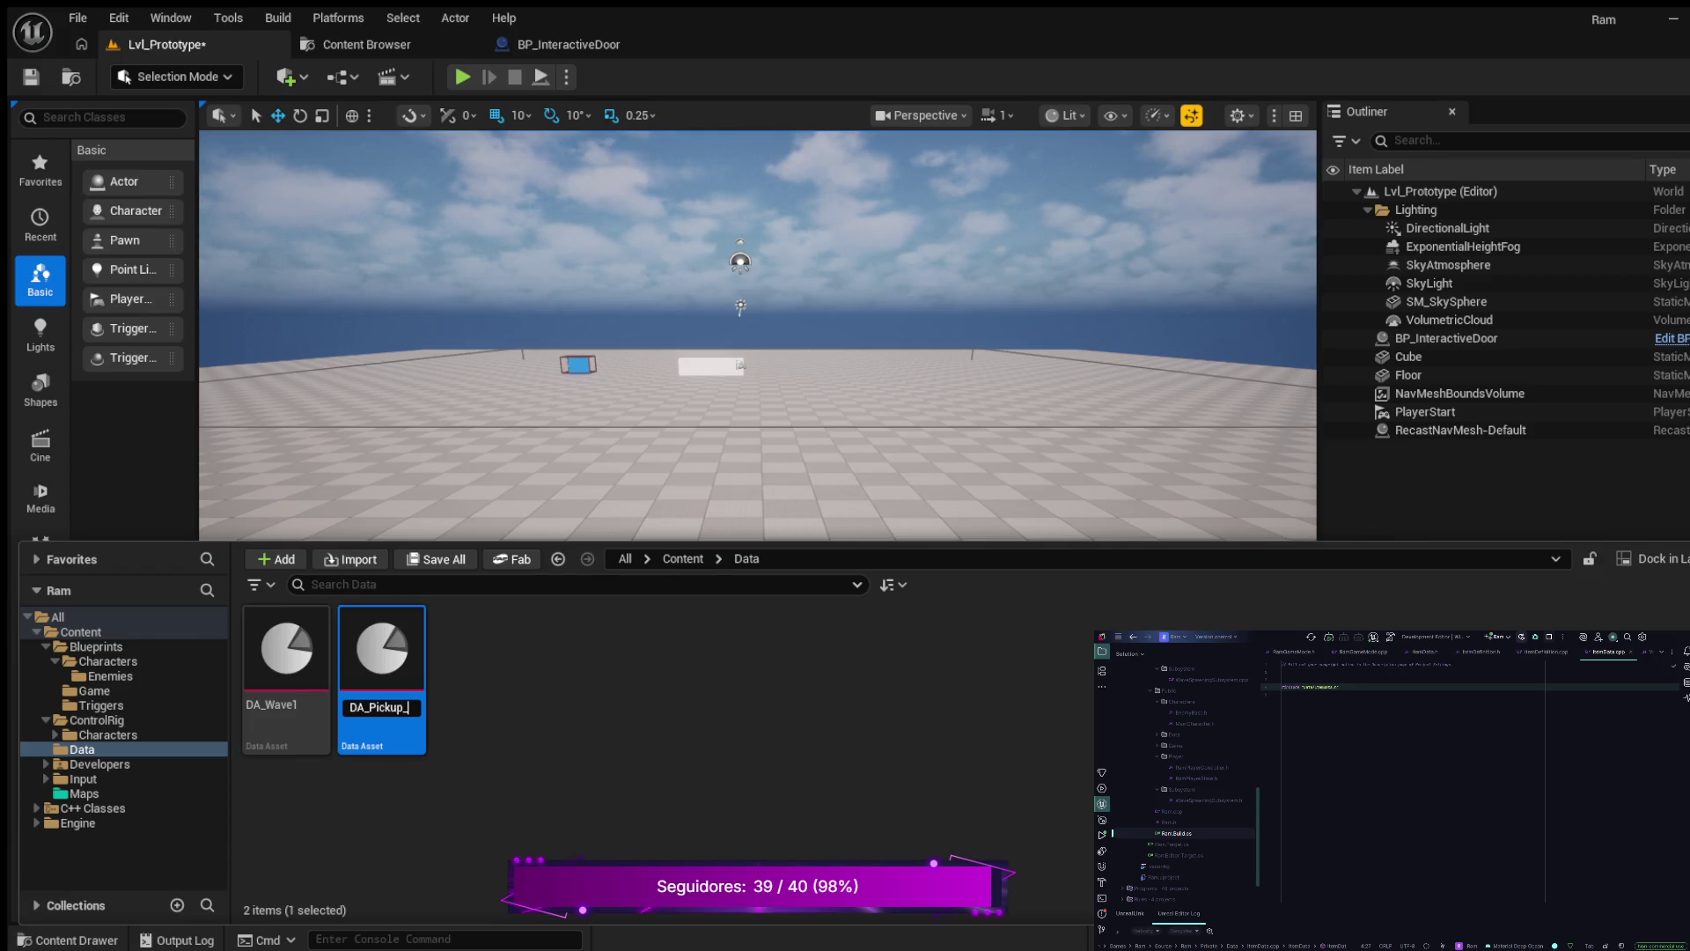
pyautogui.write('001')
pyautogui.press('Return')
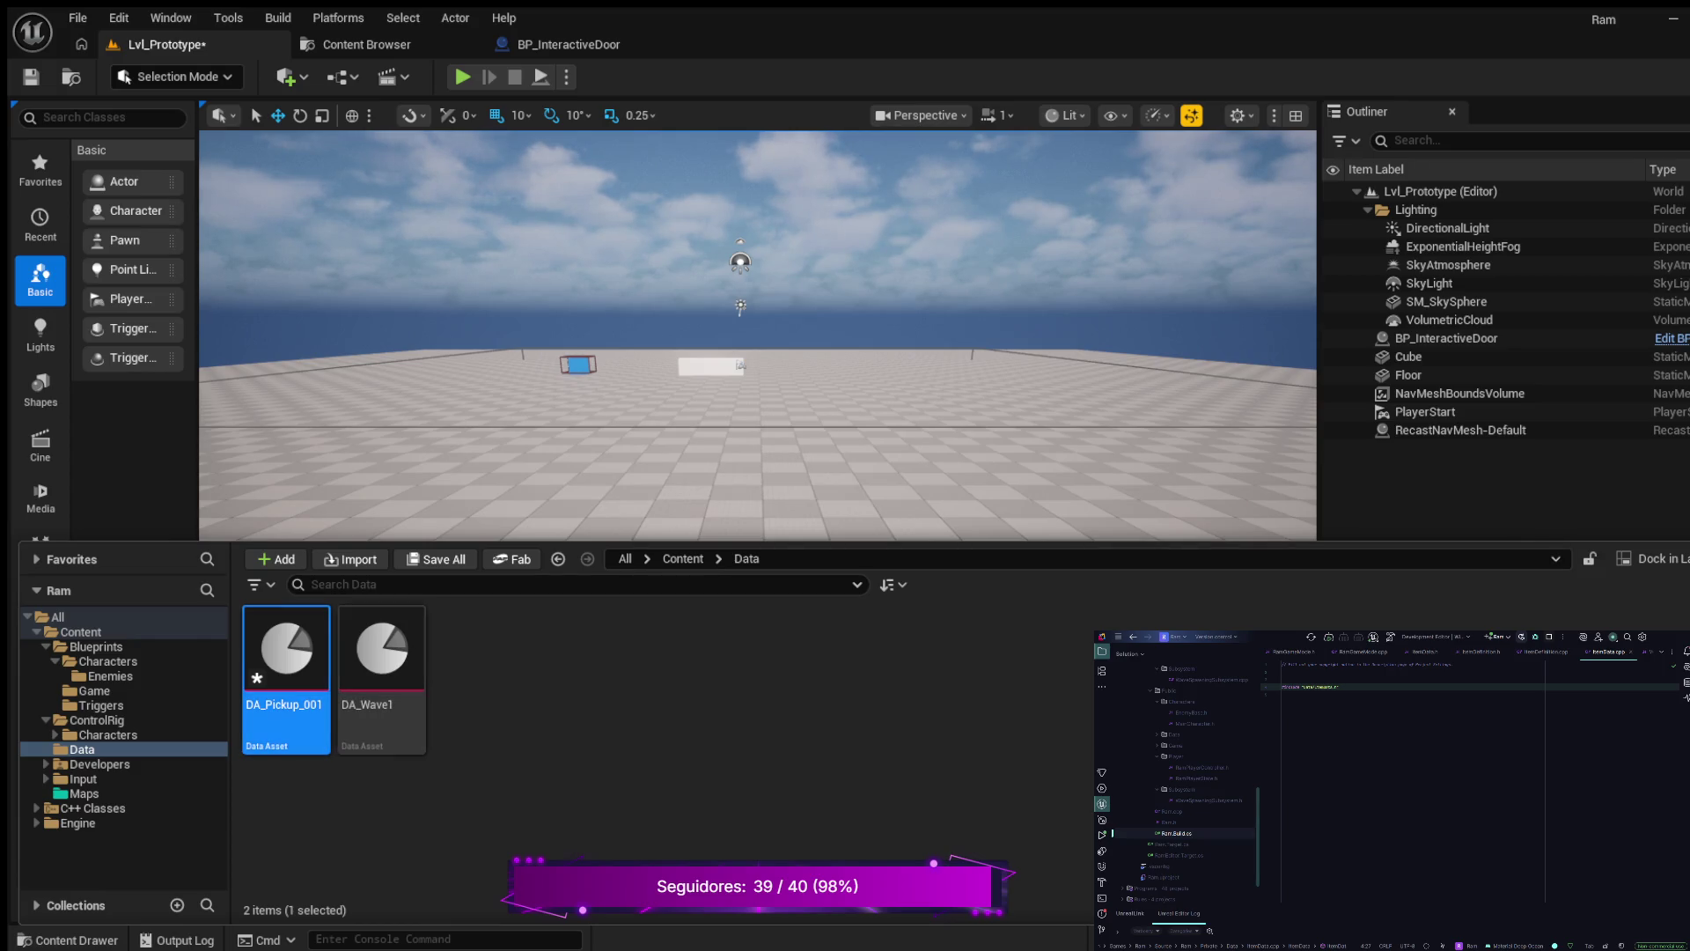
# - Open DA_Pickup_001 and enter pickup_001 as its ID
pyautogui.doubleClick(286, 651)
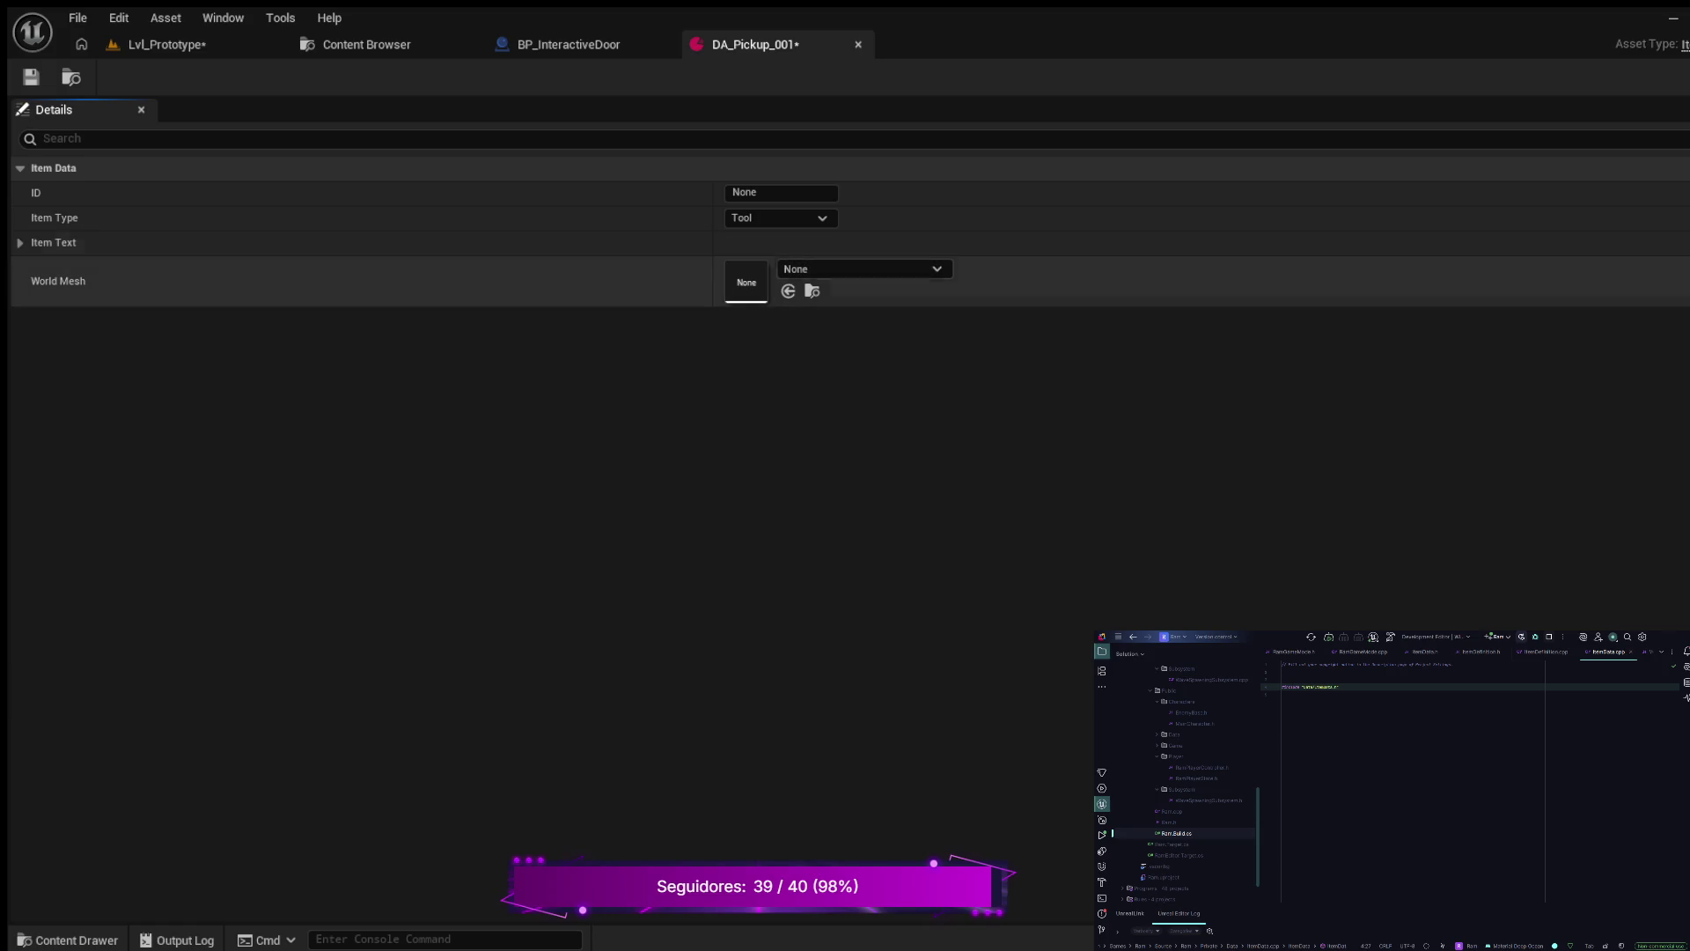
pyautogui.click(780, 193)
pyautogui.write('pi')
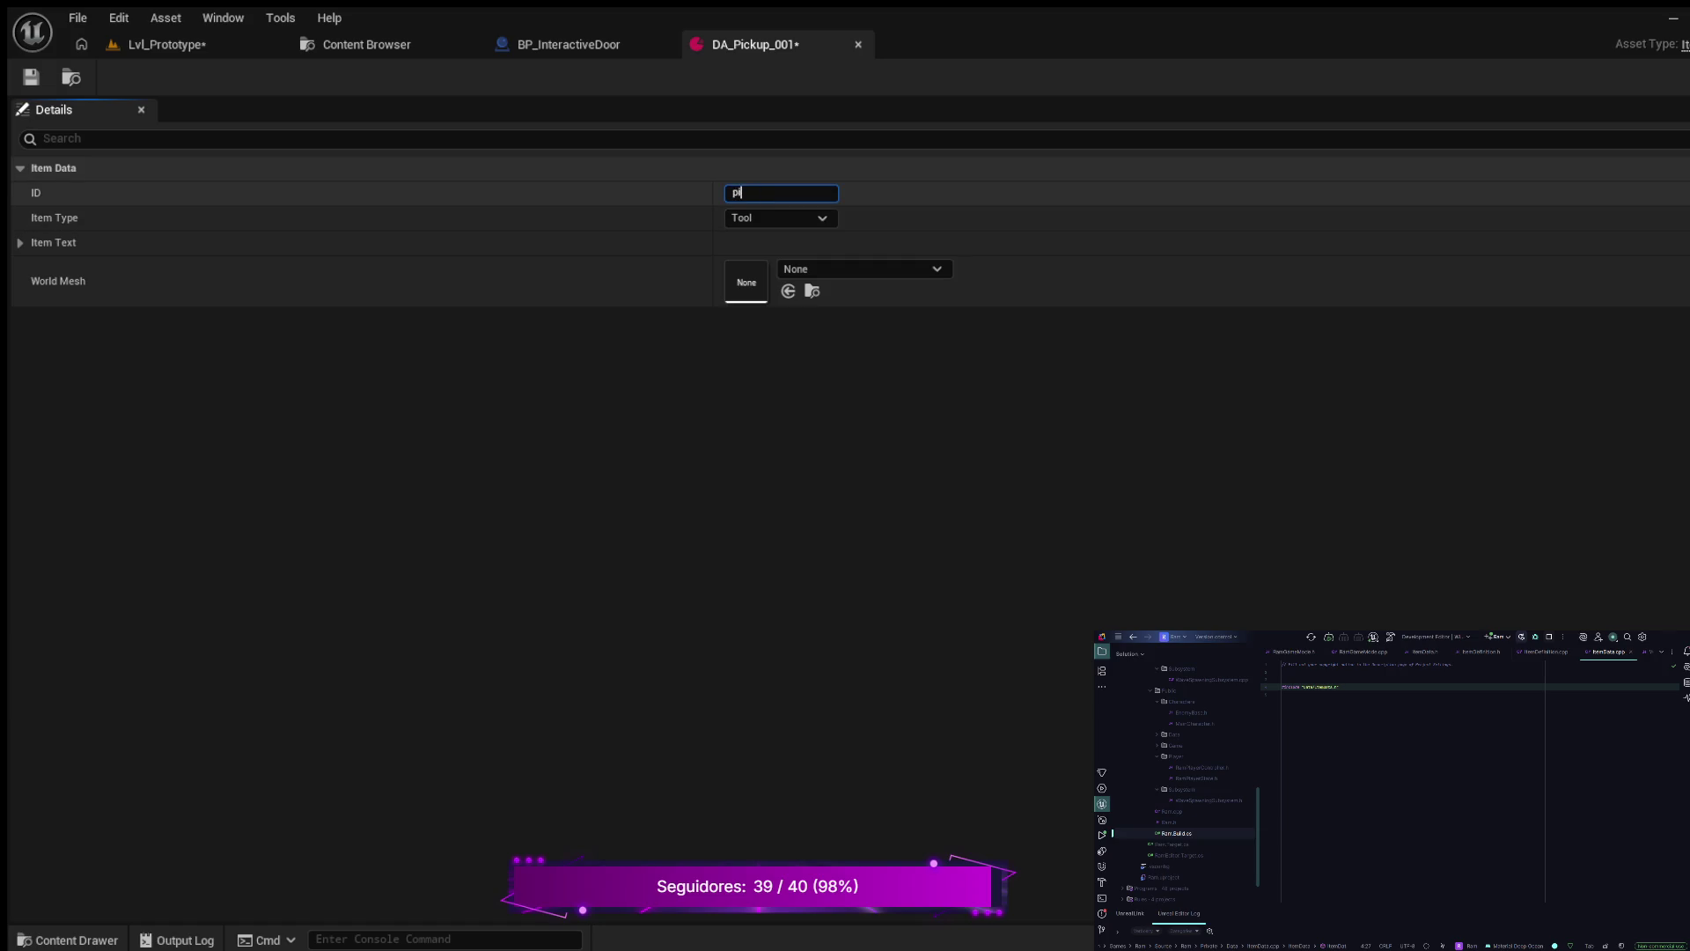
pyautogui.write('ckup_001')
pyautogui.hotkey('ctrl', 'a')
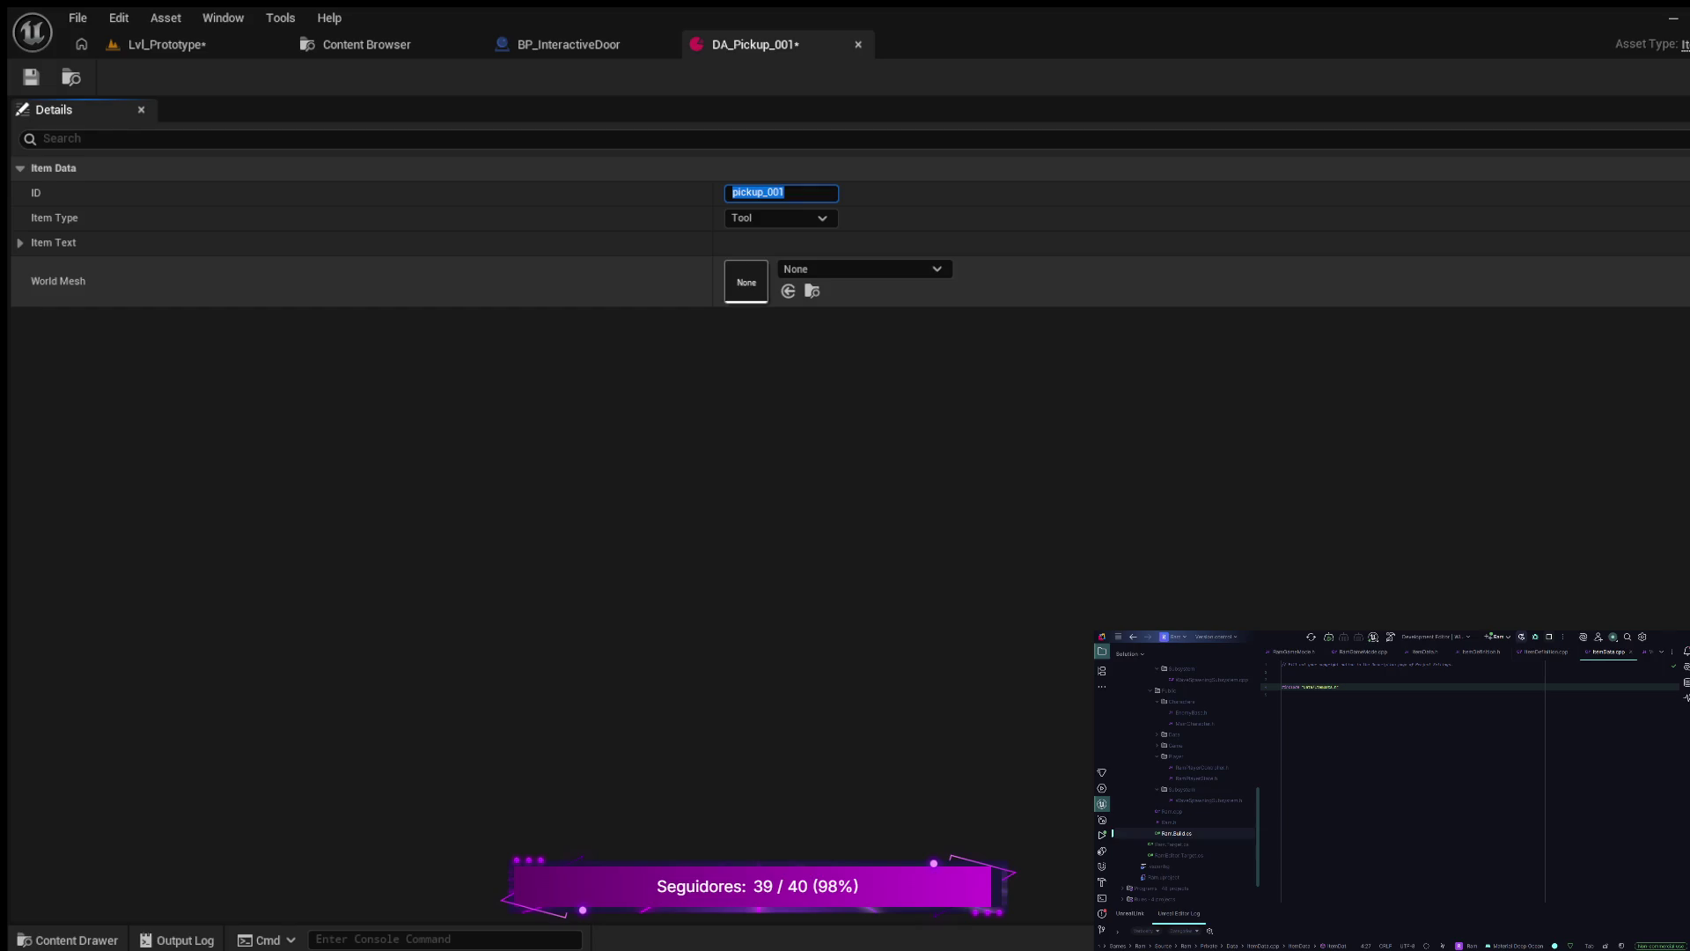
# - Set the asset's Item Type to Consumable
pyautogui.press('Tab')
pyautogui.press('Down')
pyautogui.hotkey('shift', 'Tab')
pyautogui.press('Return')
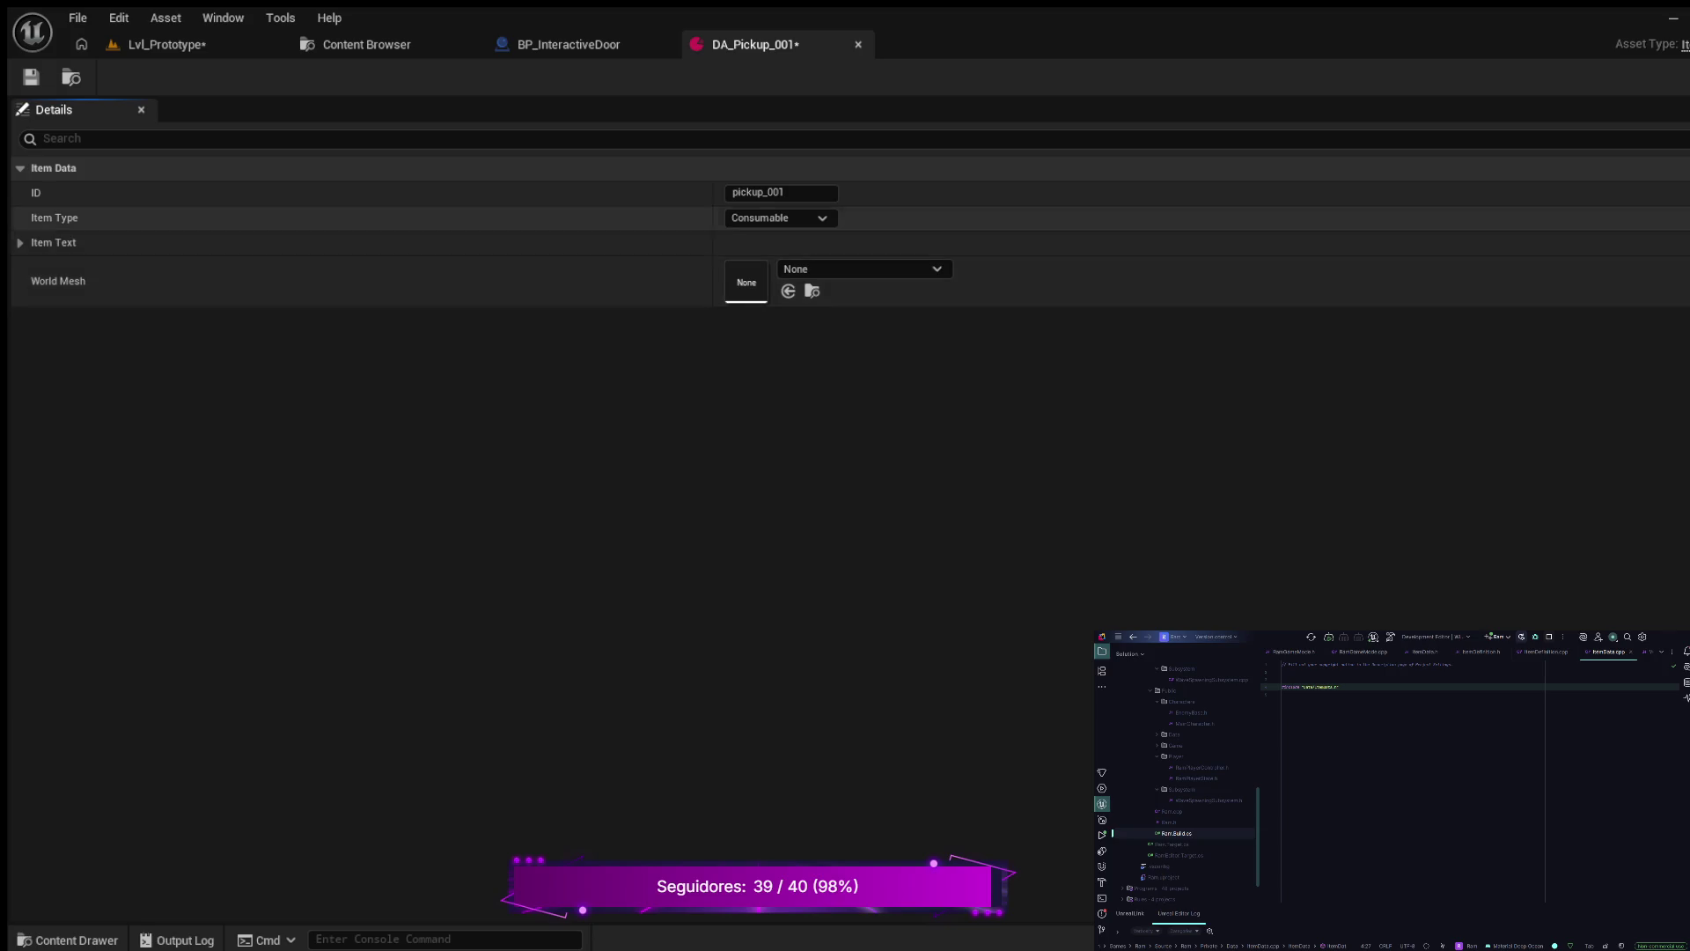
# - Check the Item Text and World Mesh settings, then save DA_Pickup_001
pyautogui.press('Up')
pyautogui.press('Right')
pyautogui.press('Down')
pyautogui.press('Up')
pyautogui.press('Down')
pyautogui.press('Down')
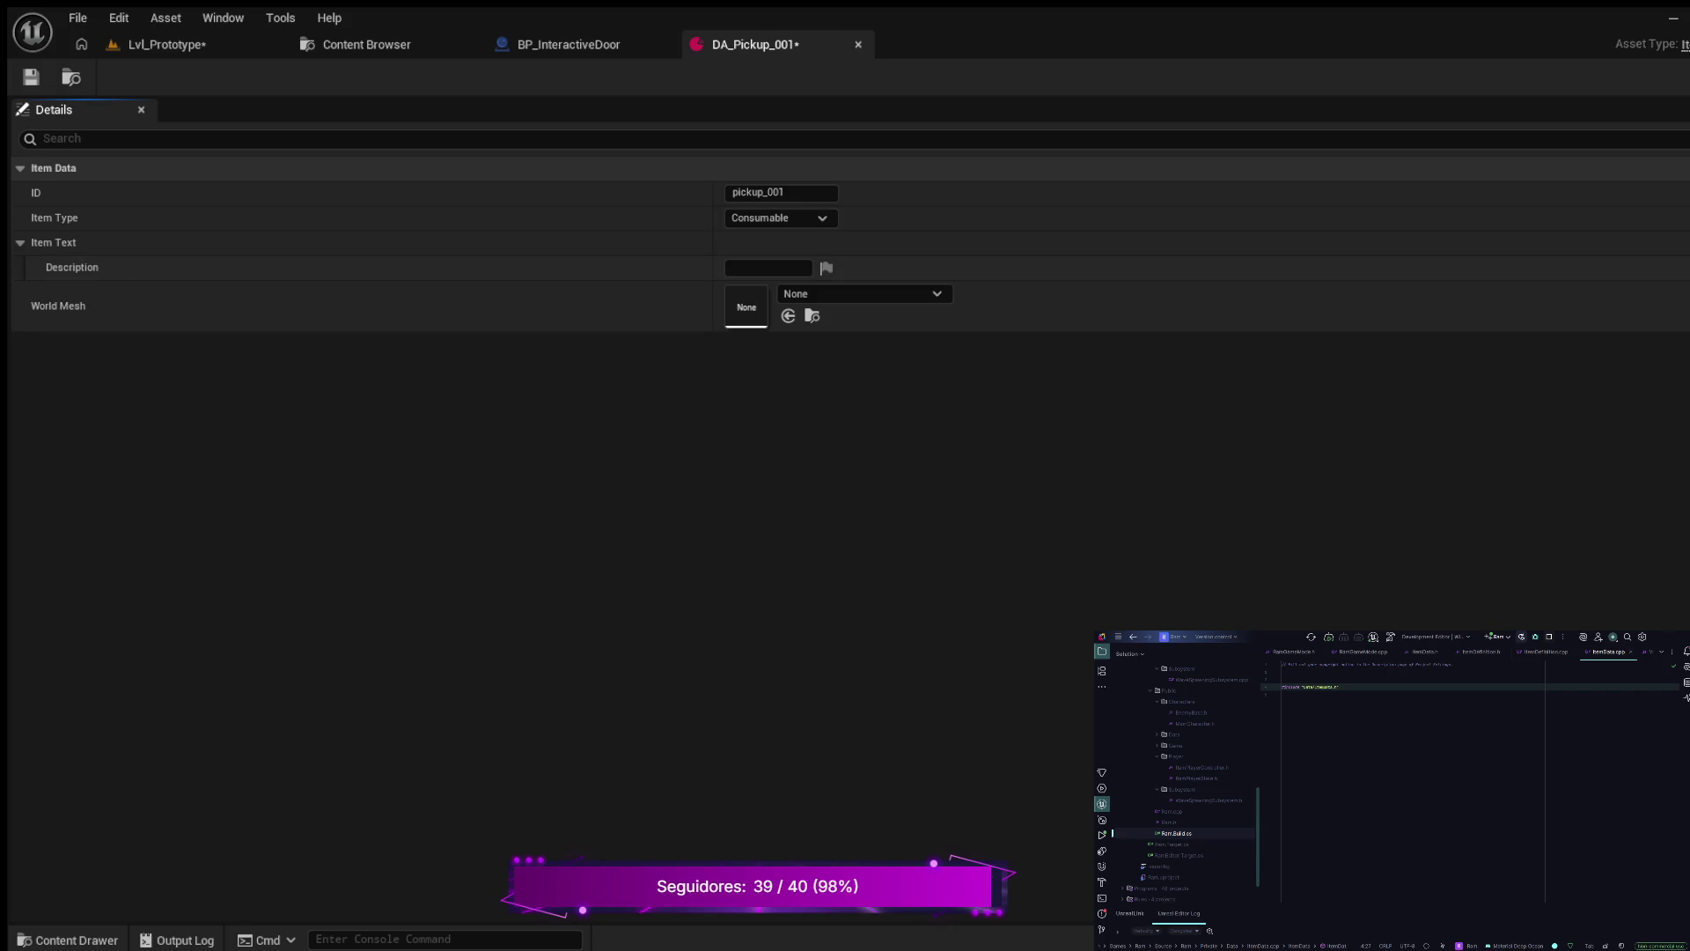
pyautogui.click(781, 192)
pyautogui.hotkey('ctrl', 's')
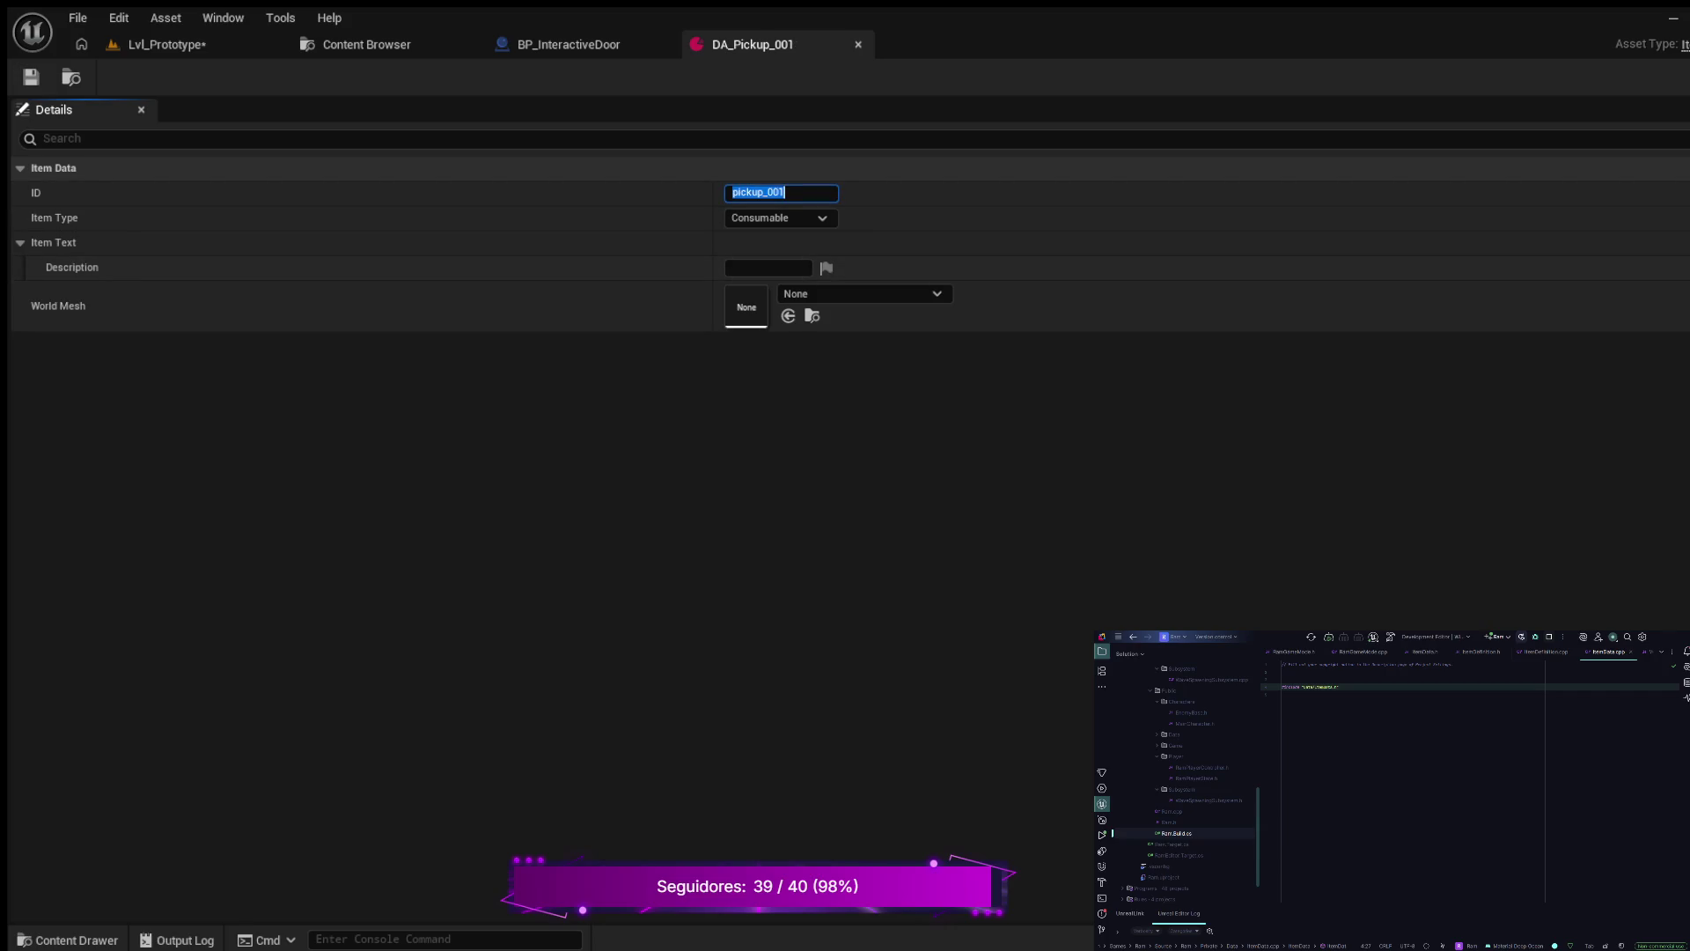
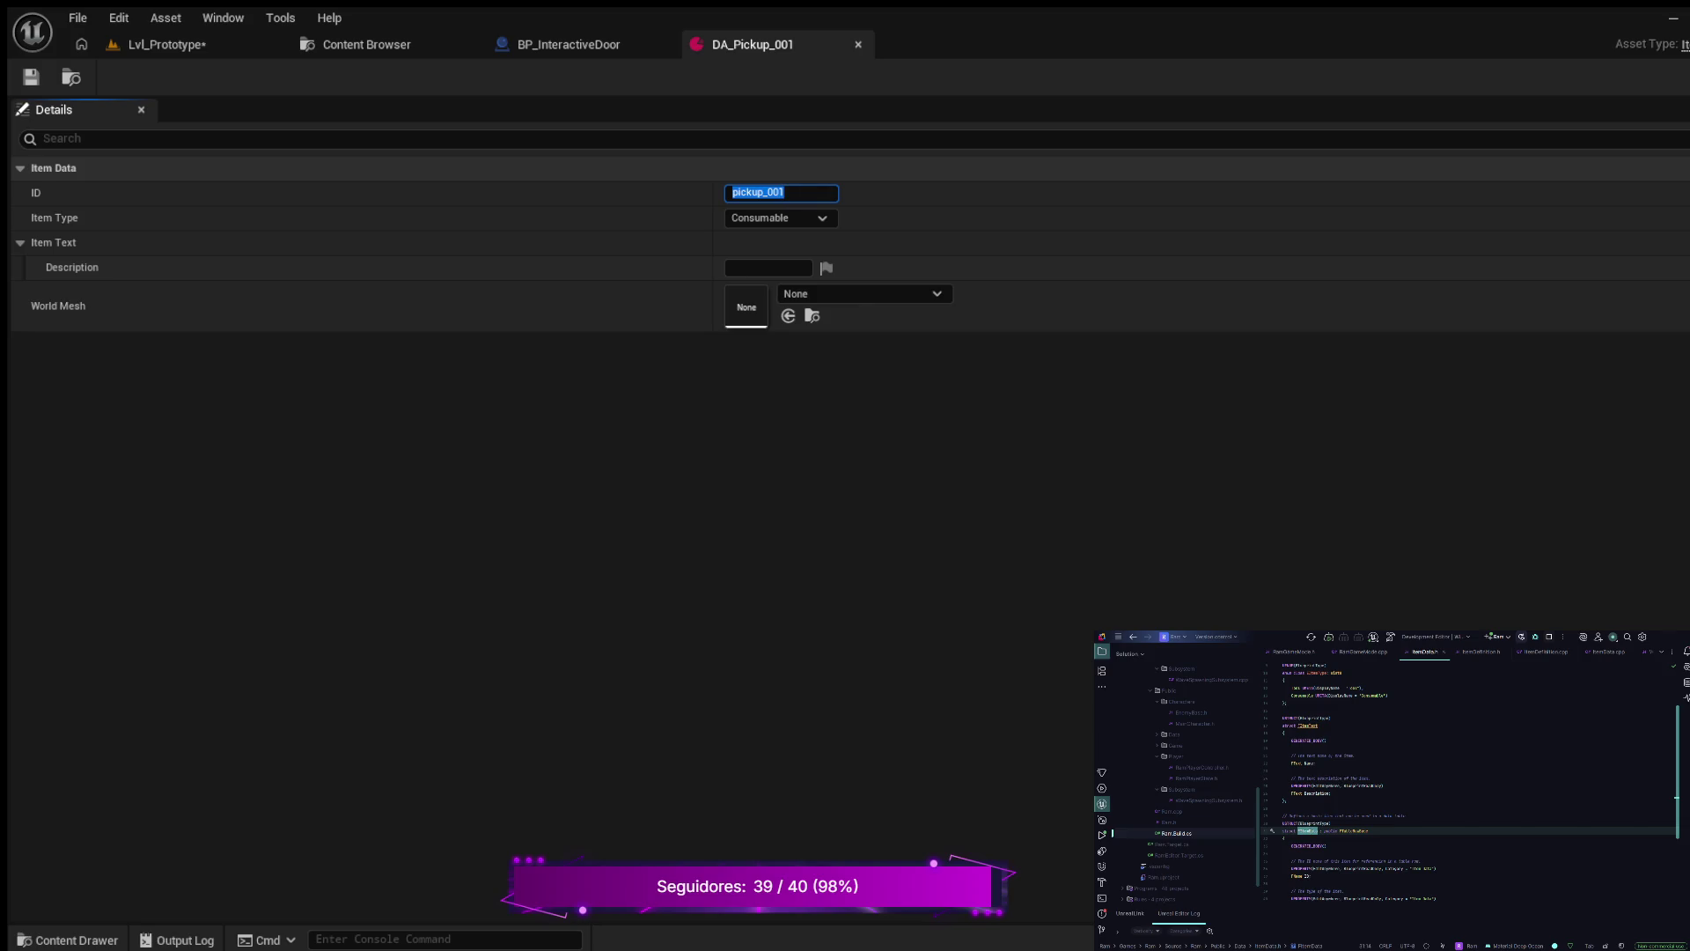
# - Add a UPROPERTY FText Name declaration above Description in the item data struct
pyautogui.click(1355, 755)
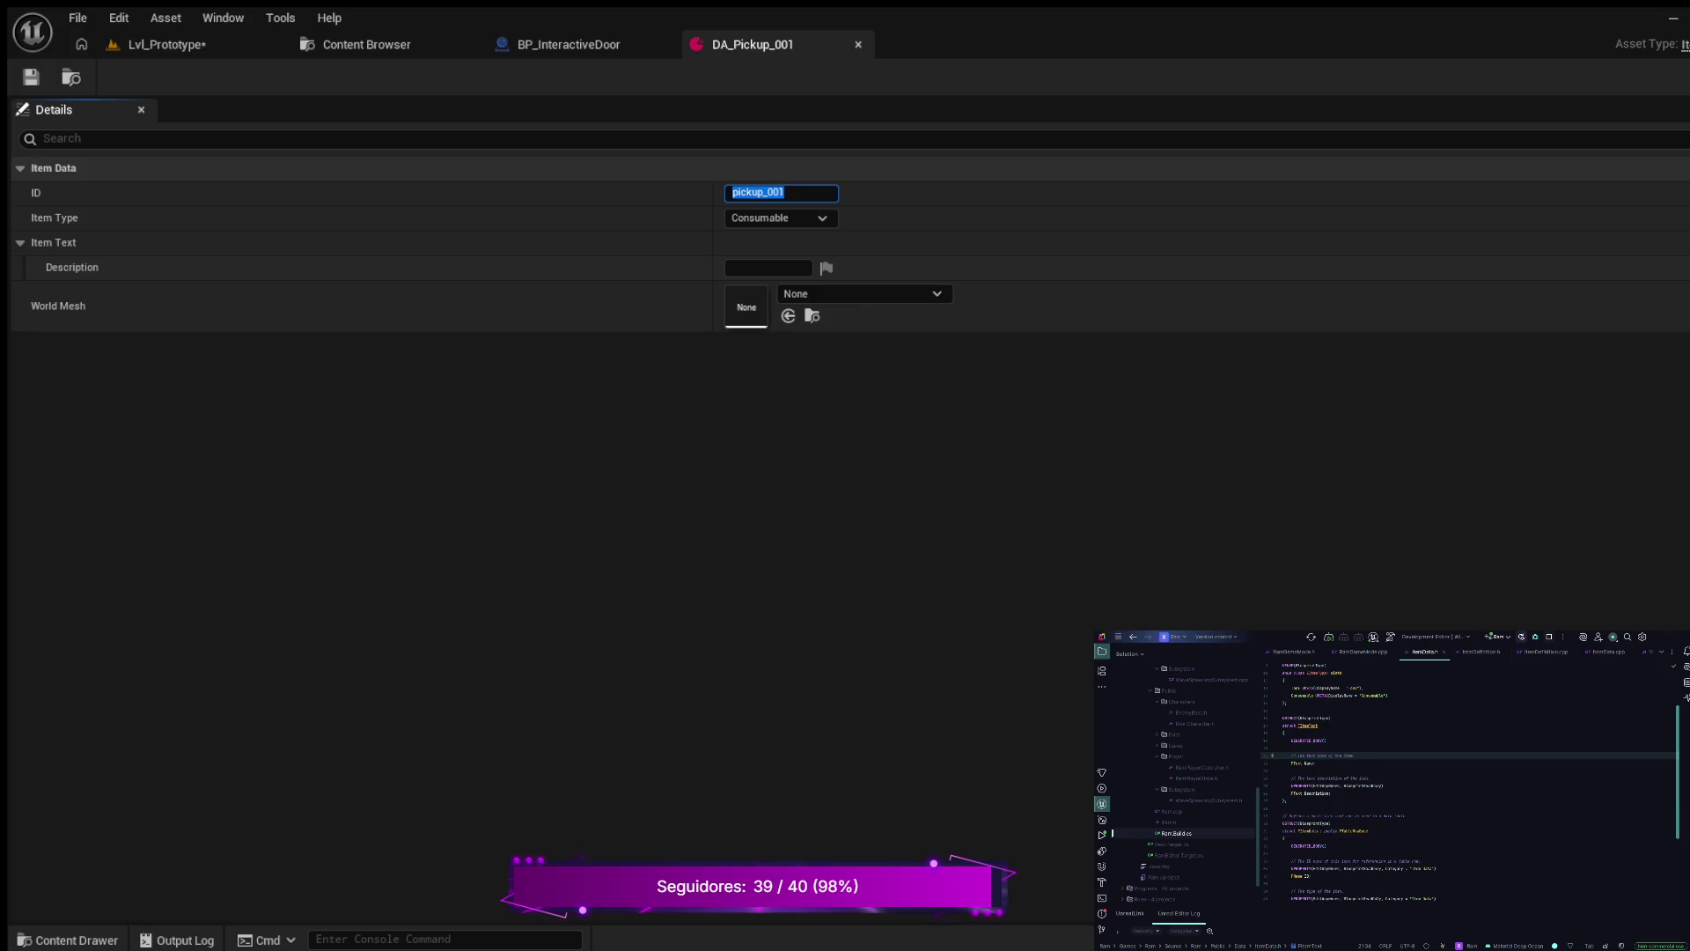
pyautogui.press('Return')
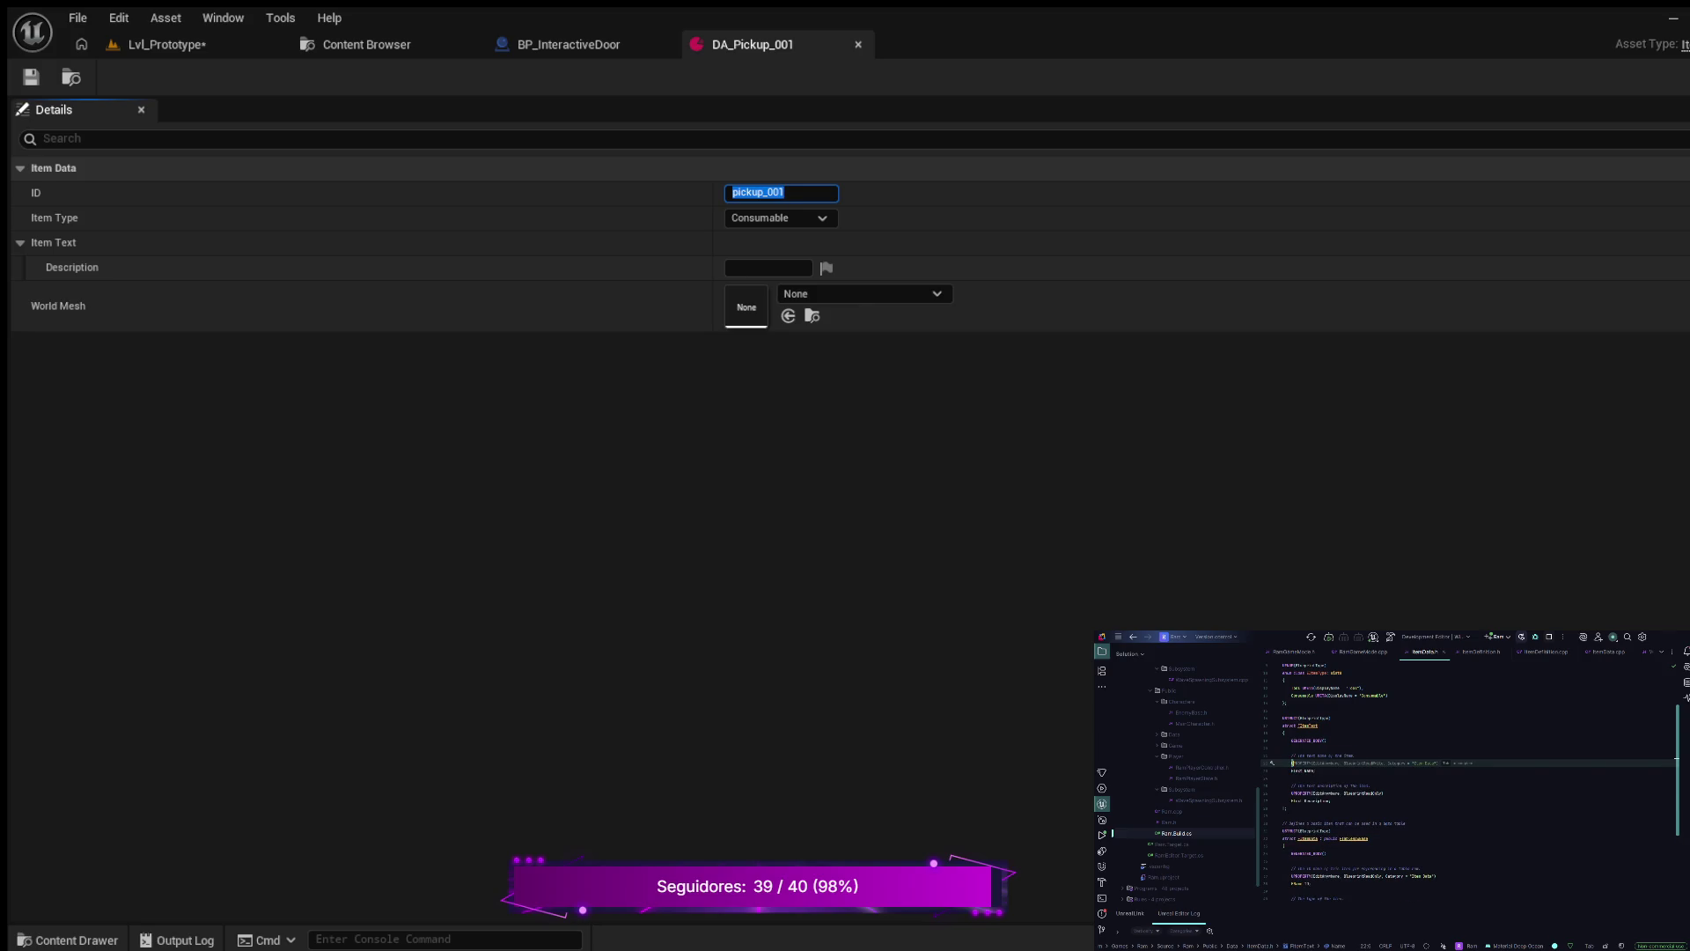
pyautogui.press('Tab')
pyautogui.press('BackSpace')
pyautogui.press('BackSpace')
pyautogui.press('BackSpace')
pyautogui.click(1316, 771)
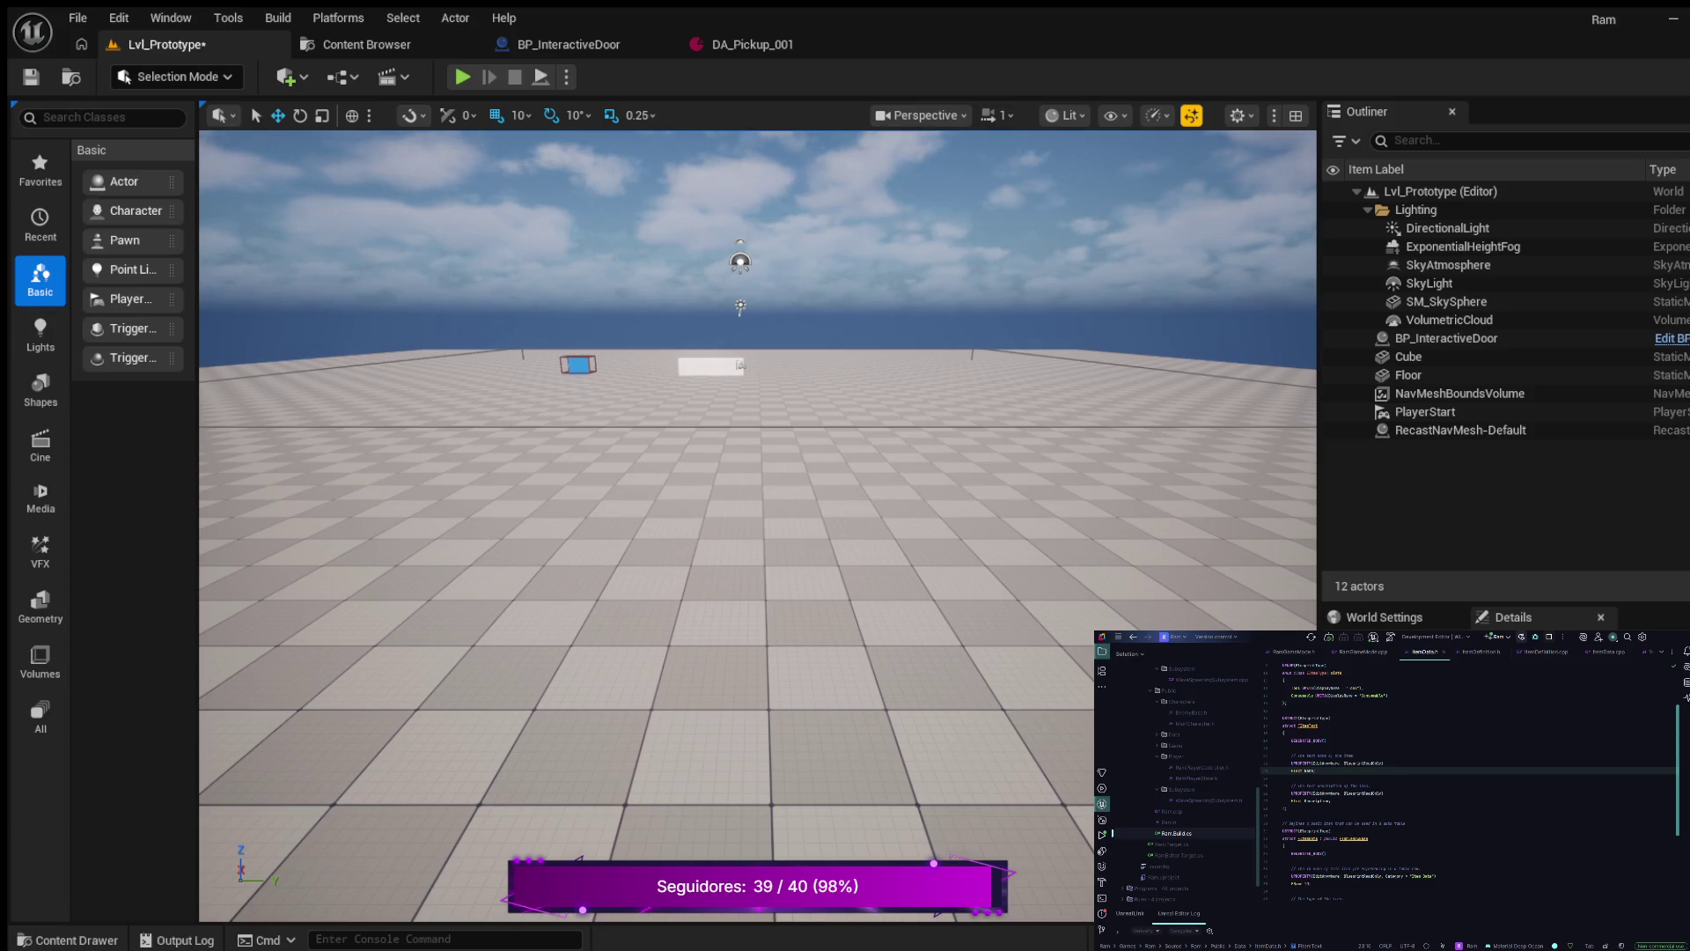
pyautogui.click(753, 44)
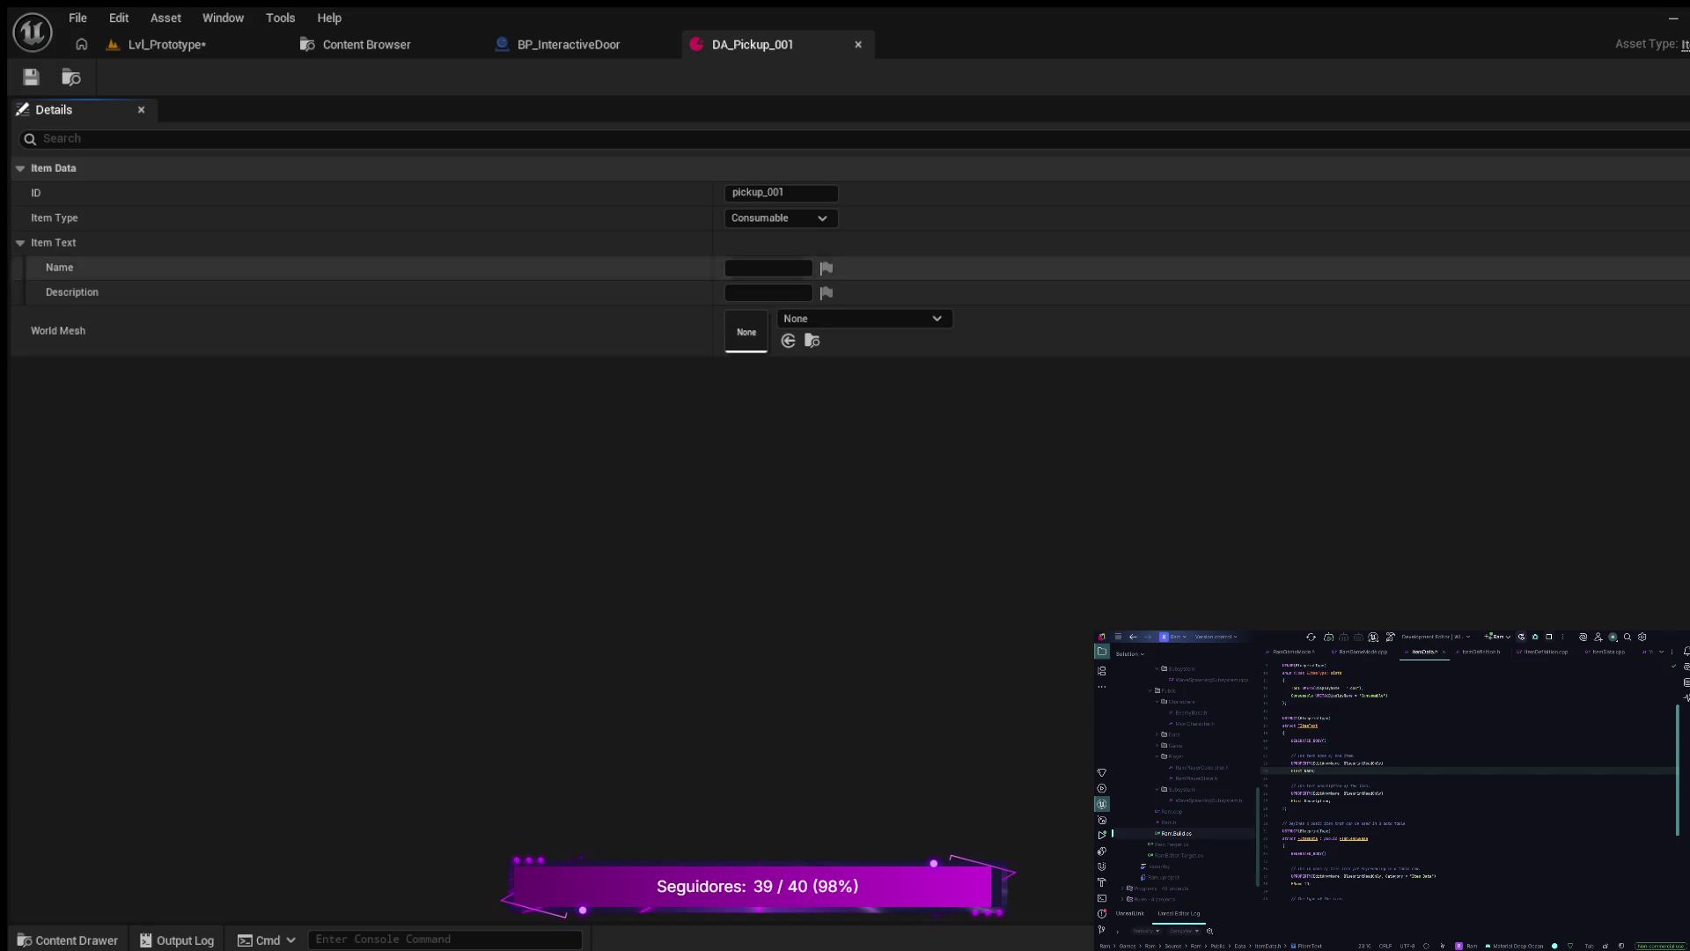
# - Enter 'Test Name 1' as DA_Pickup_001's Name and 'Test Description 1' as its Description
pyautogui.click(768, 268)
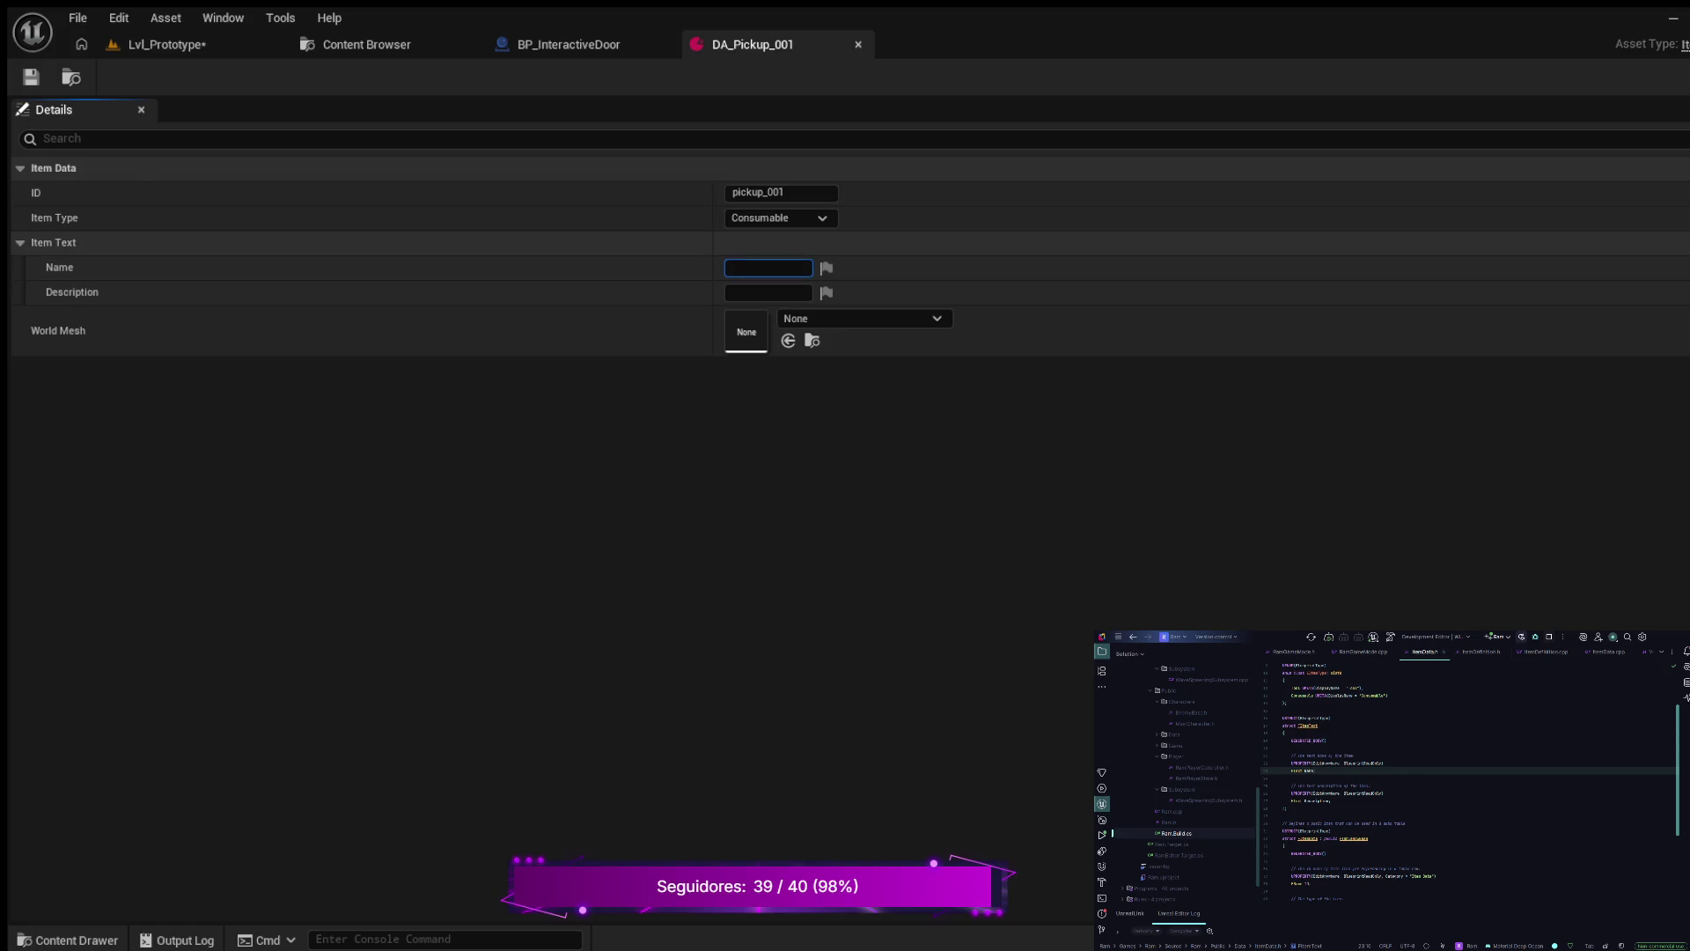
pyautogui.write('Test ')
pyautogui.write('name')
pyautogui.press('BackSpace')
pyautogui.press('BackSpace')
pyautogui.press('BackSpace')
pyautogui.write('Name ')
pyautogui.write('1')
pyautogui.click(768, 292)
pyautogui.write('Test Des')
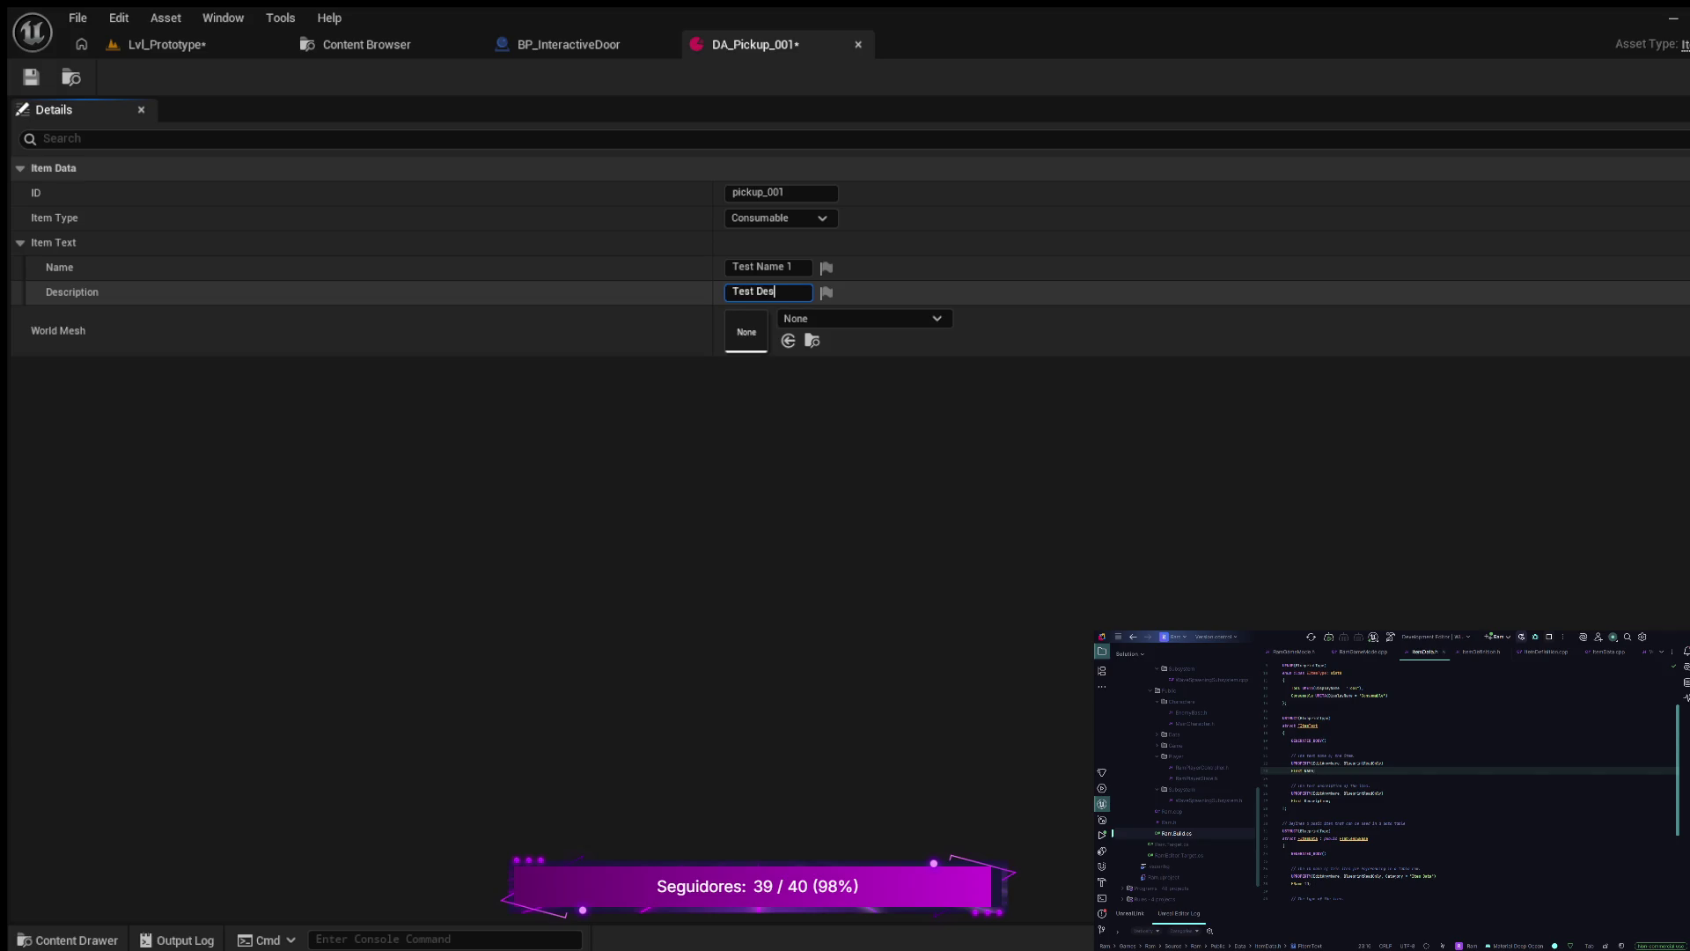
pyautogui.write('cription ')
pyautogui.write('1')
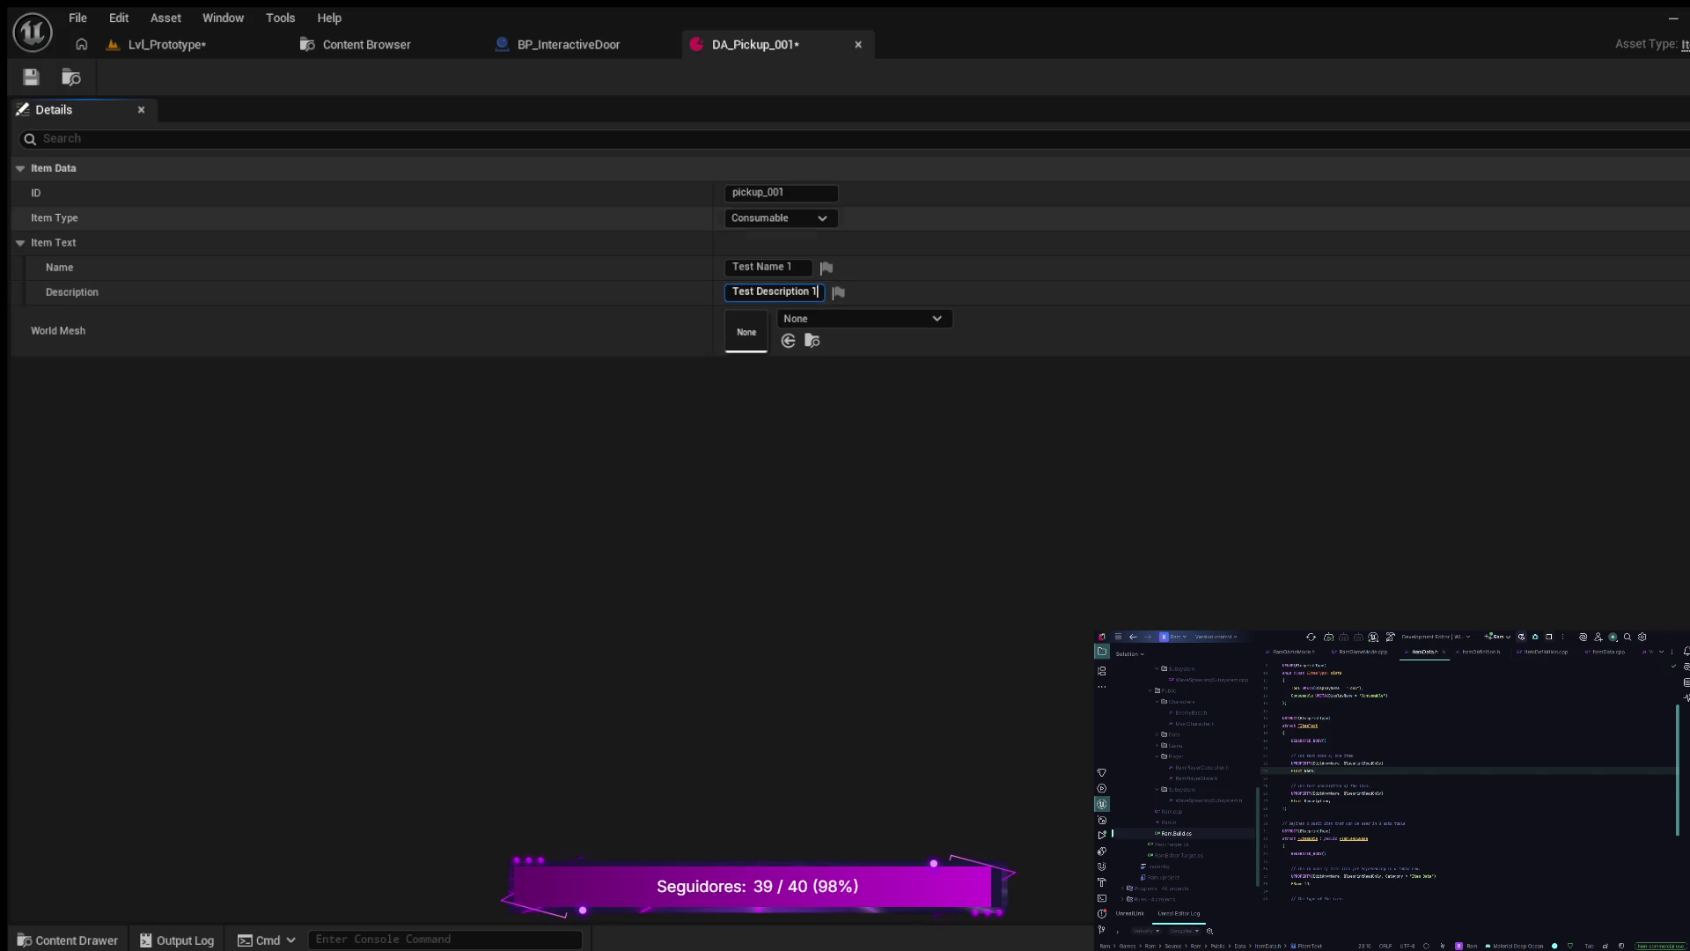
pyautogui.press('Return')
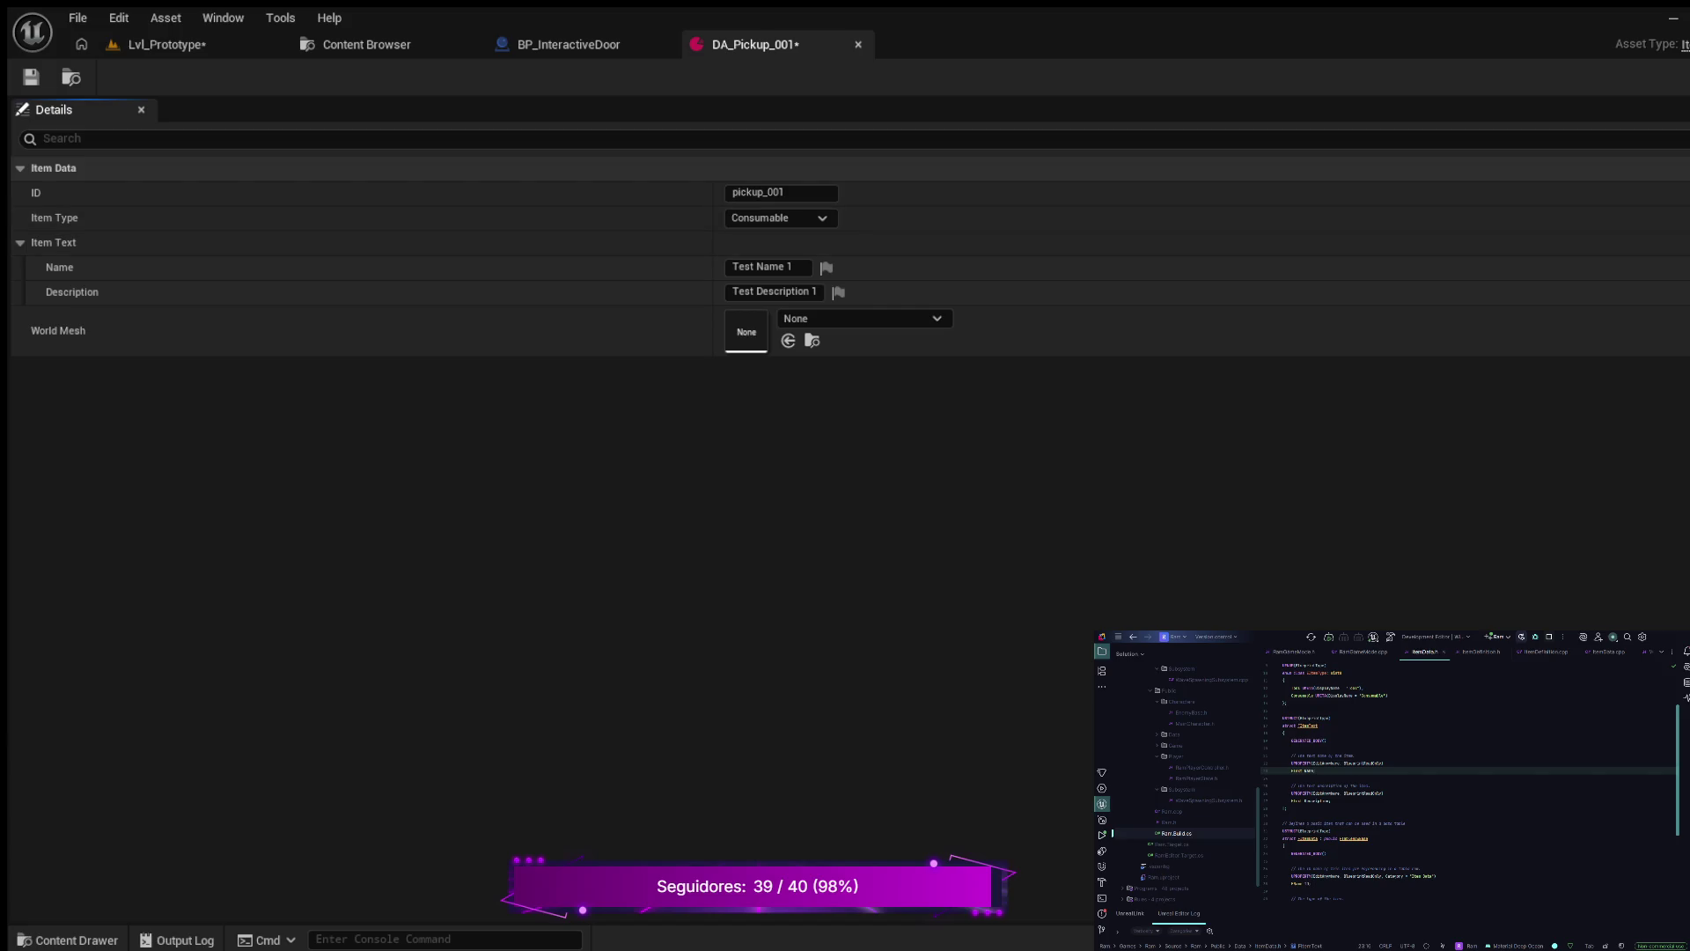
pyautogui.click(167, 44)
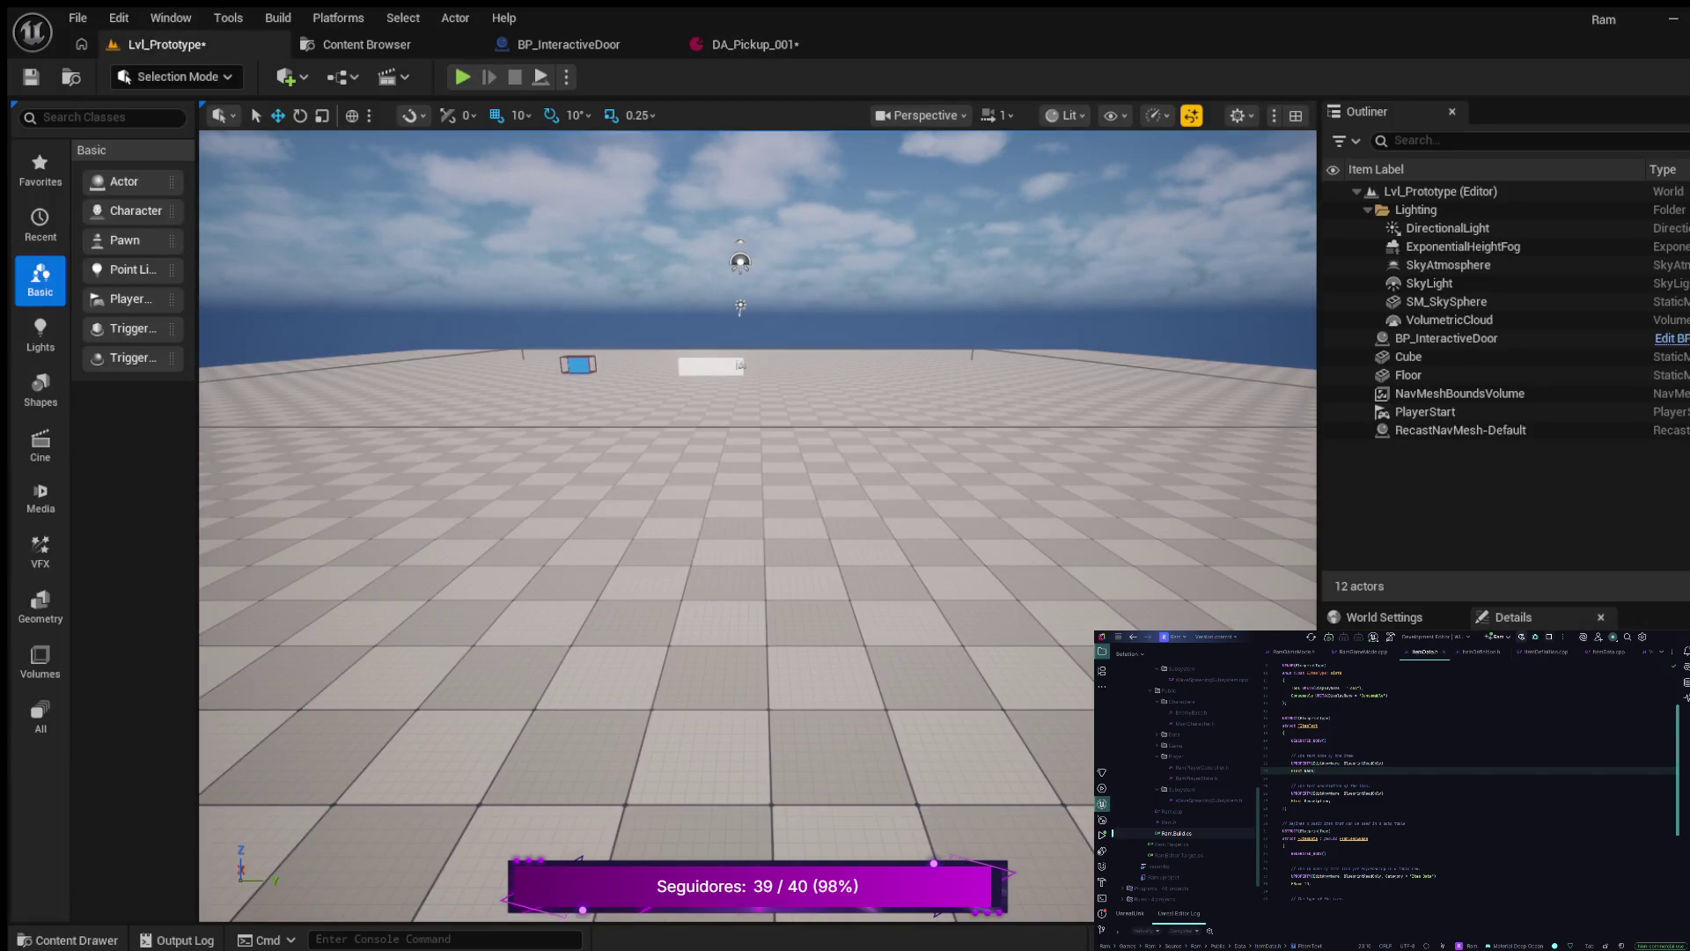
# - Open Fab from the Content Drawer and browse the My Library grid of owned assets
pyautogui.click(67, 940)
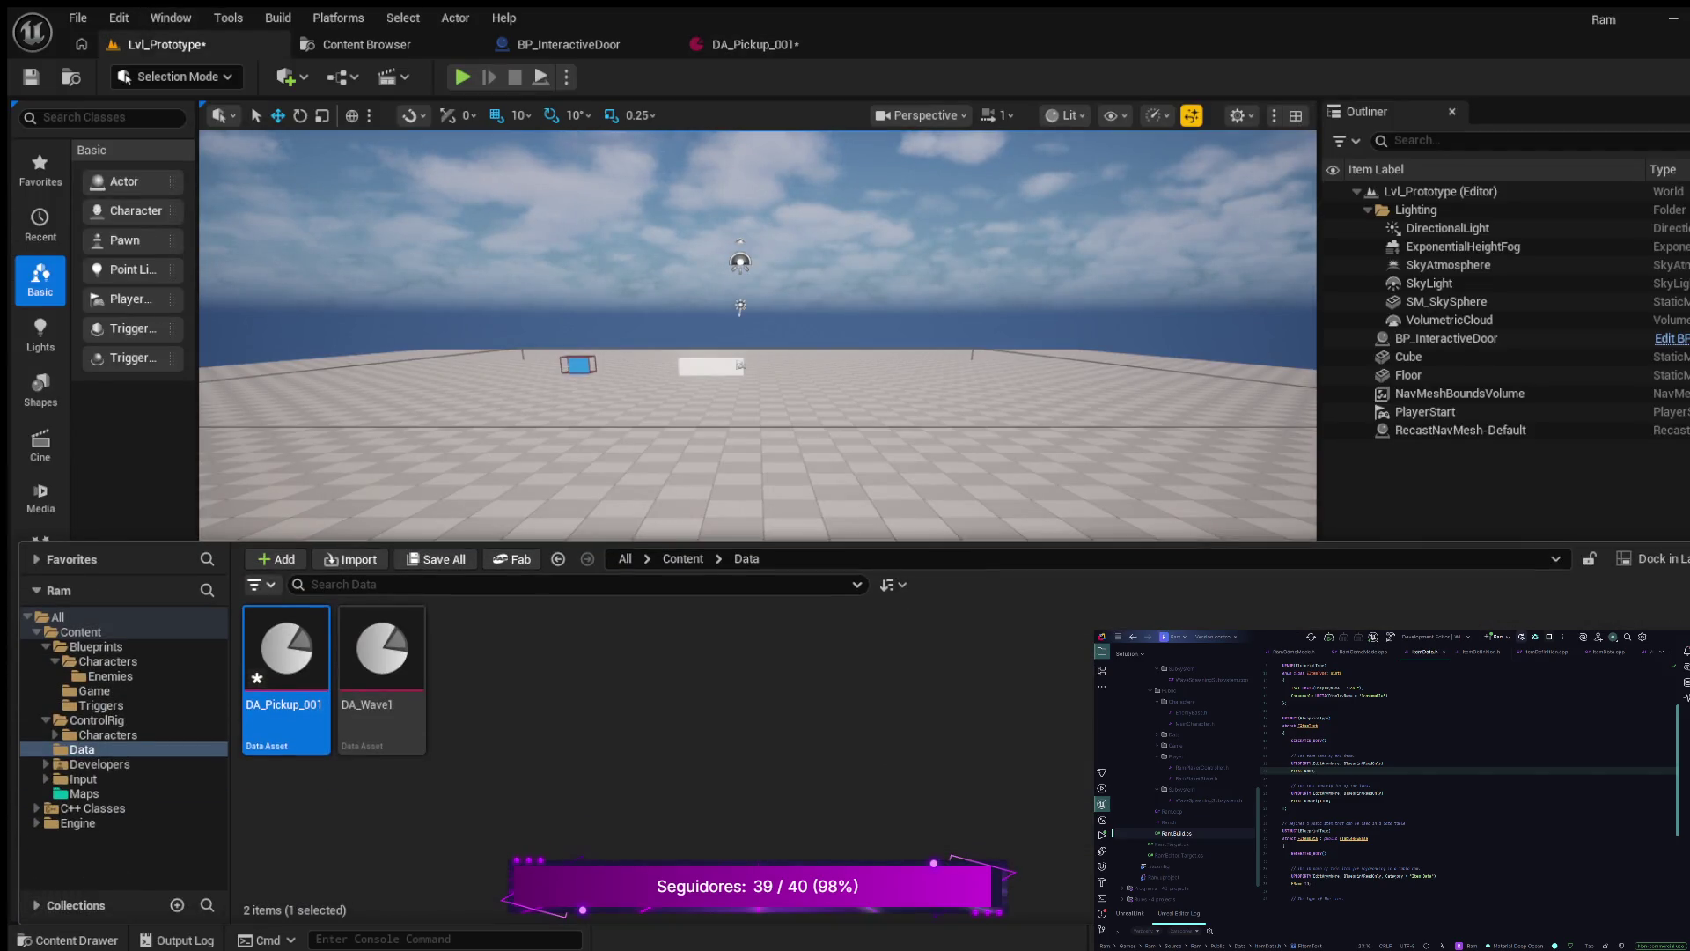
pyautogui.click(510, 559)
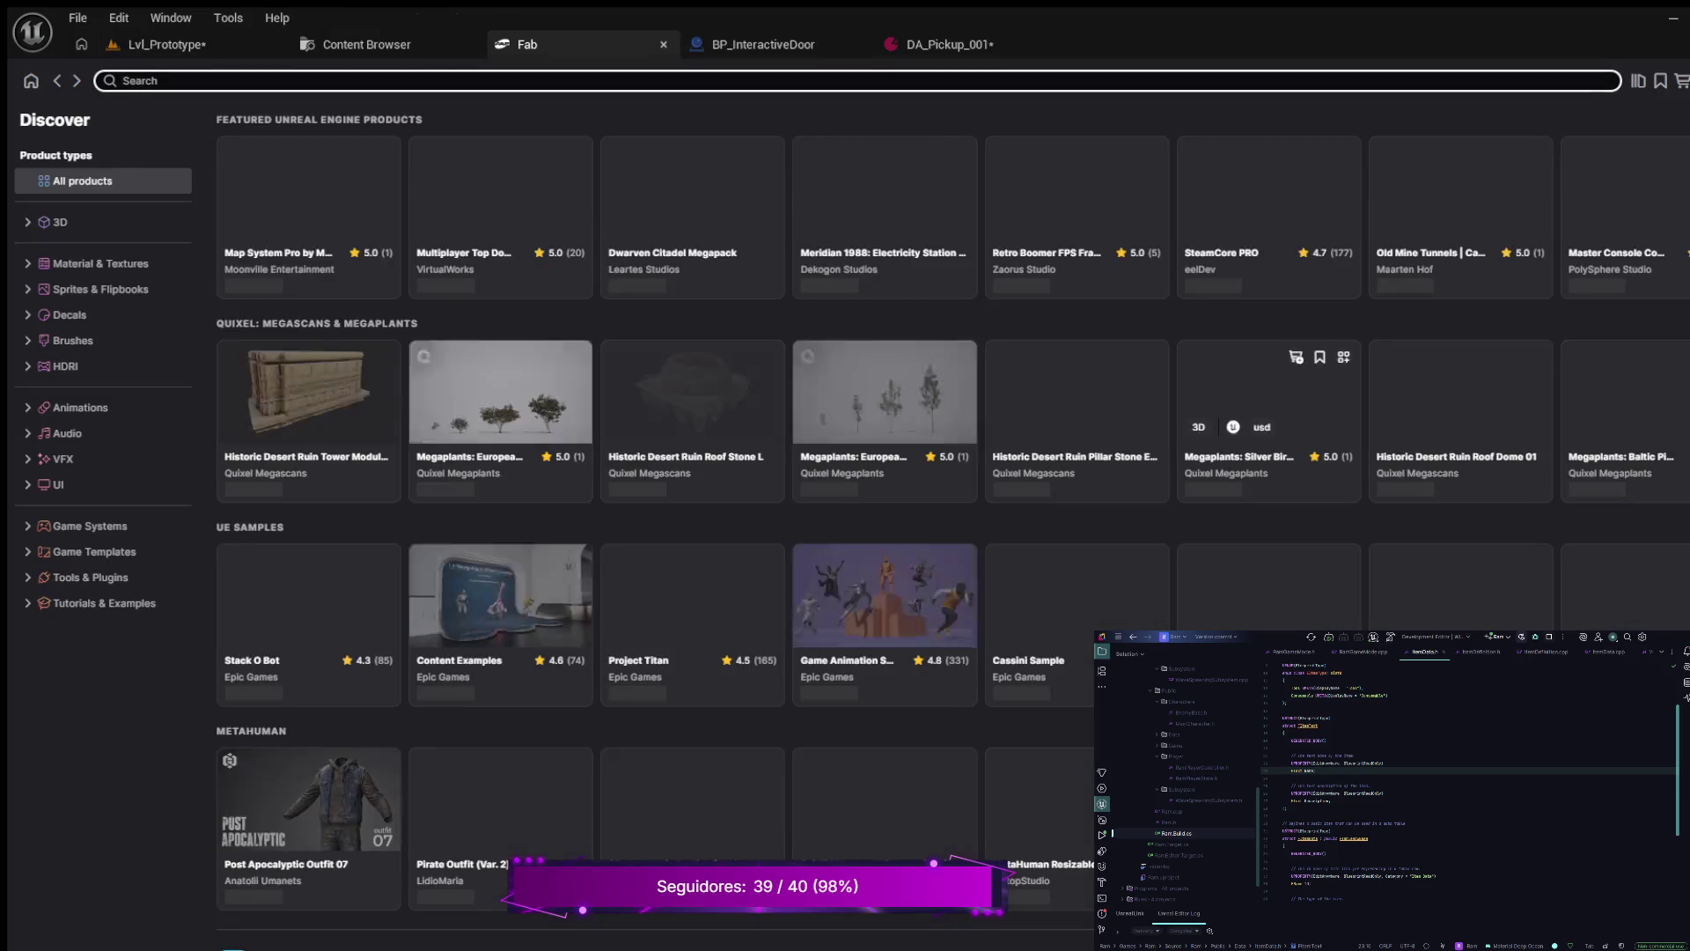
pyautogui.click(1637, 81)
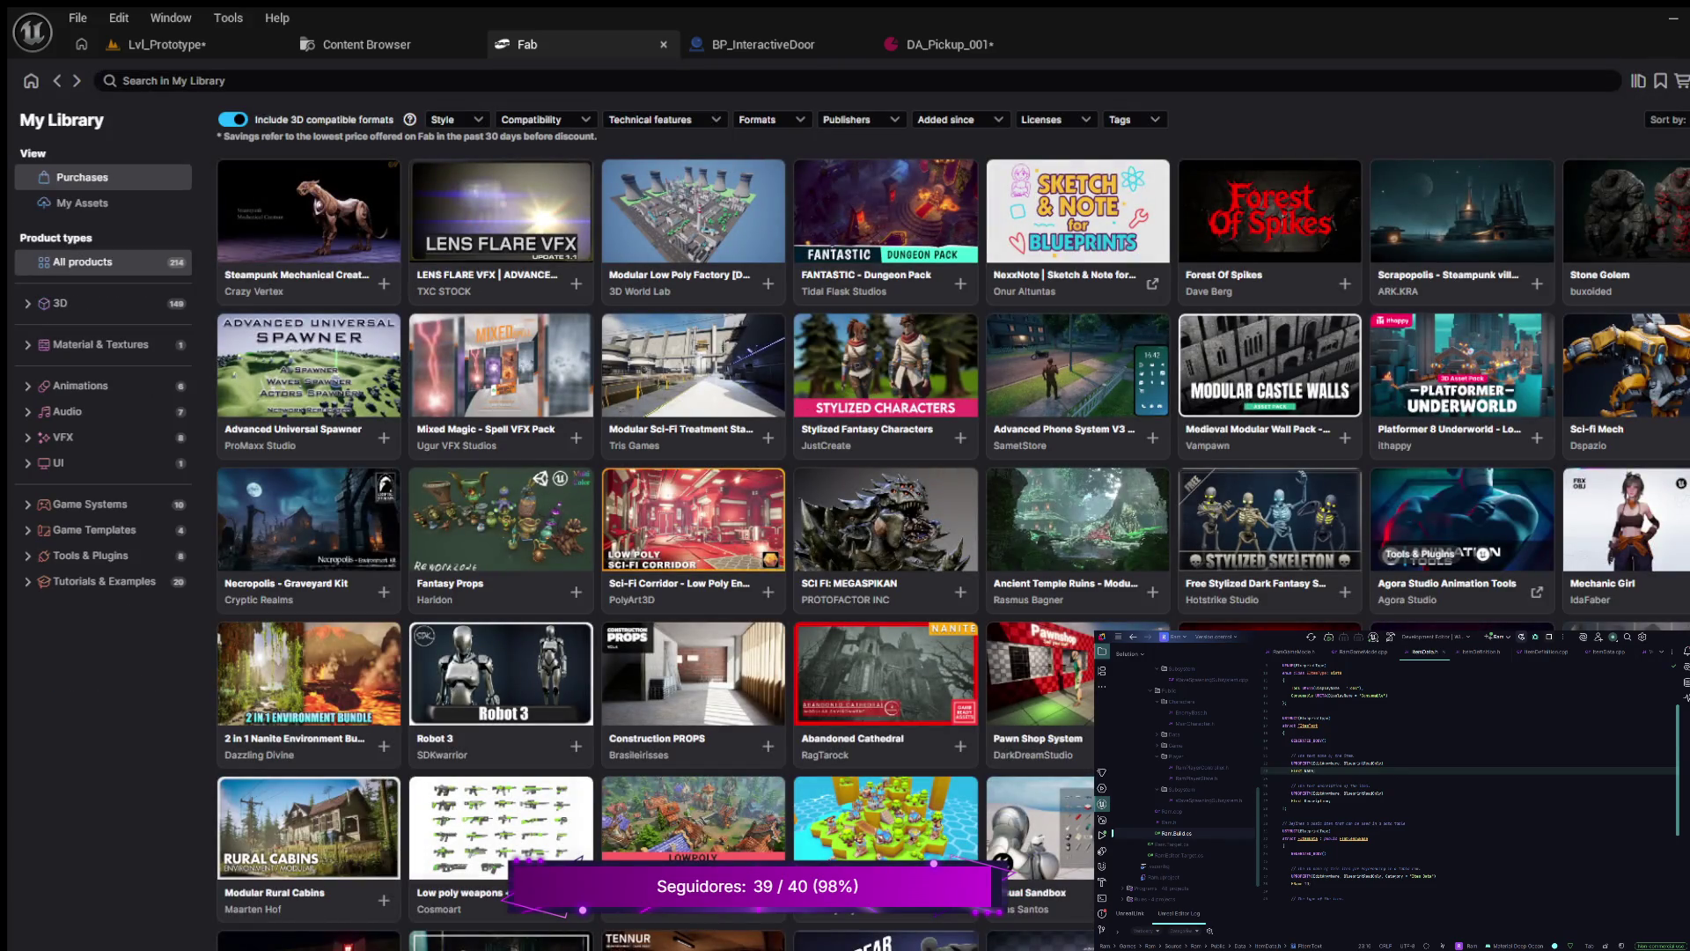
pyautogui.scroll(-1, 687, 528)
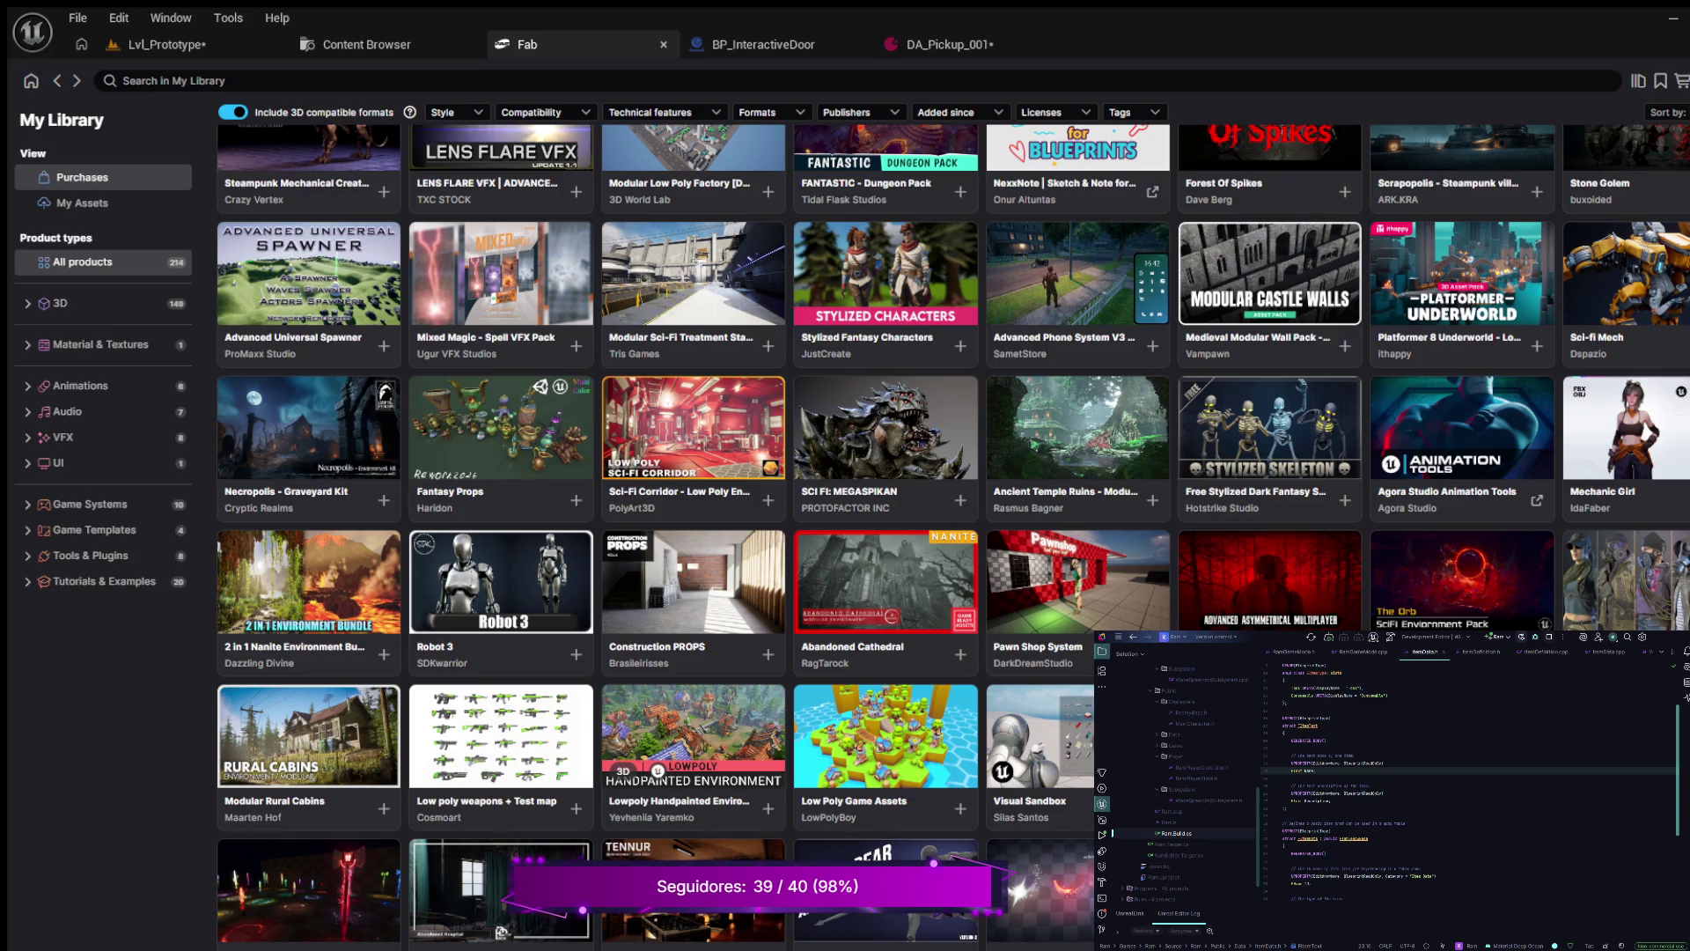
pyautogui.click(500, 739)
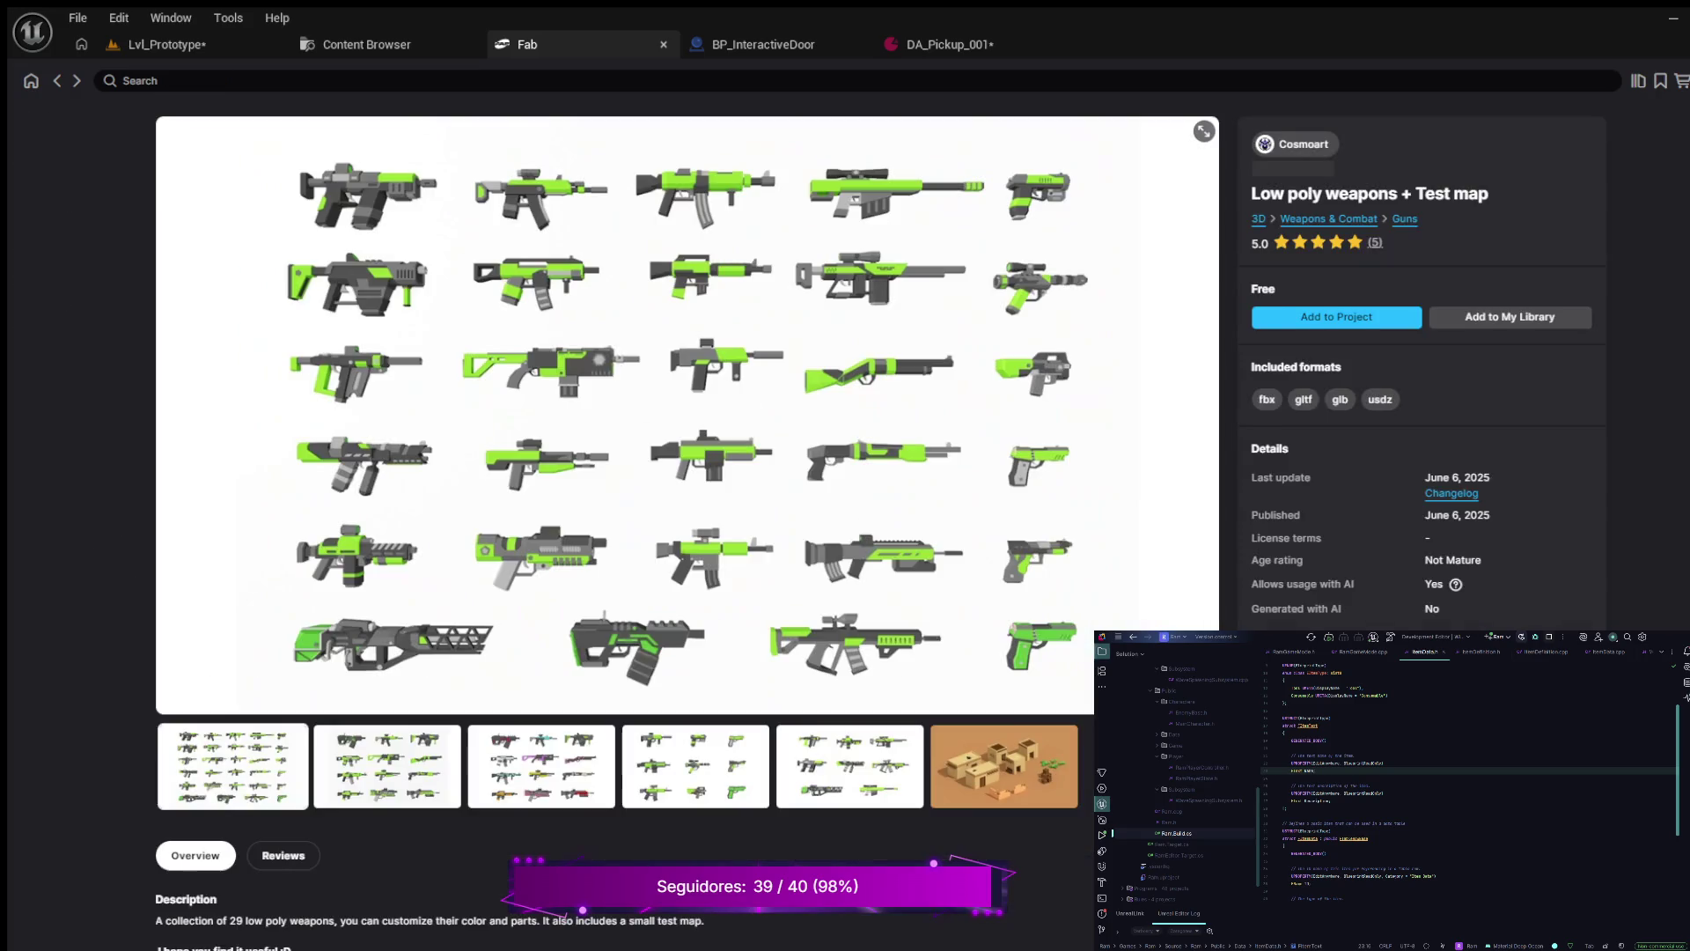
pyautogui.moveTo(1257, 542); pyautogui.dragTo(1318, 542)
pyautogui.click(1289, 542)
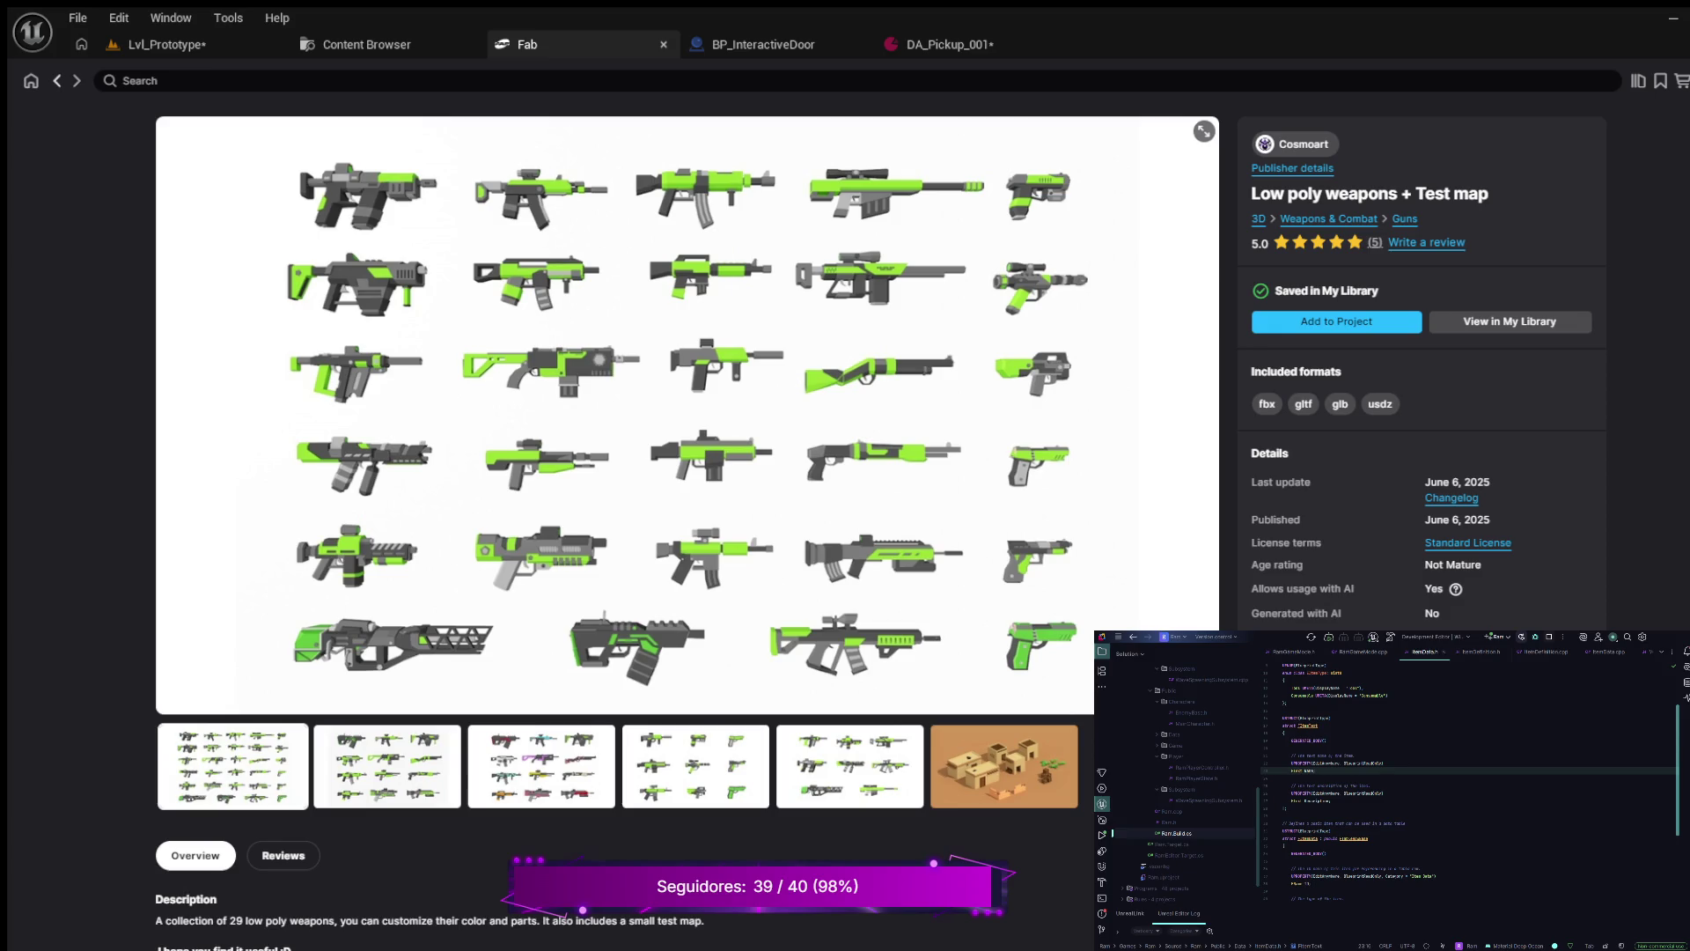
pyautogui.hotkey('alt', 'Left')
pyautogui.scroll(-3, 500, 660)
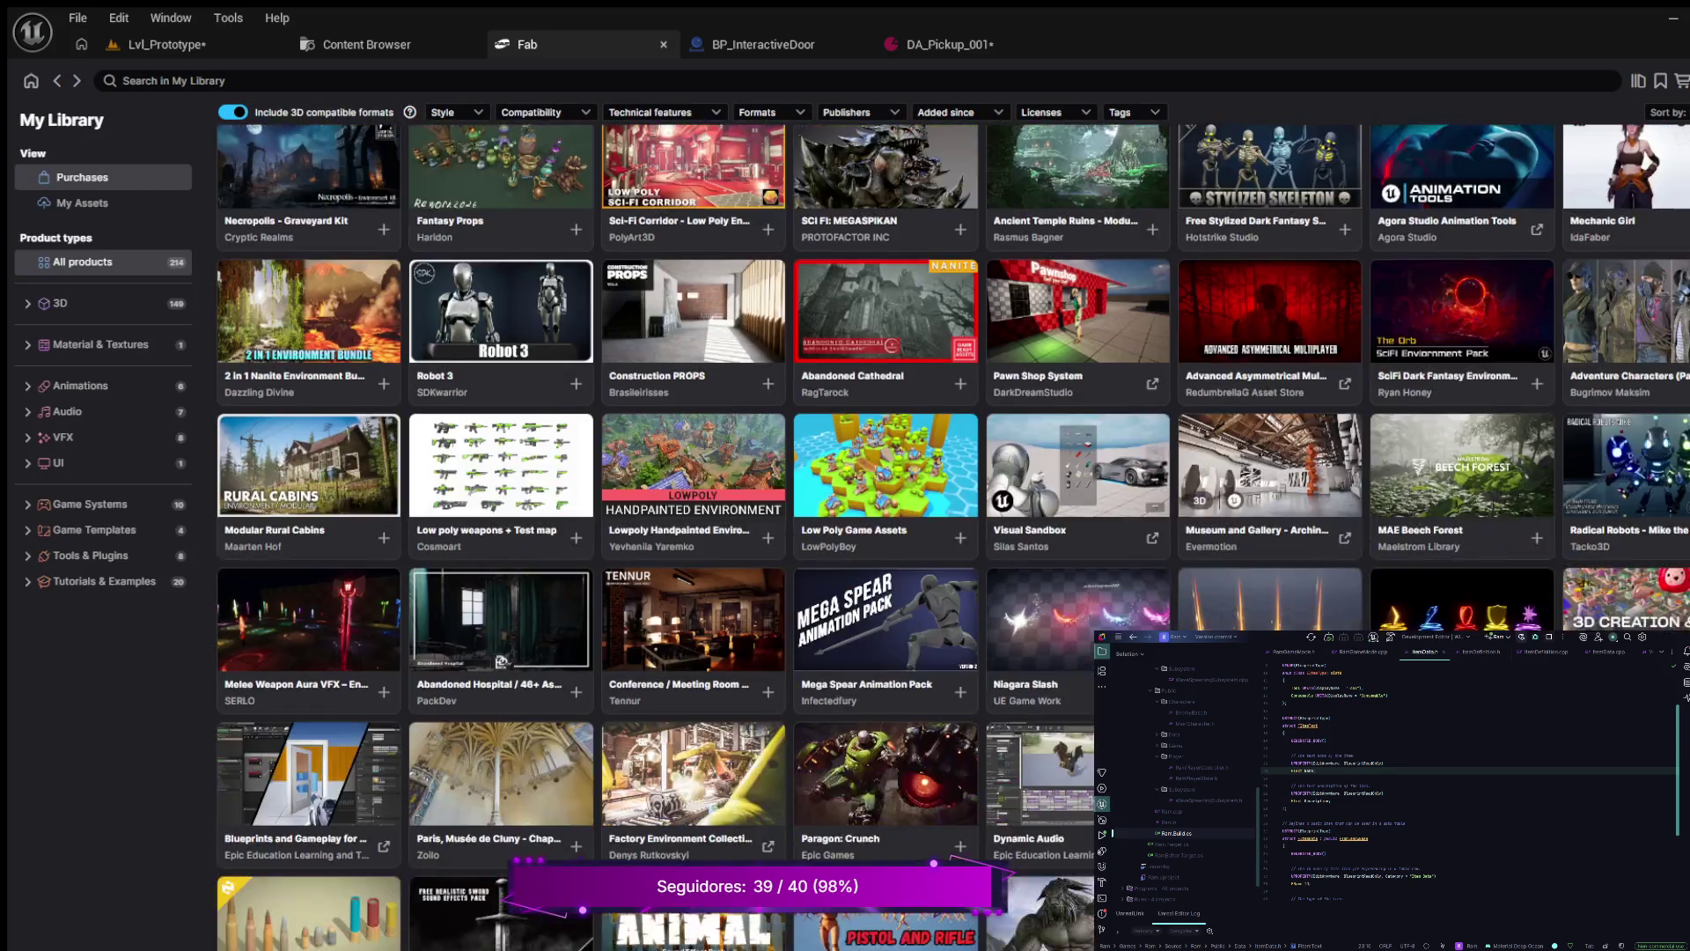
pyautogui.scroll(-4, 656, 537)
pyautogui.scroll(-2, 501, 293)
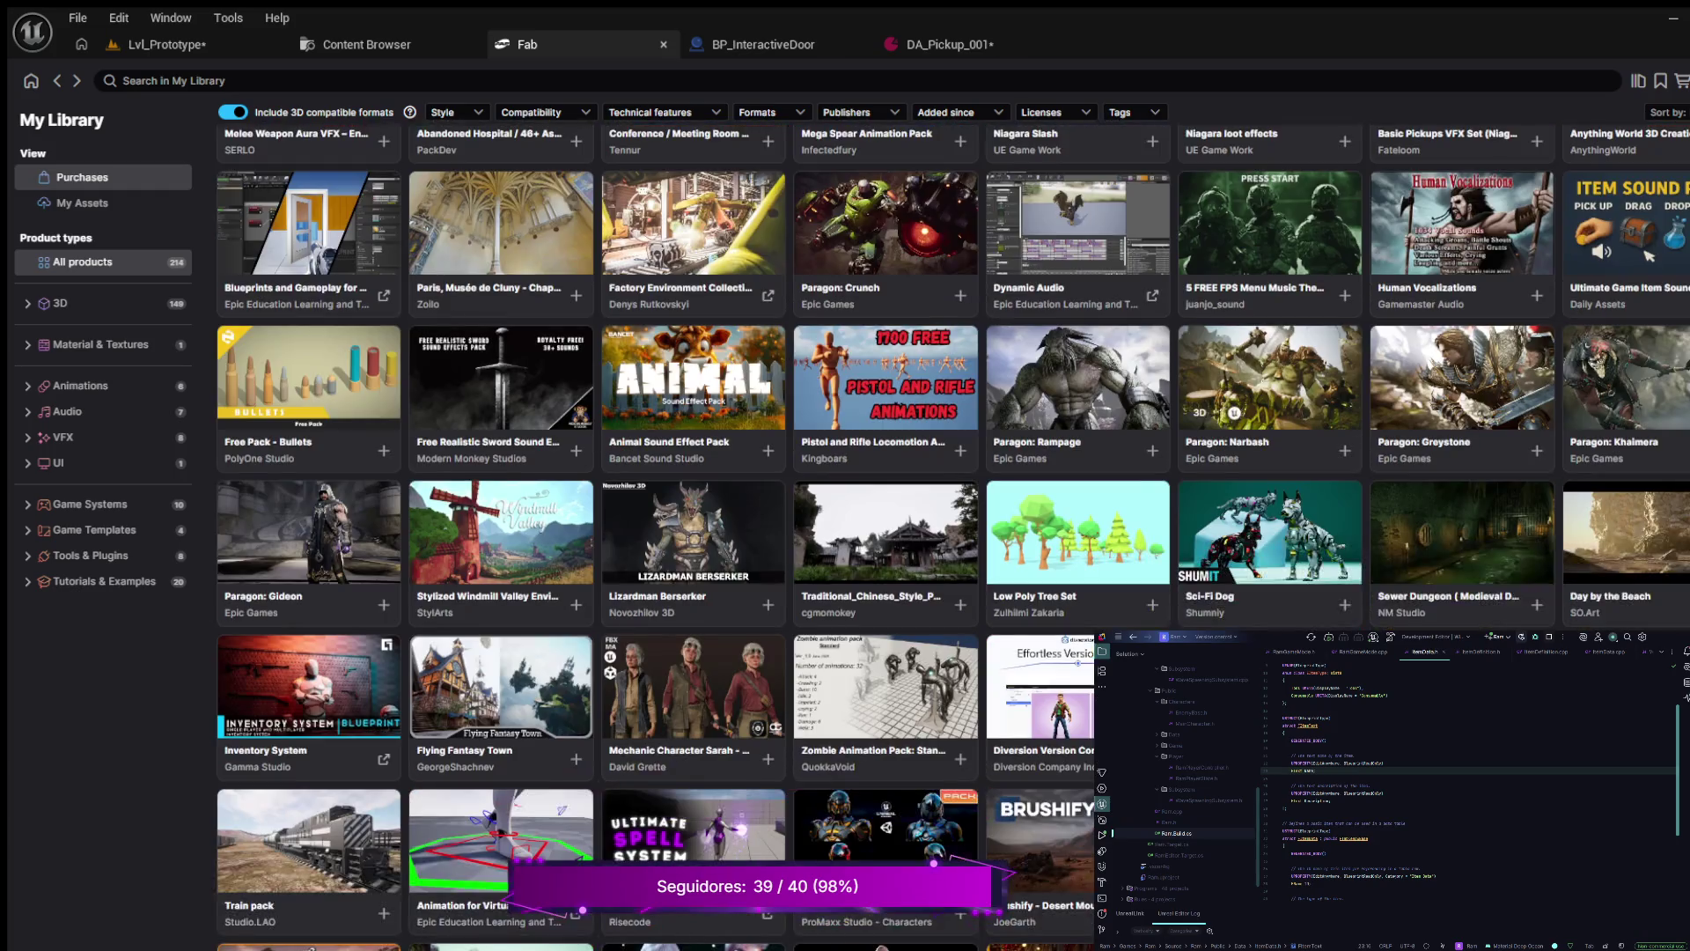
pyautogui.scroll(-2, 661, 528)
pyautogui.scroll(-2, 953, 537)
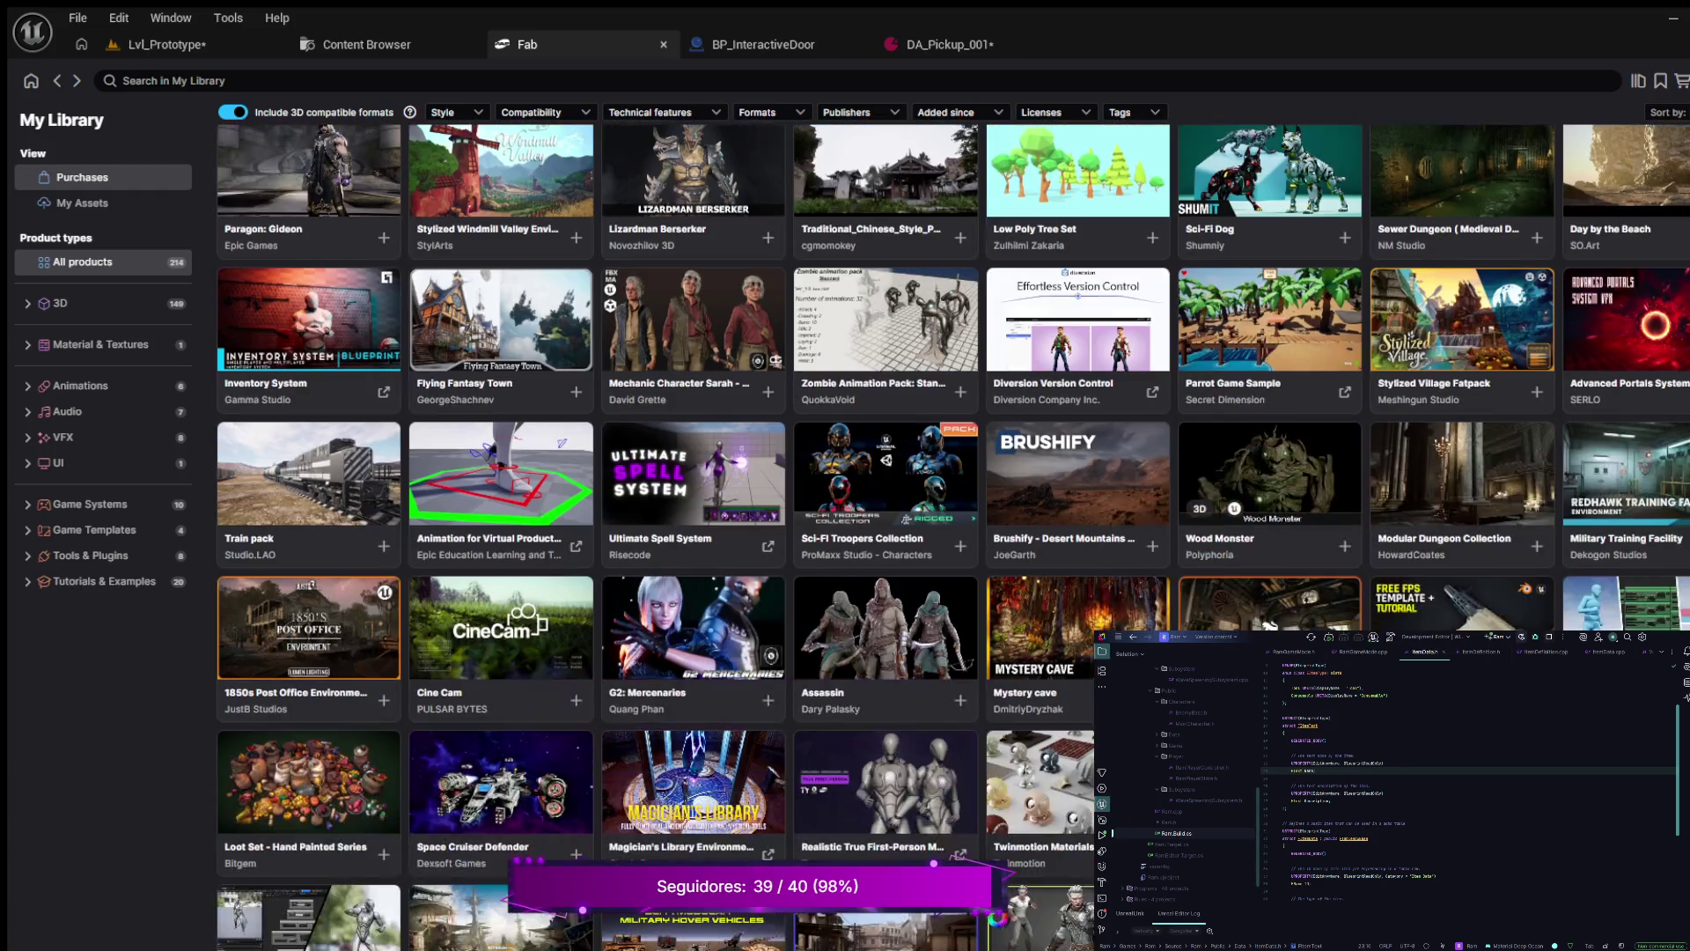
pyautogui.scroll(-1, 953, 537)
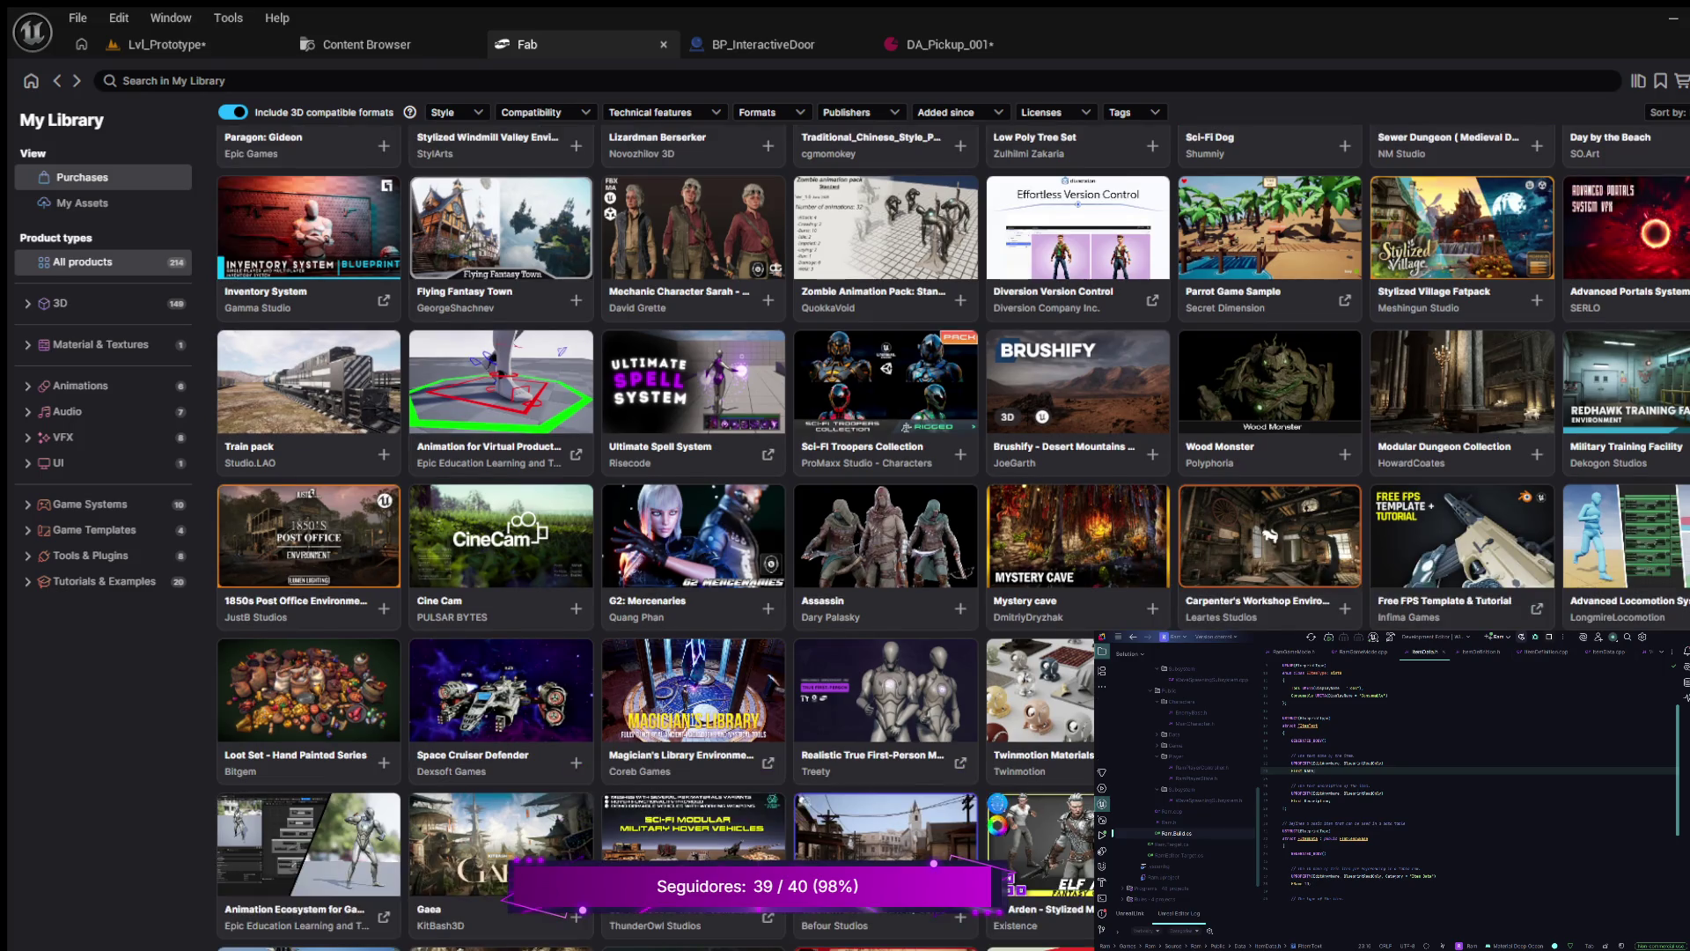
pyautogui.scroll(-2, 1079, 405)
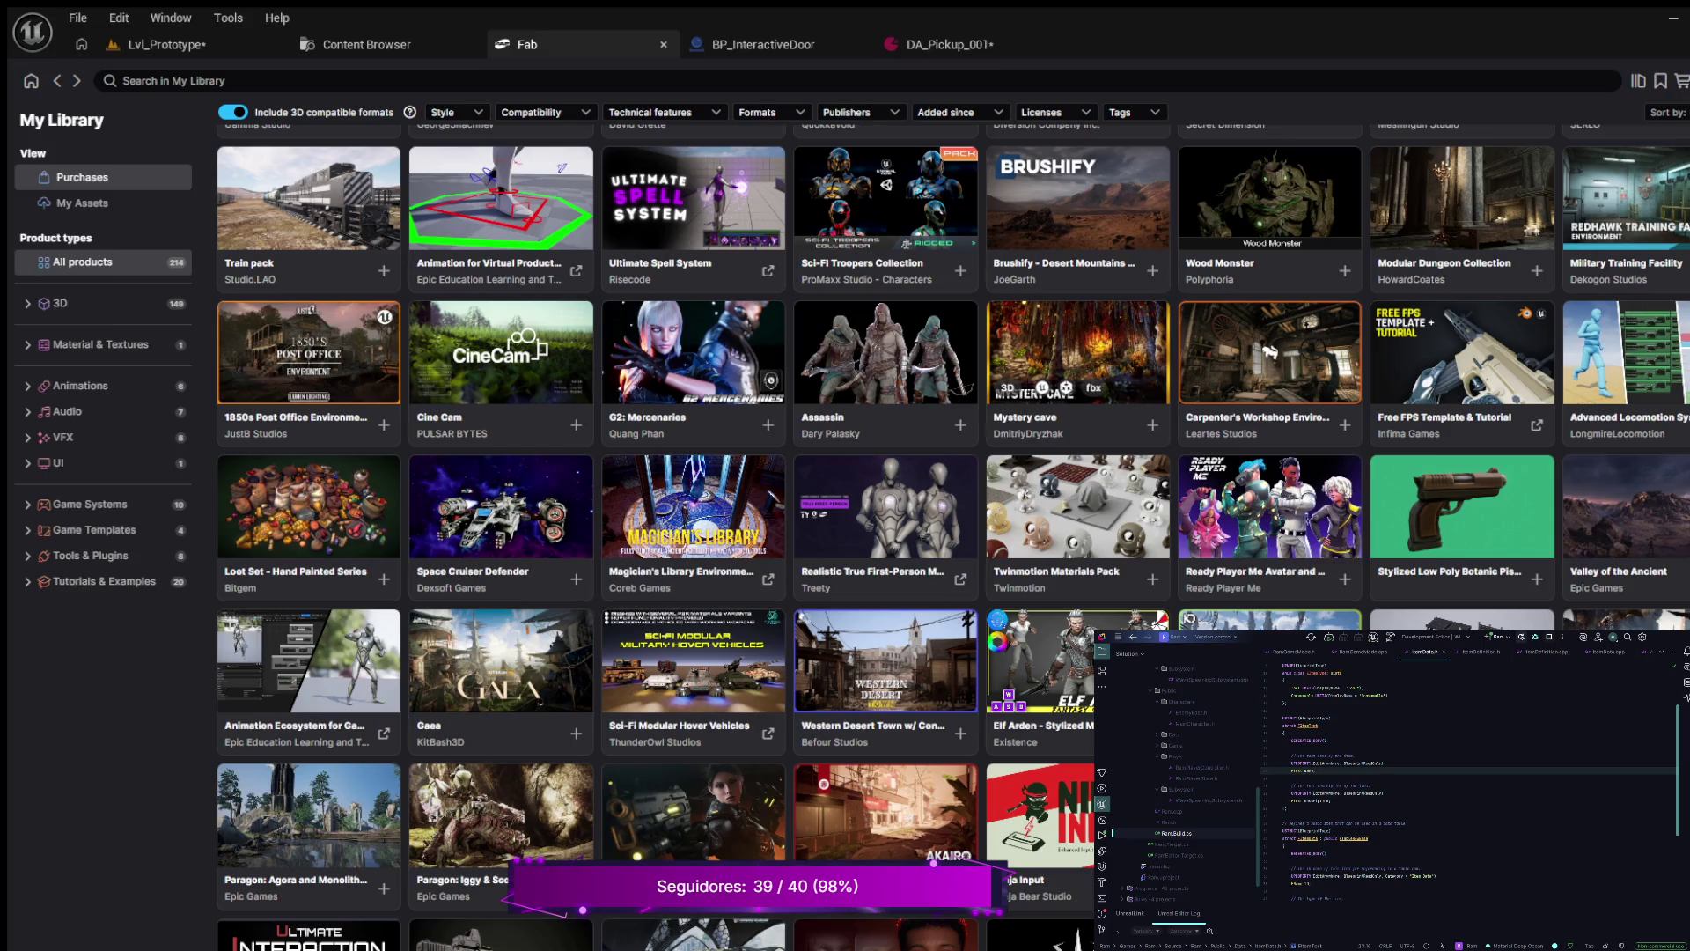
pyautogui.scroll(-3, 1078, 387)
pyautogui.scroll(-4, 954, 537)
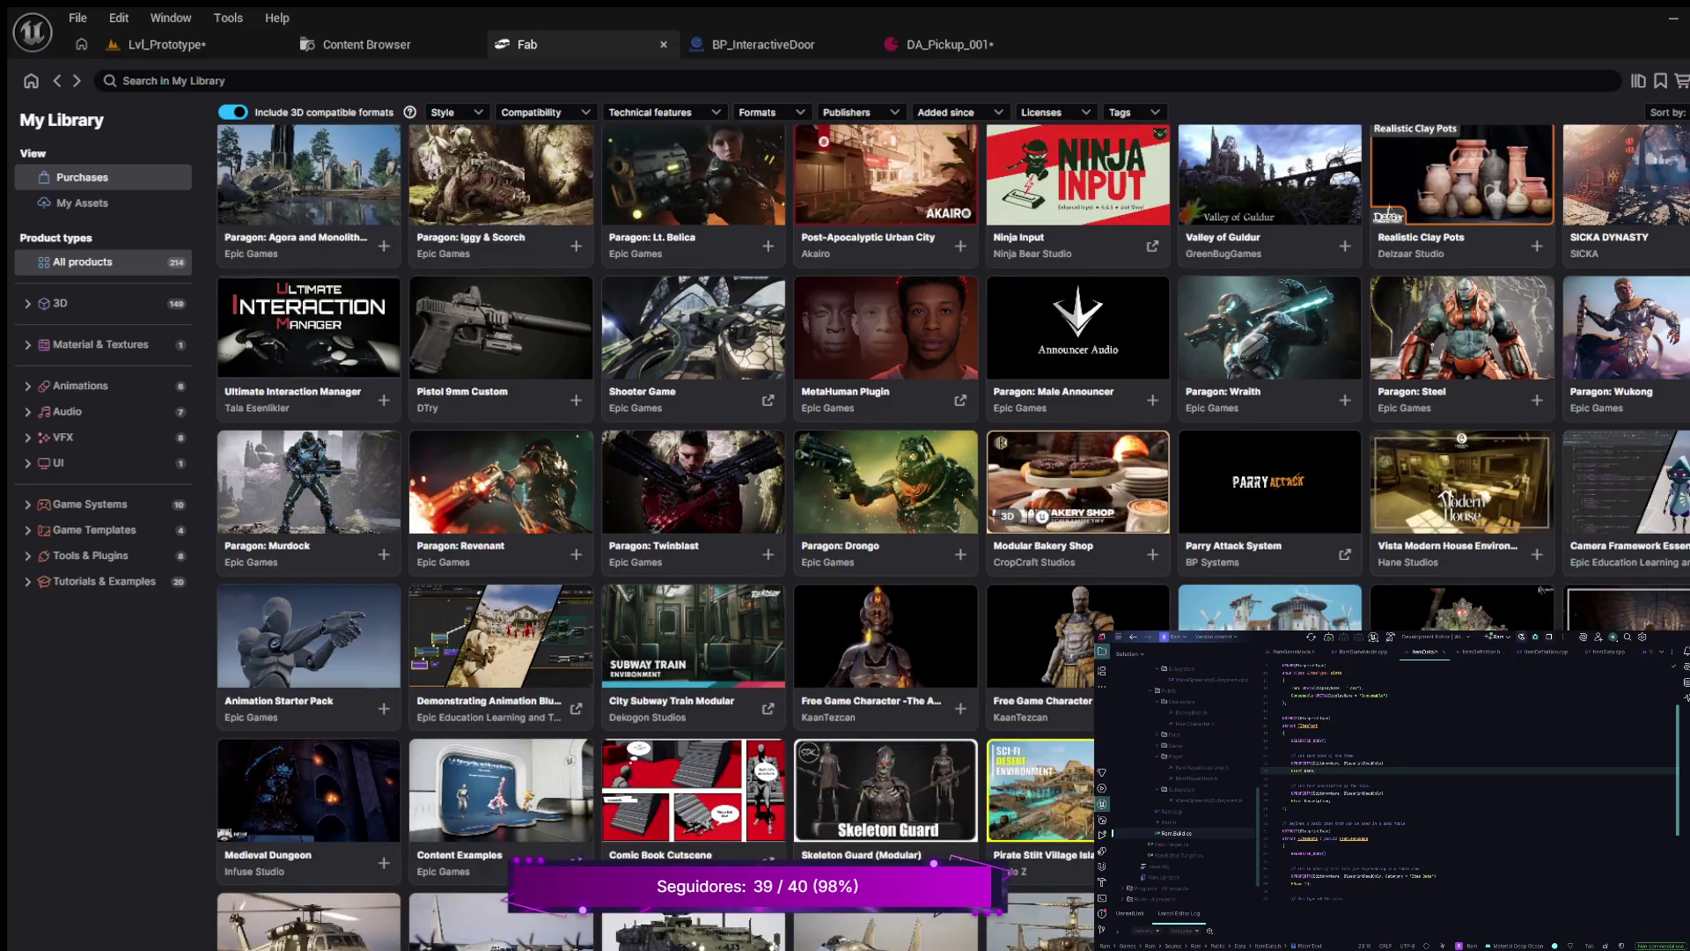
pyautogui.scroll(-4, 953, 537)
pyautogui.scroll(-5, 1078, 317)
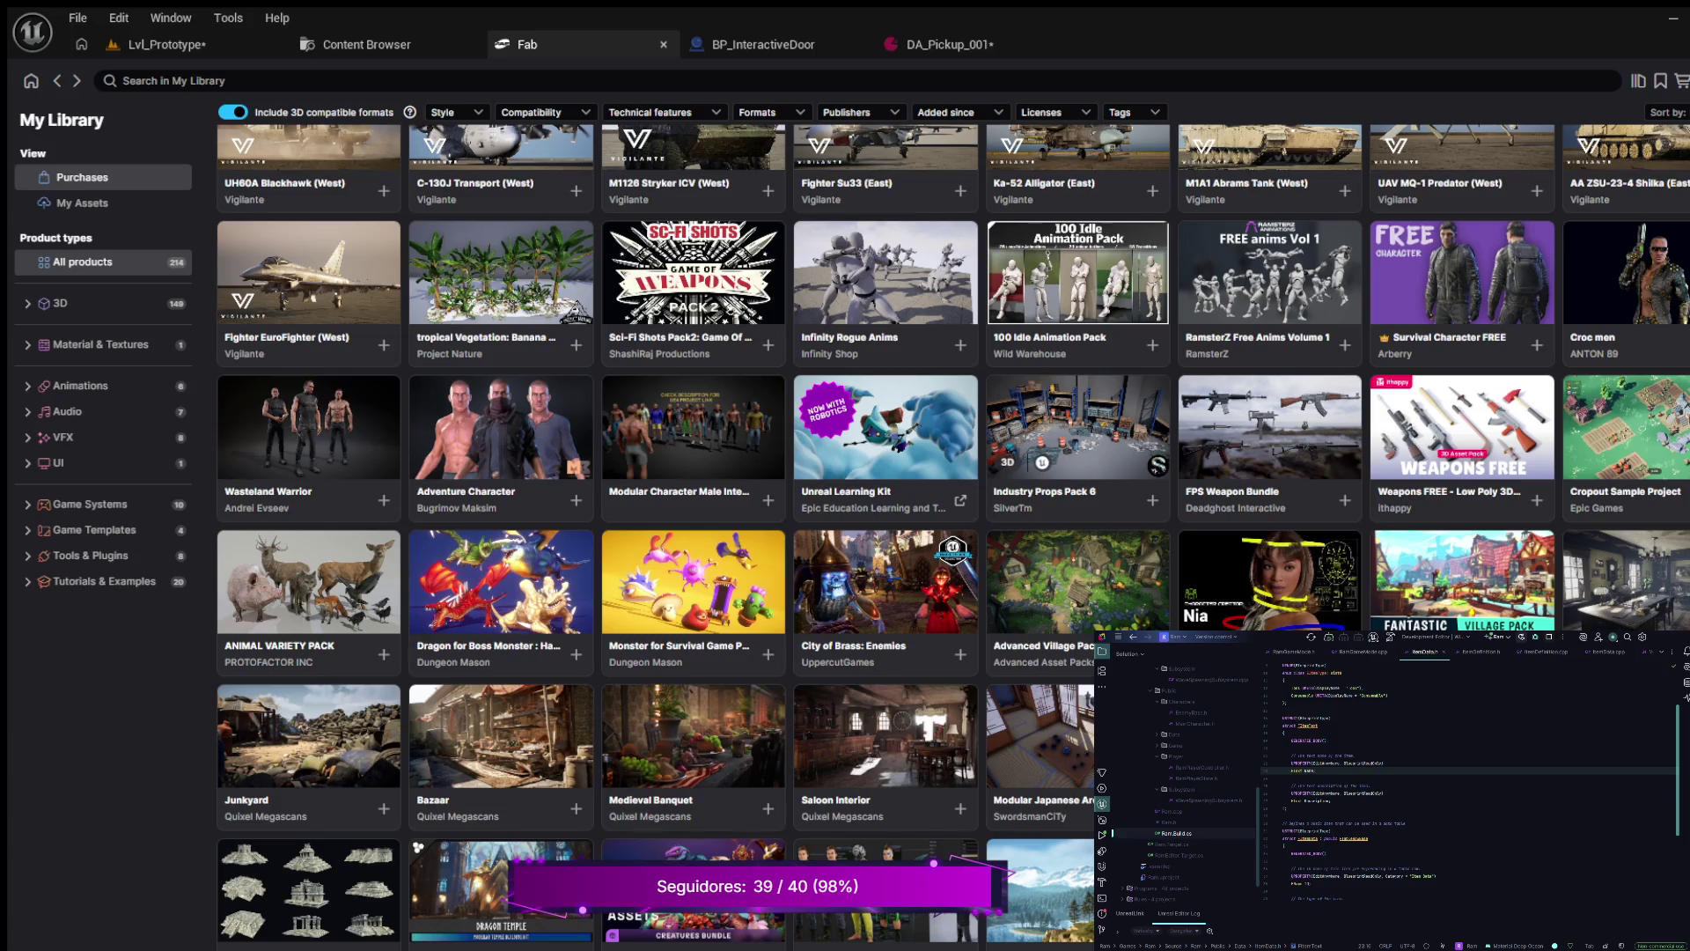
pyautogui.scroll(-7, 953, 537)
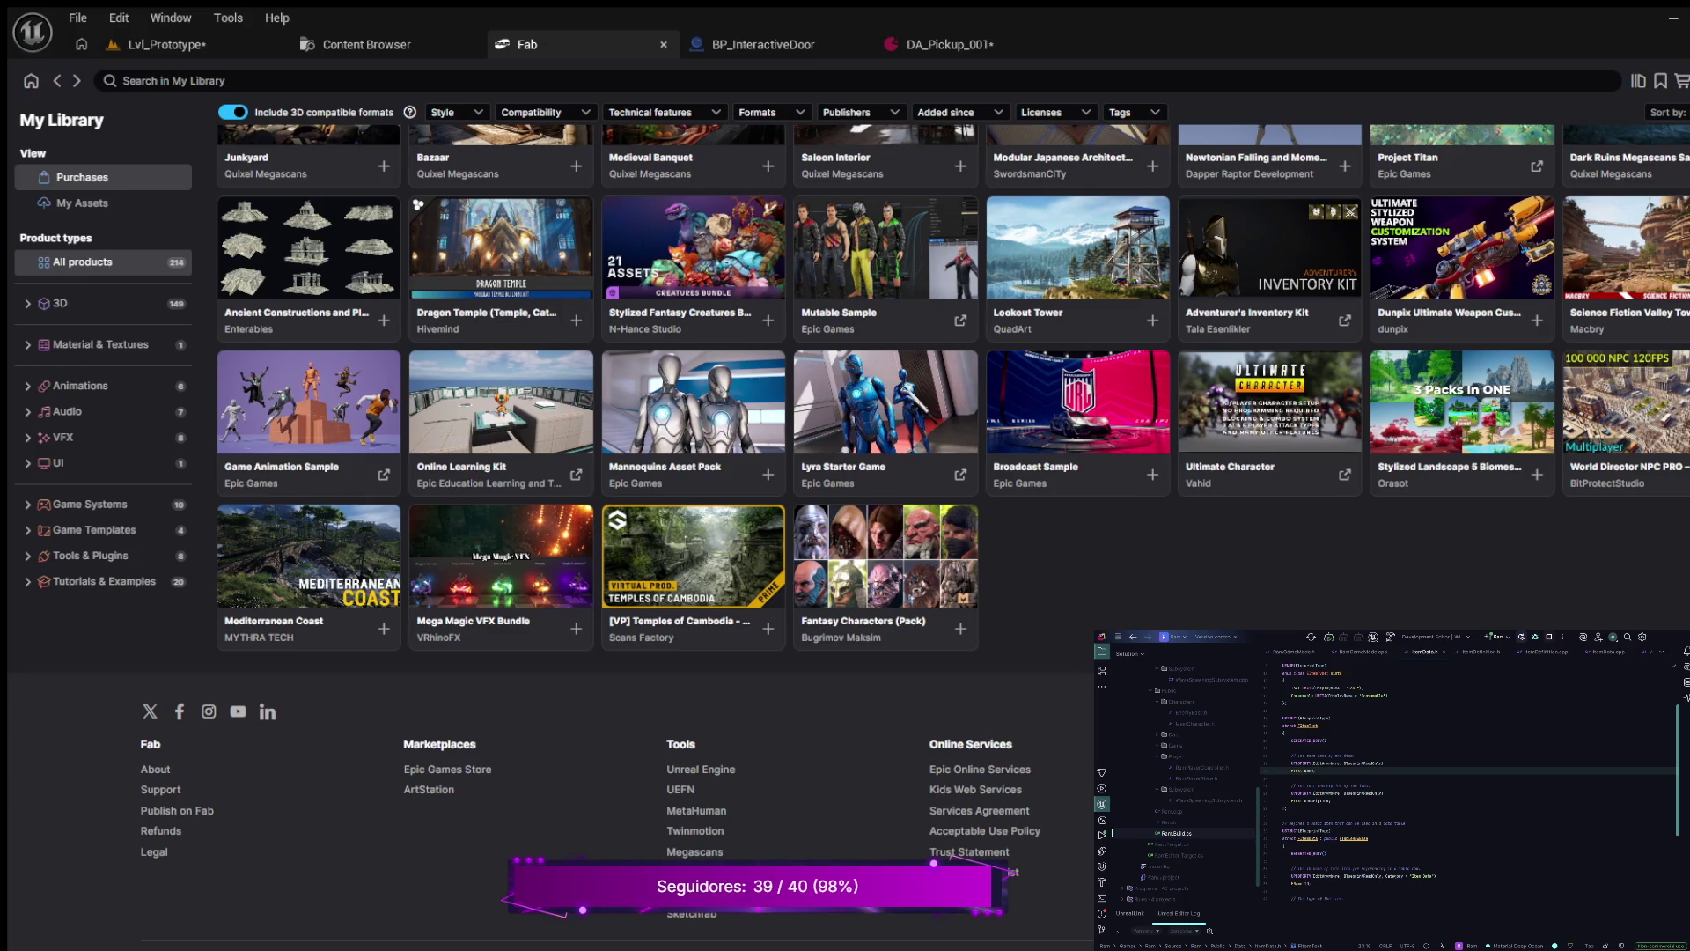
pyautogui.scroll(6, 954, 537)
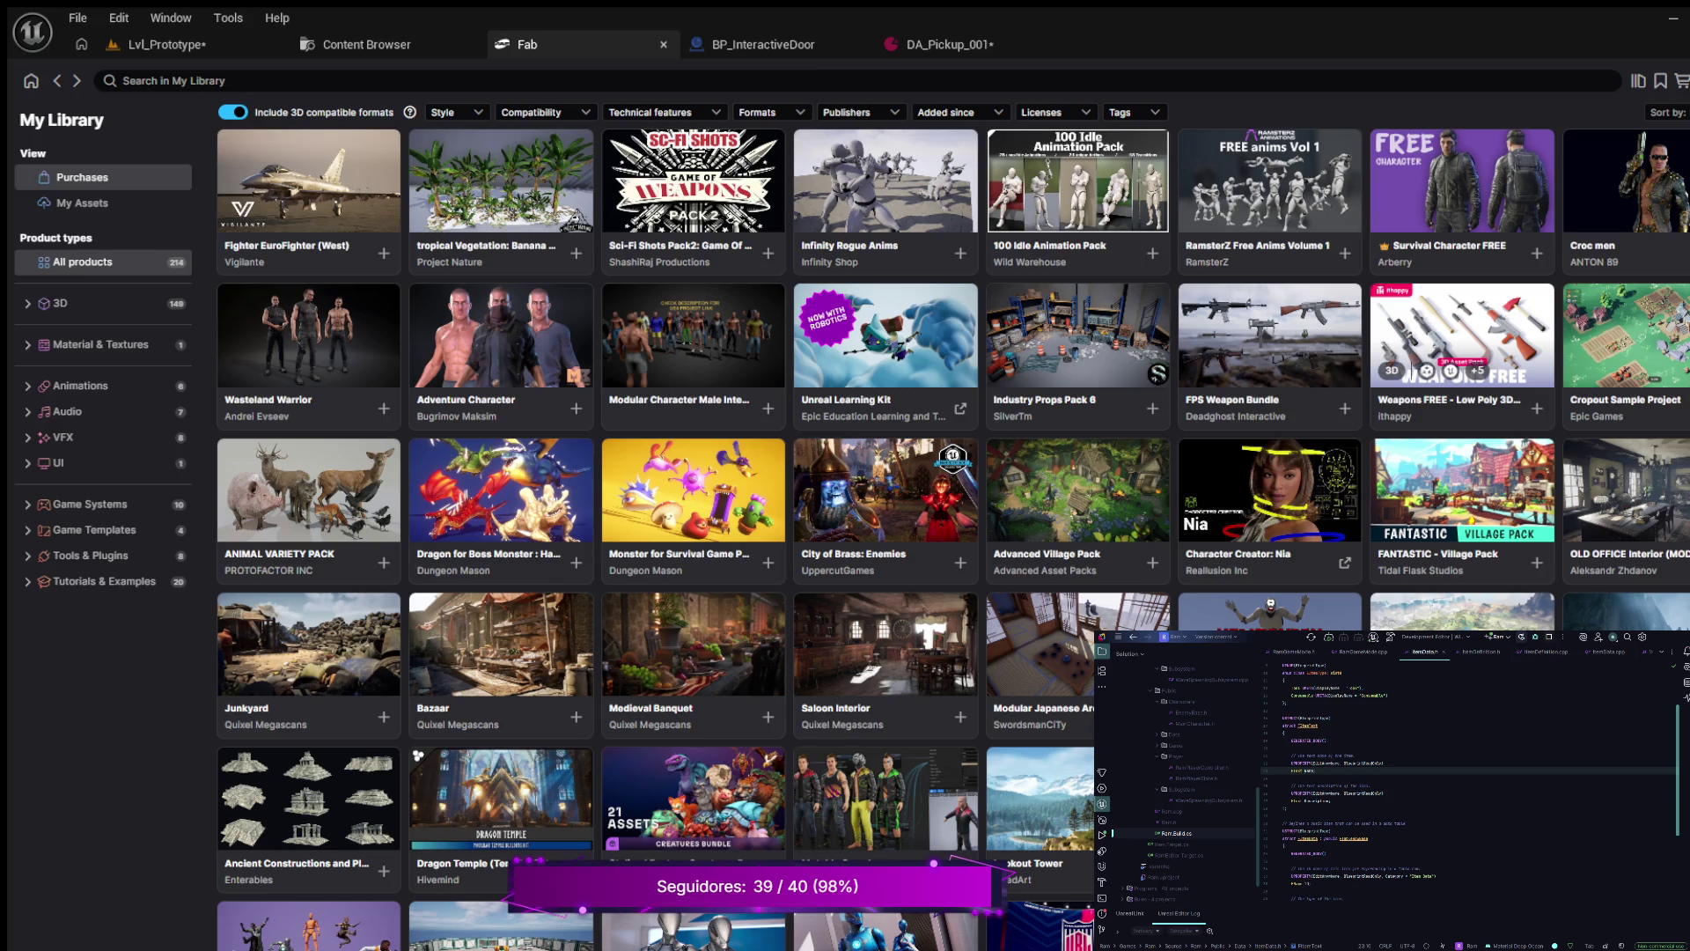
# - Review the Weapons FREE pack page, then open the Low poly weapons + Test map product page
pyautogui.click(1461, 339)
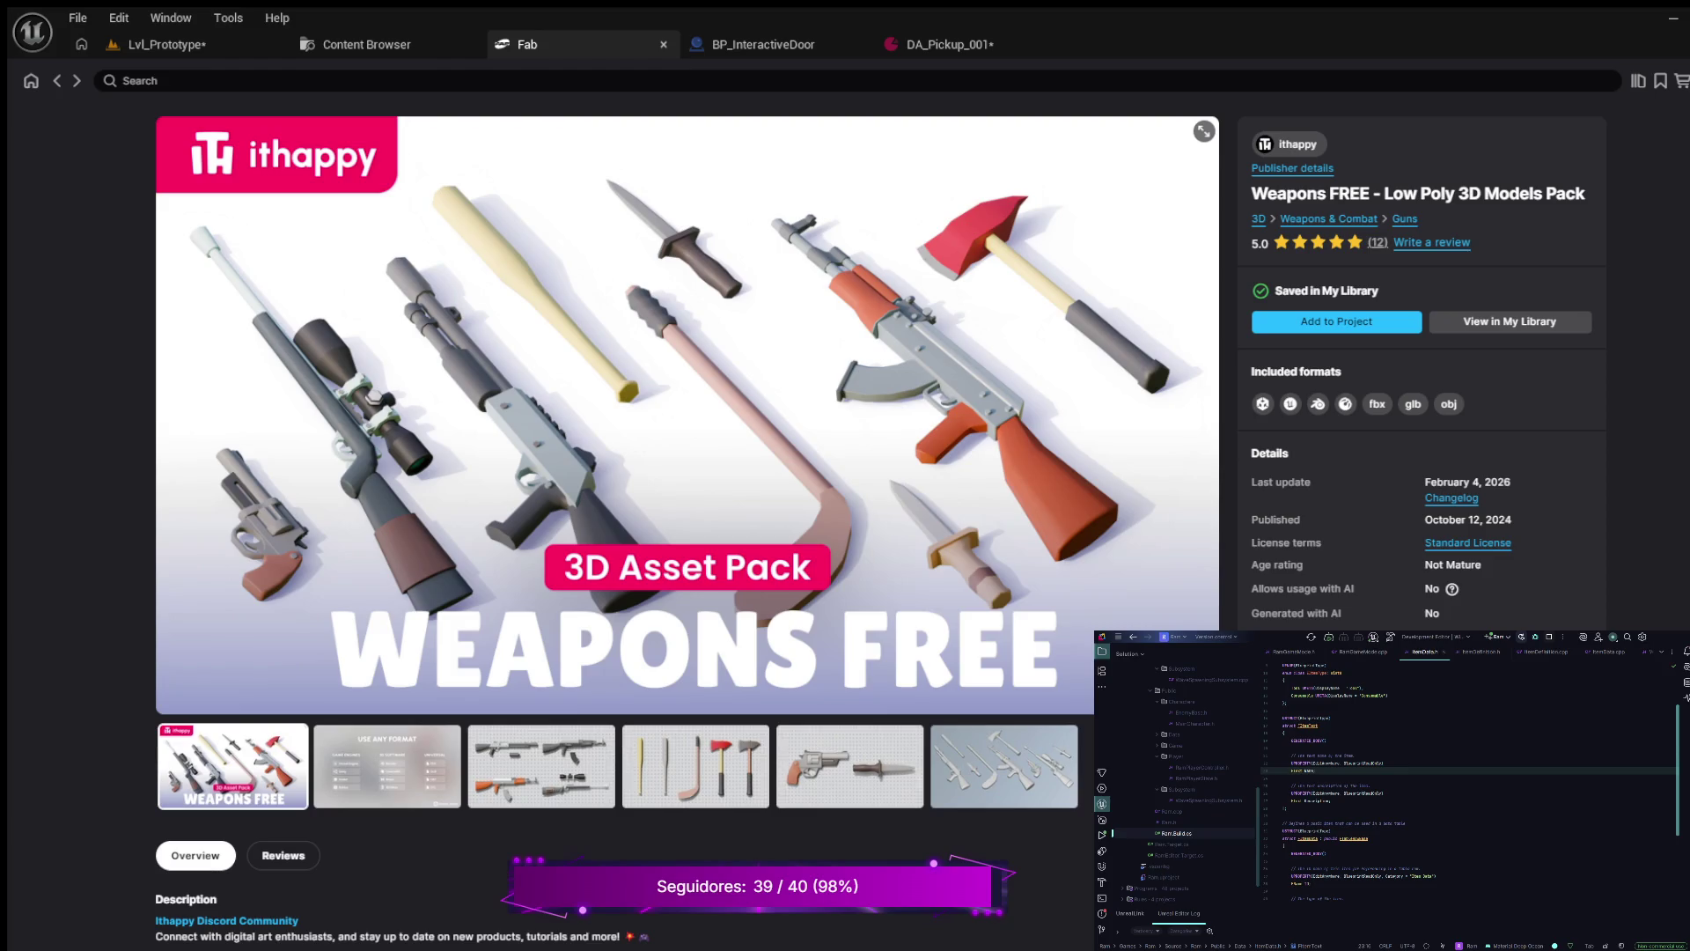
pyautogui.scroll(-2, 687, 405)
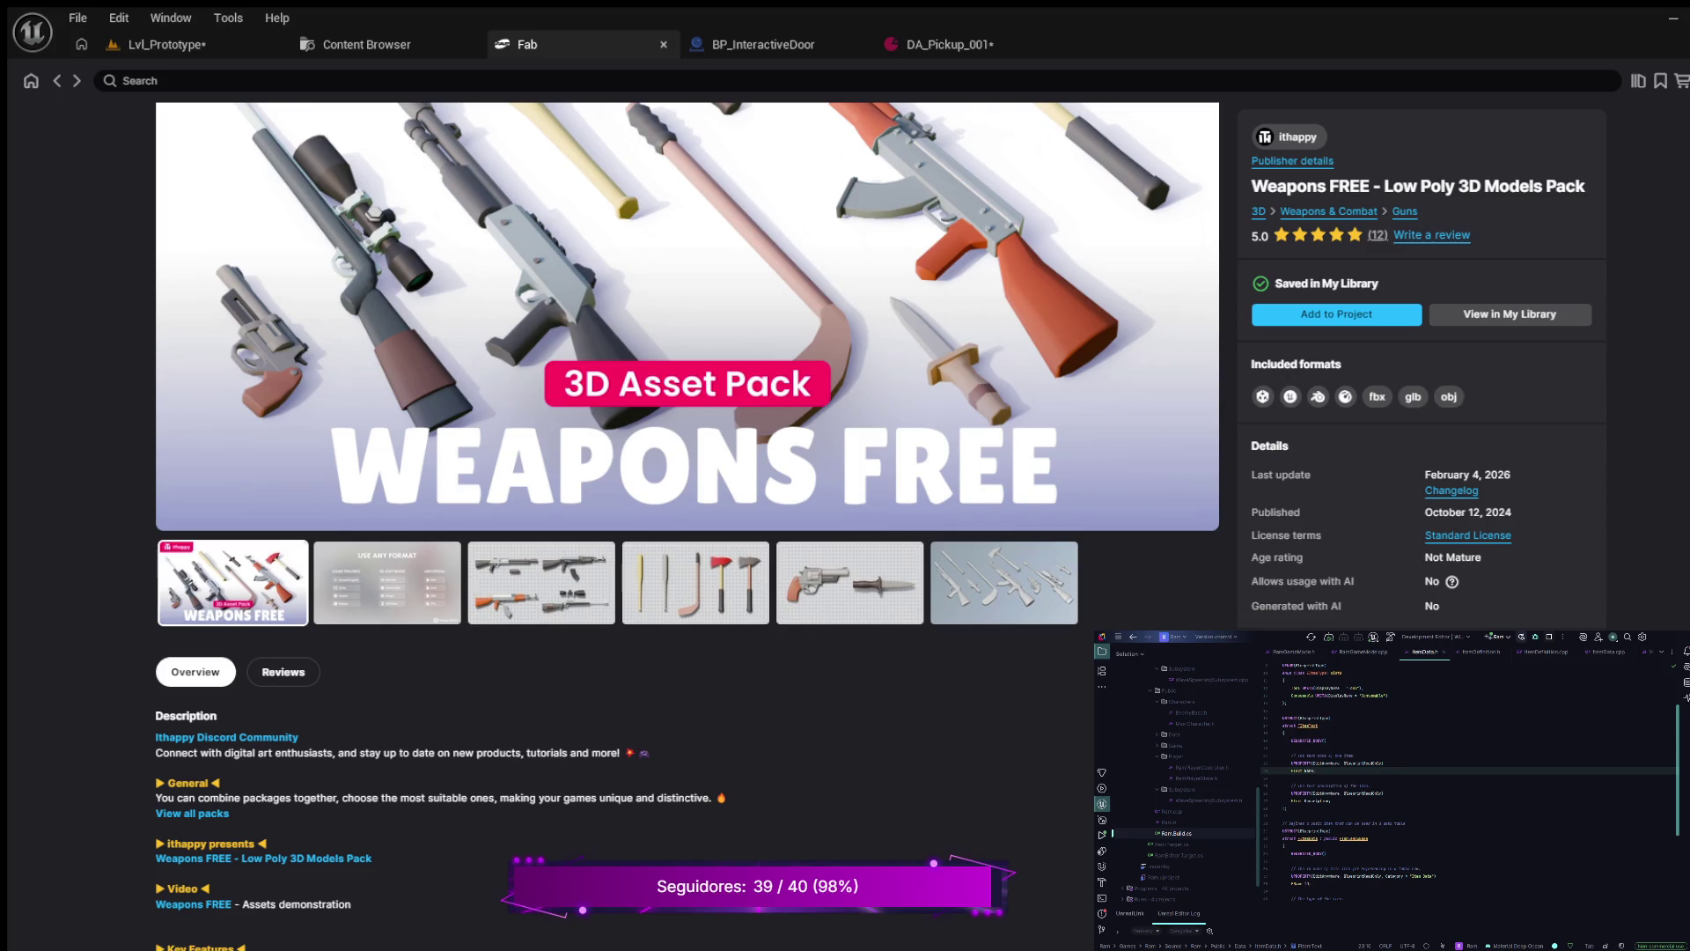
pyautogui.scroll(2, 686, 405)
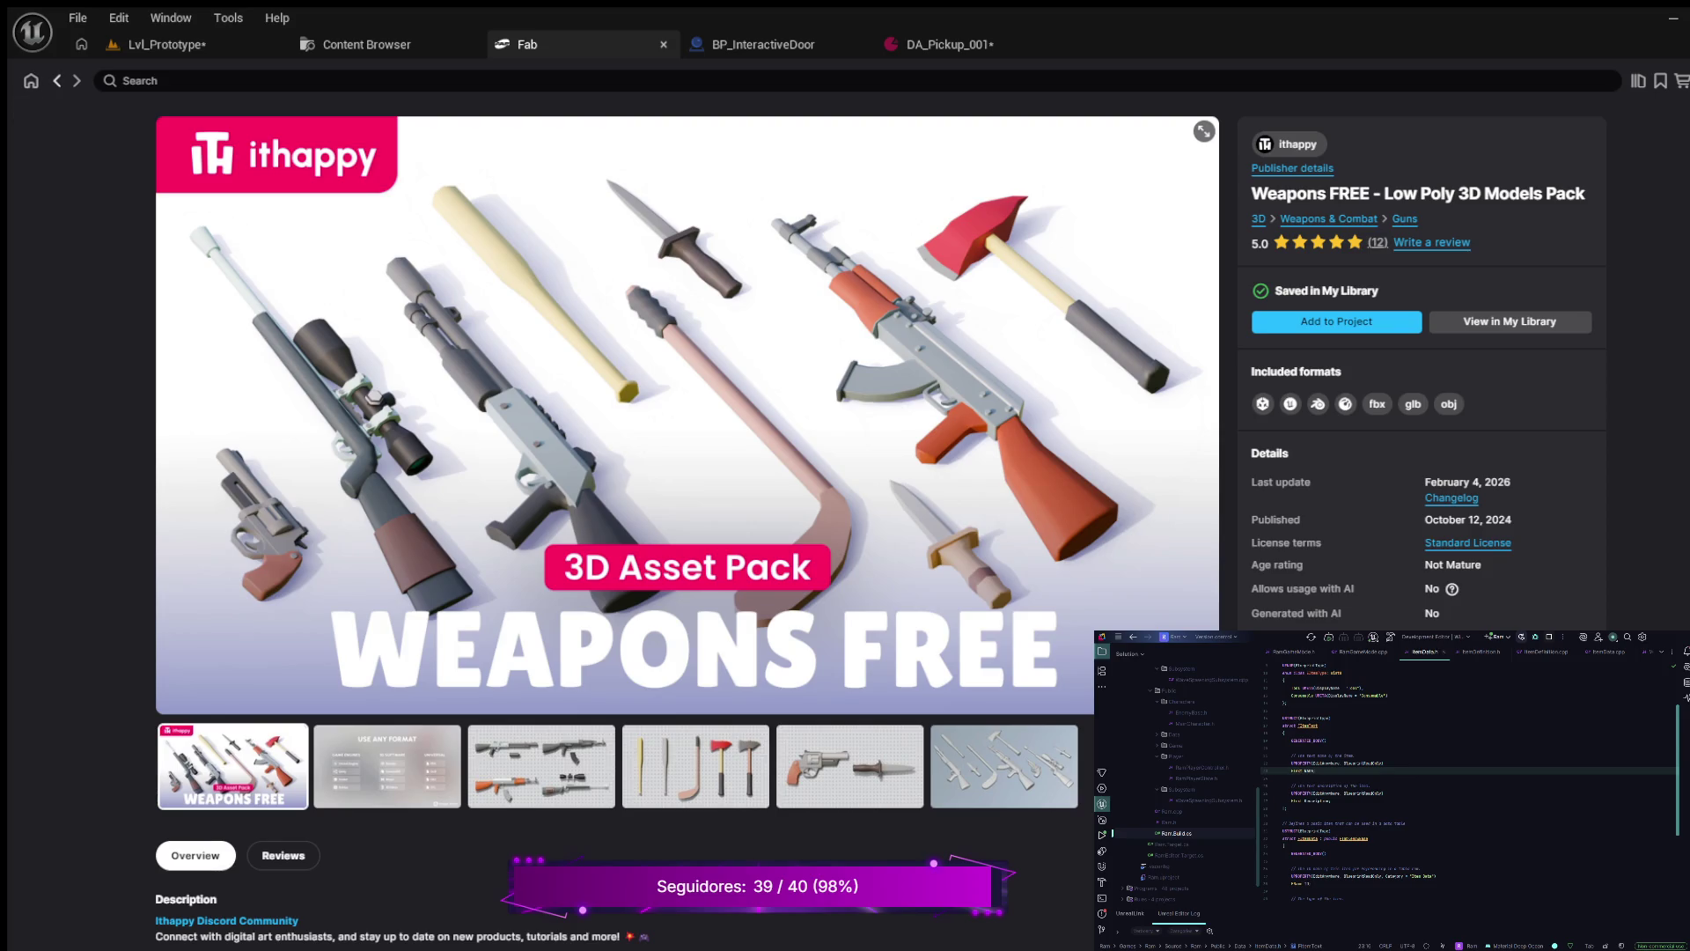
pyautogui.click(56, 80)
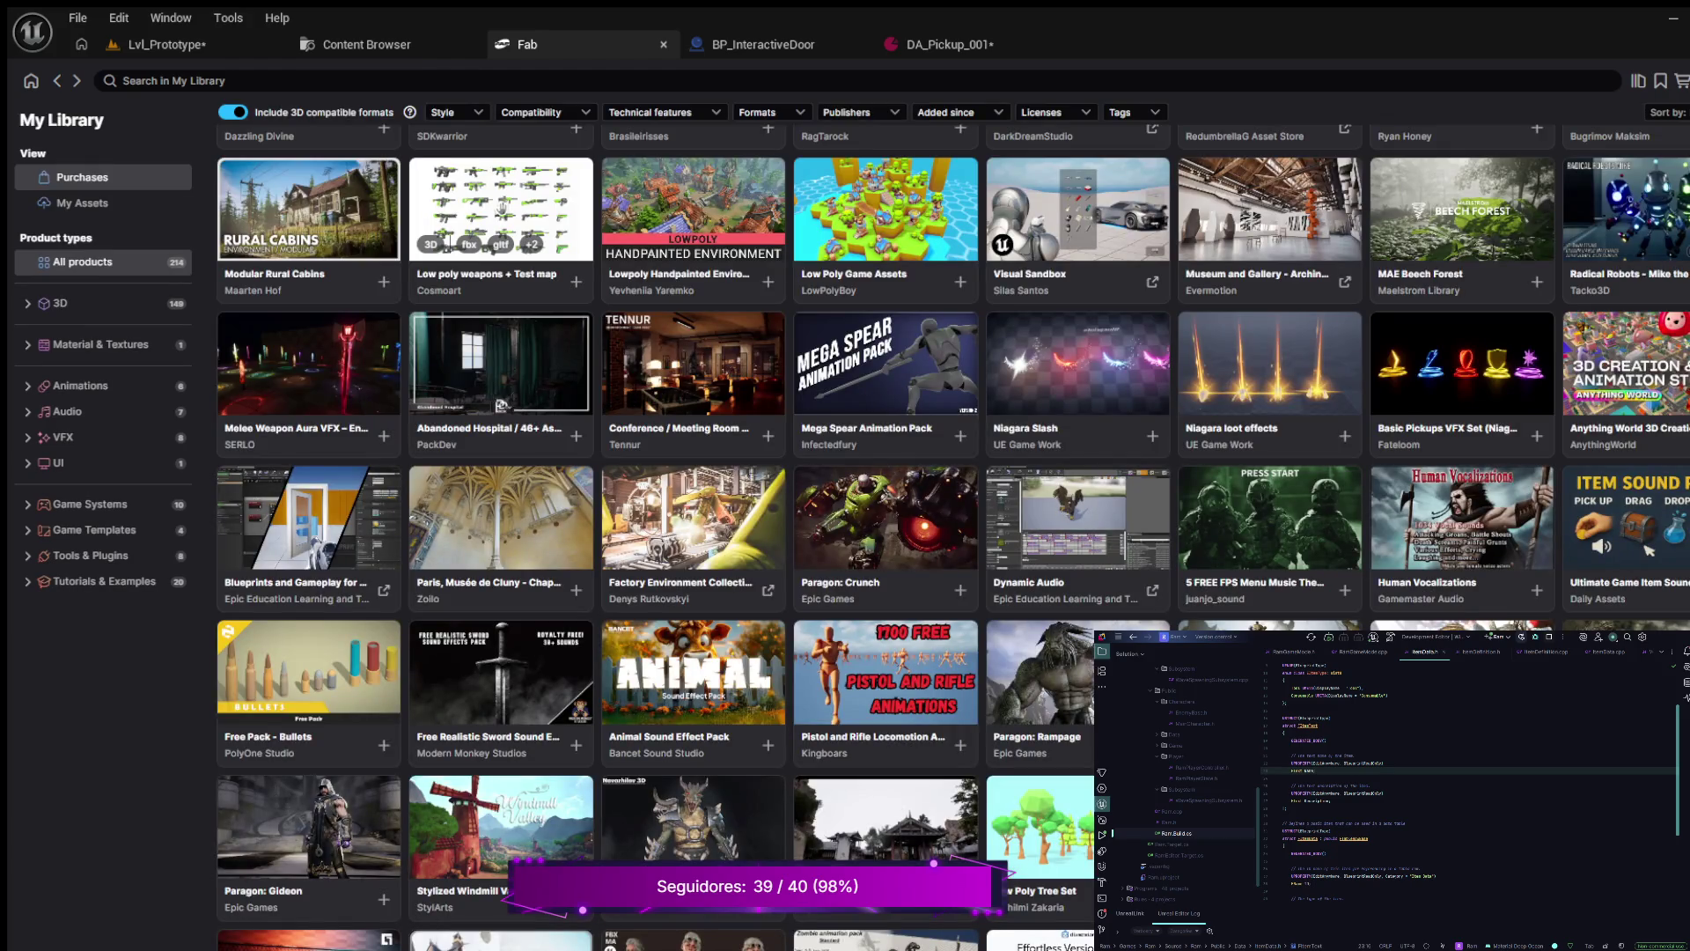
pyautogui.click(500, 212)
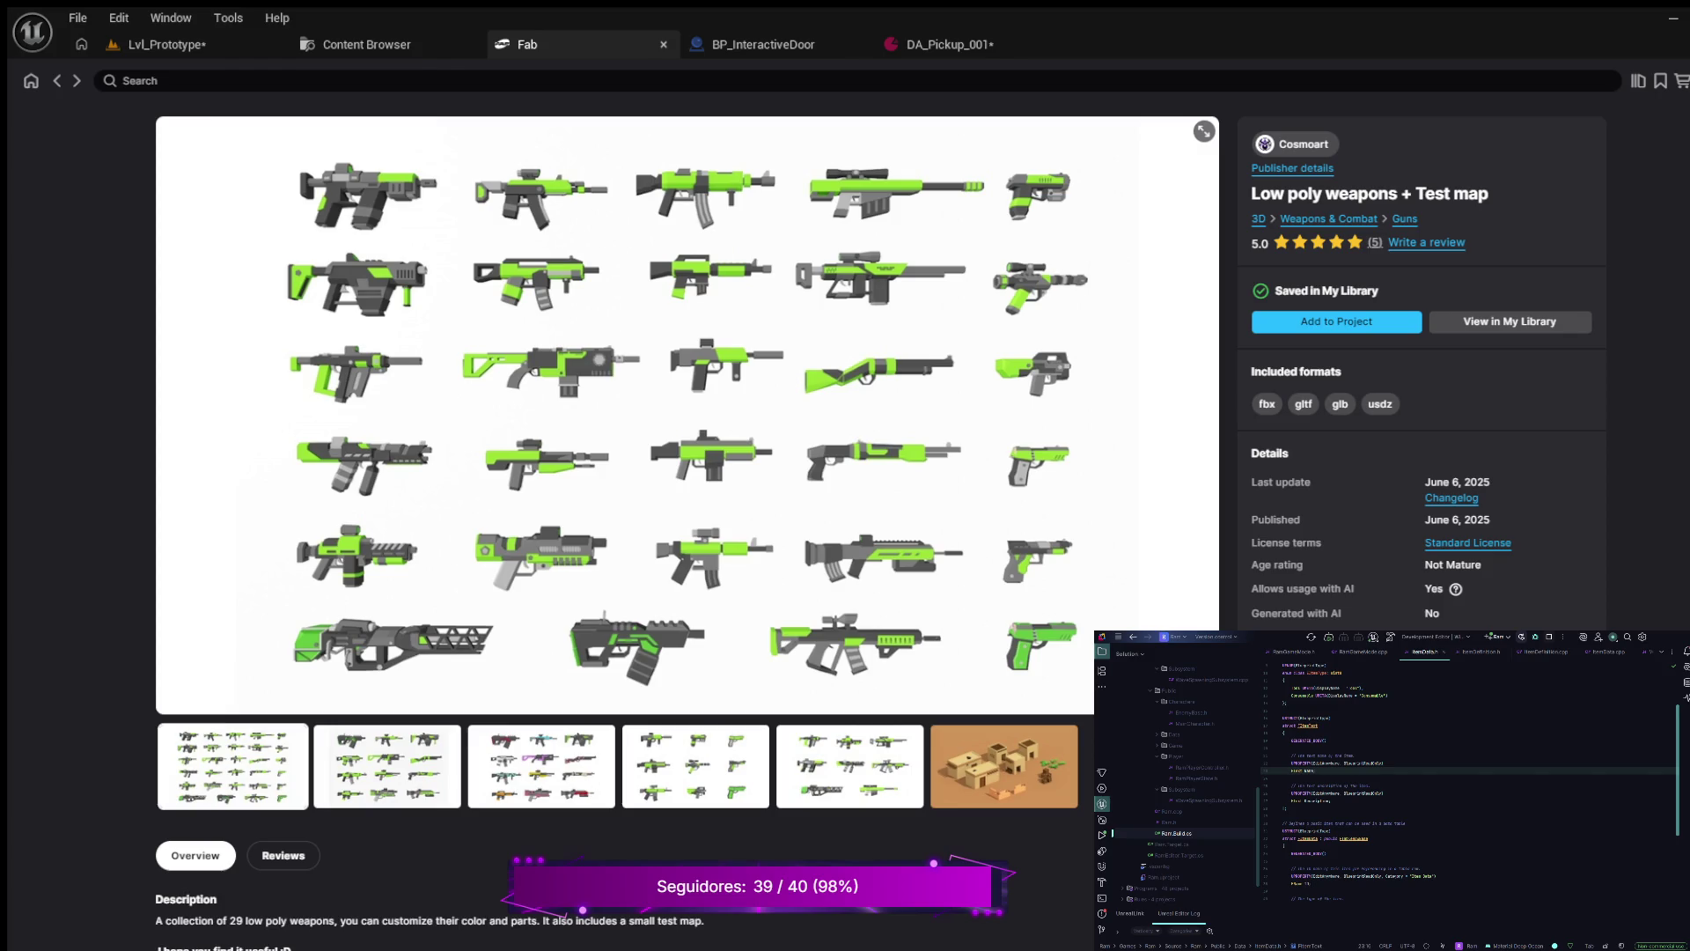
# - Scroll the Low poly weapons page, return to My Library and scroll through the purchases
pyautogui.scroll(-3, 616, 528)
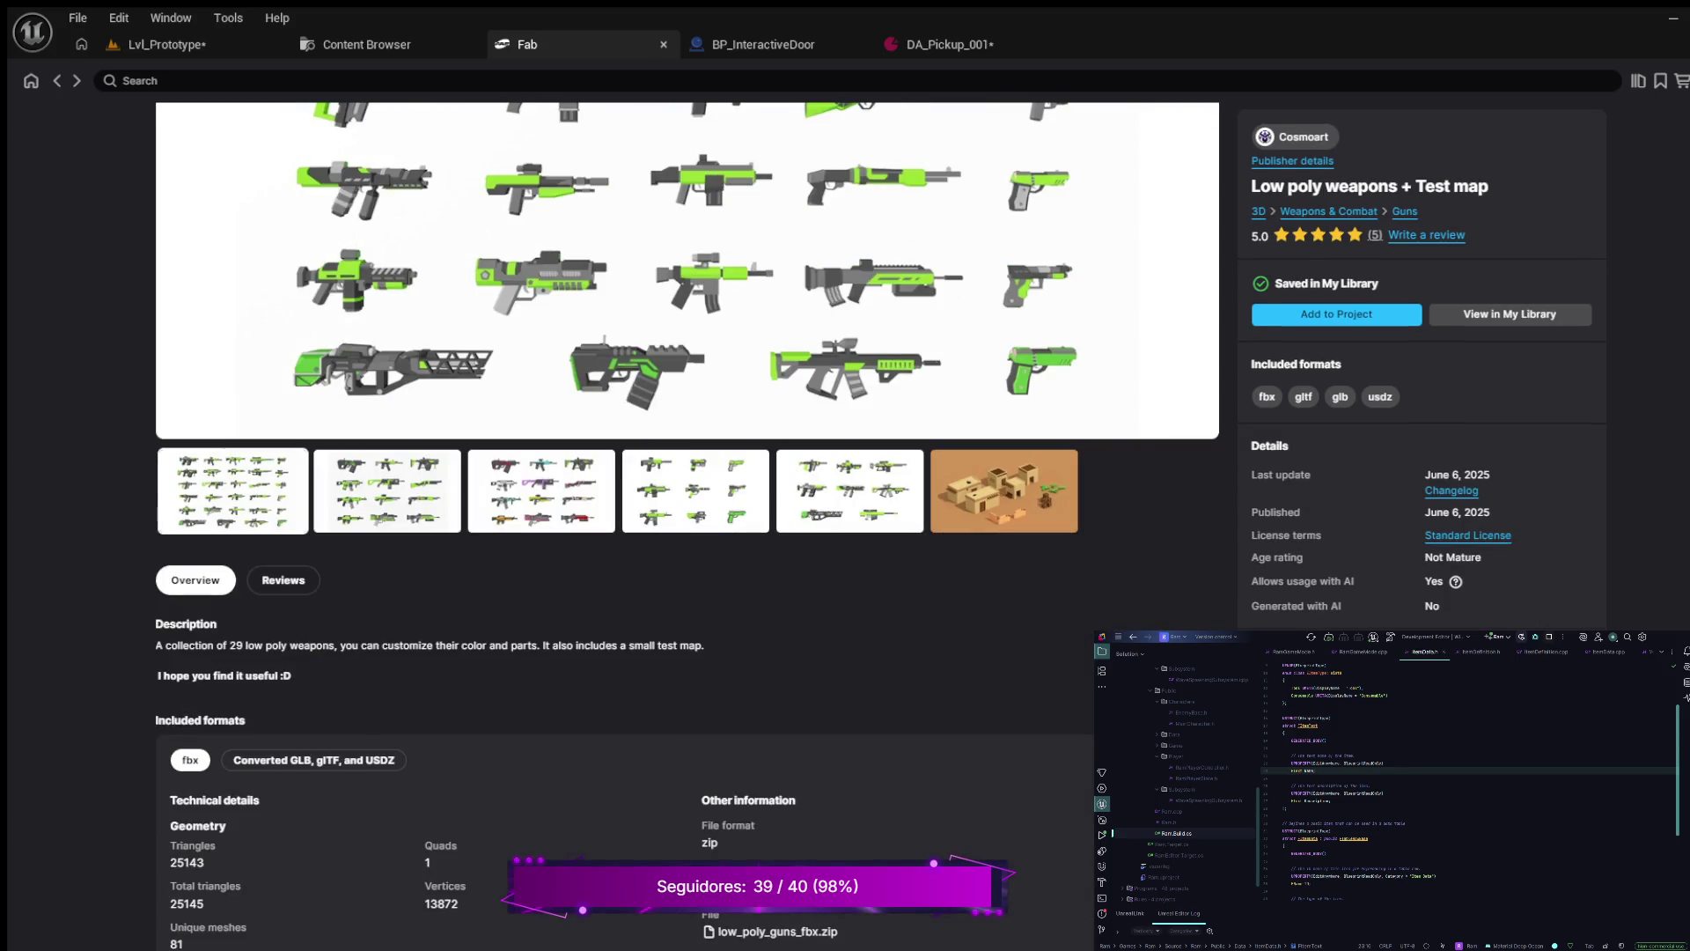
pyautogui.scroll(3, 687, 529)
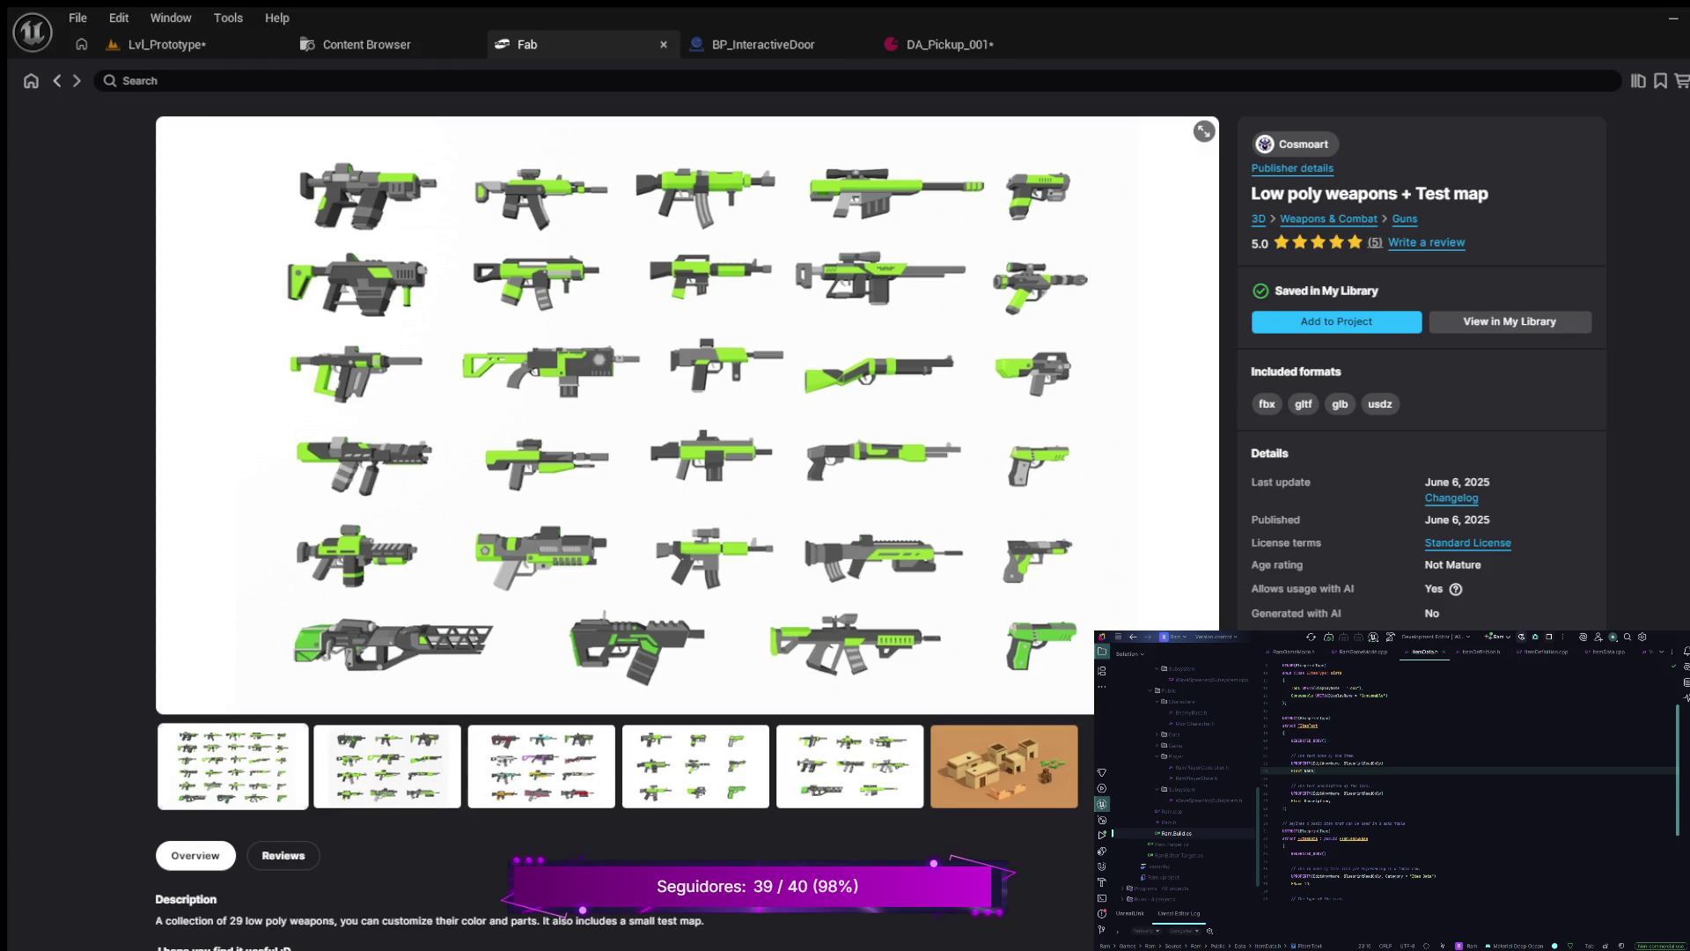
pyautogui.hotkey('alt', 'Left')
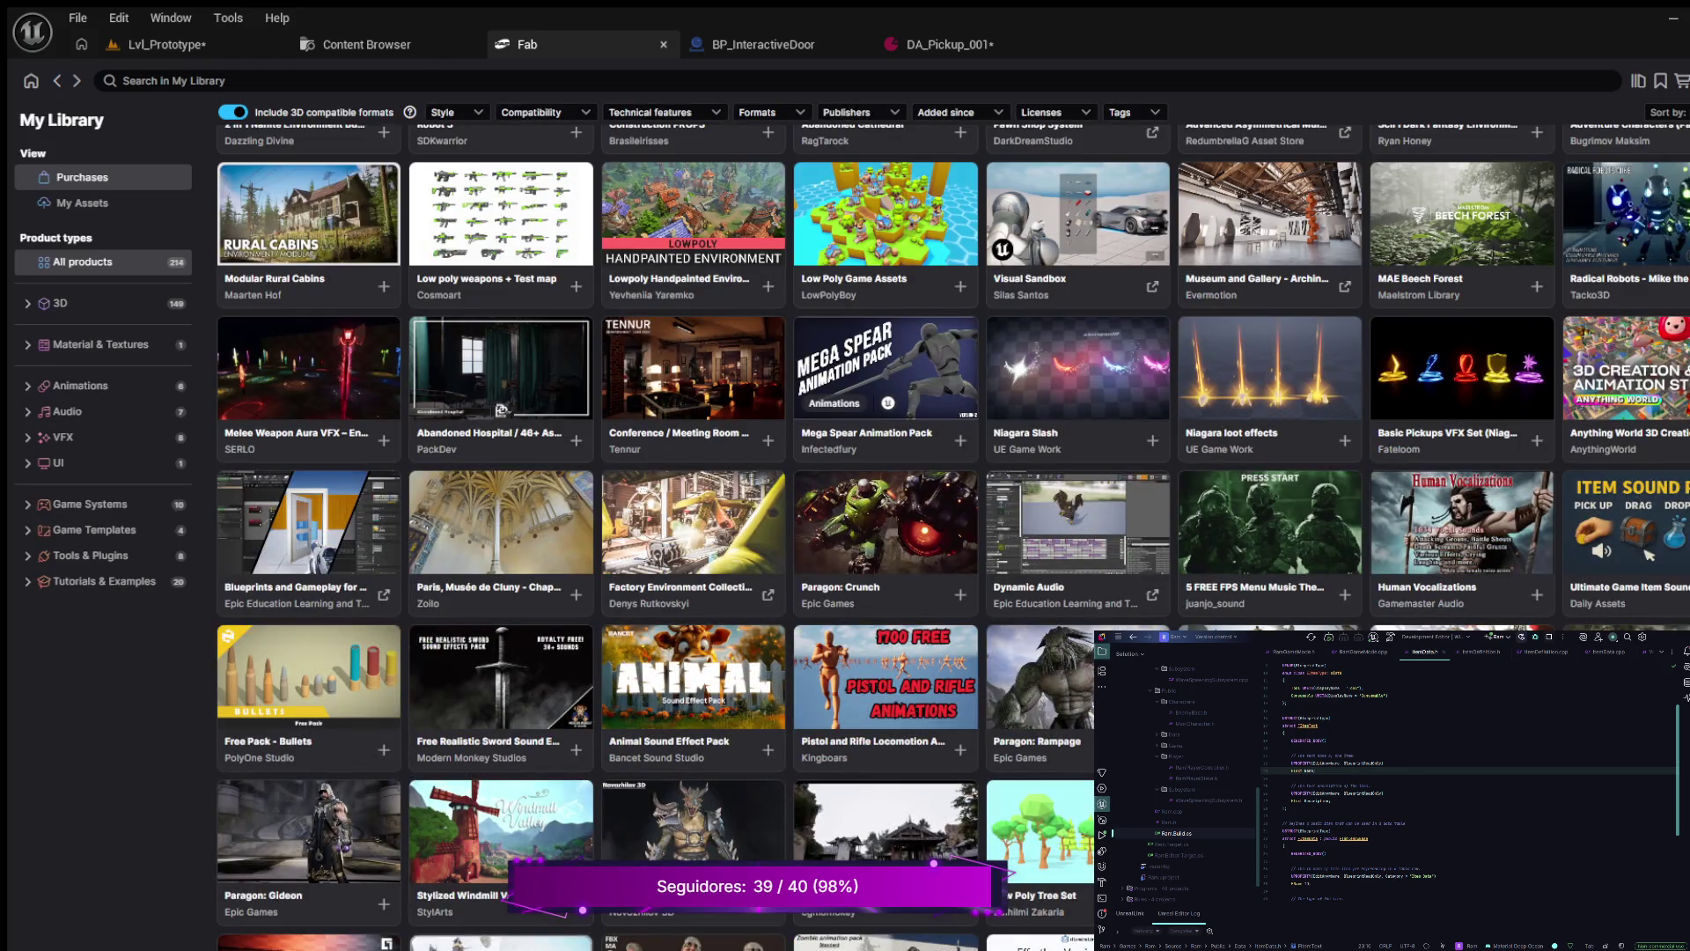
pyautogui.scroll(1, 1078, 414)
pyautogui.scroll(3, 1078, 458)
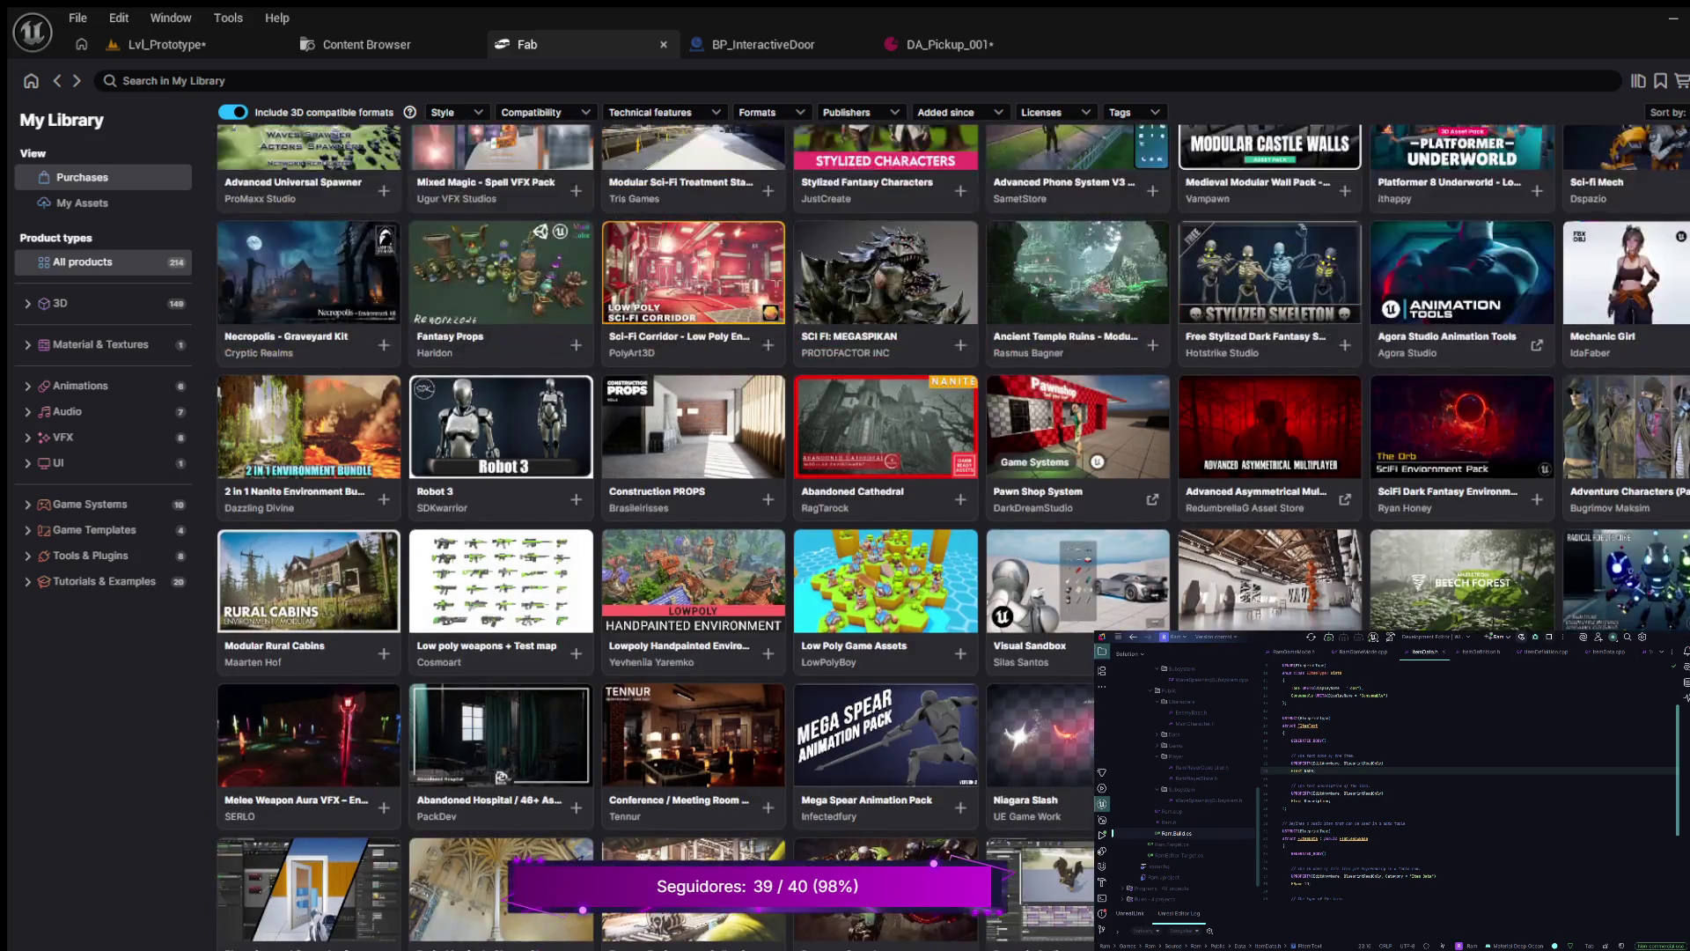
pyautogui.scroll(3, 1078, 405)
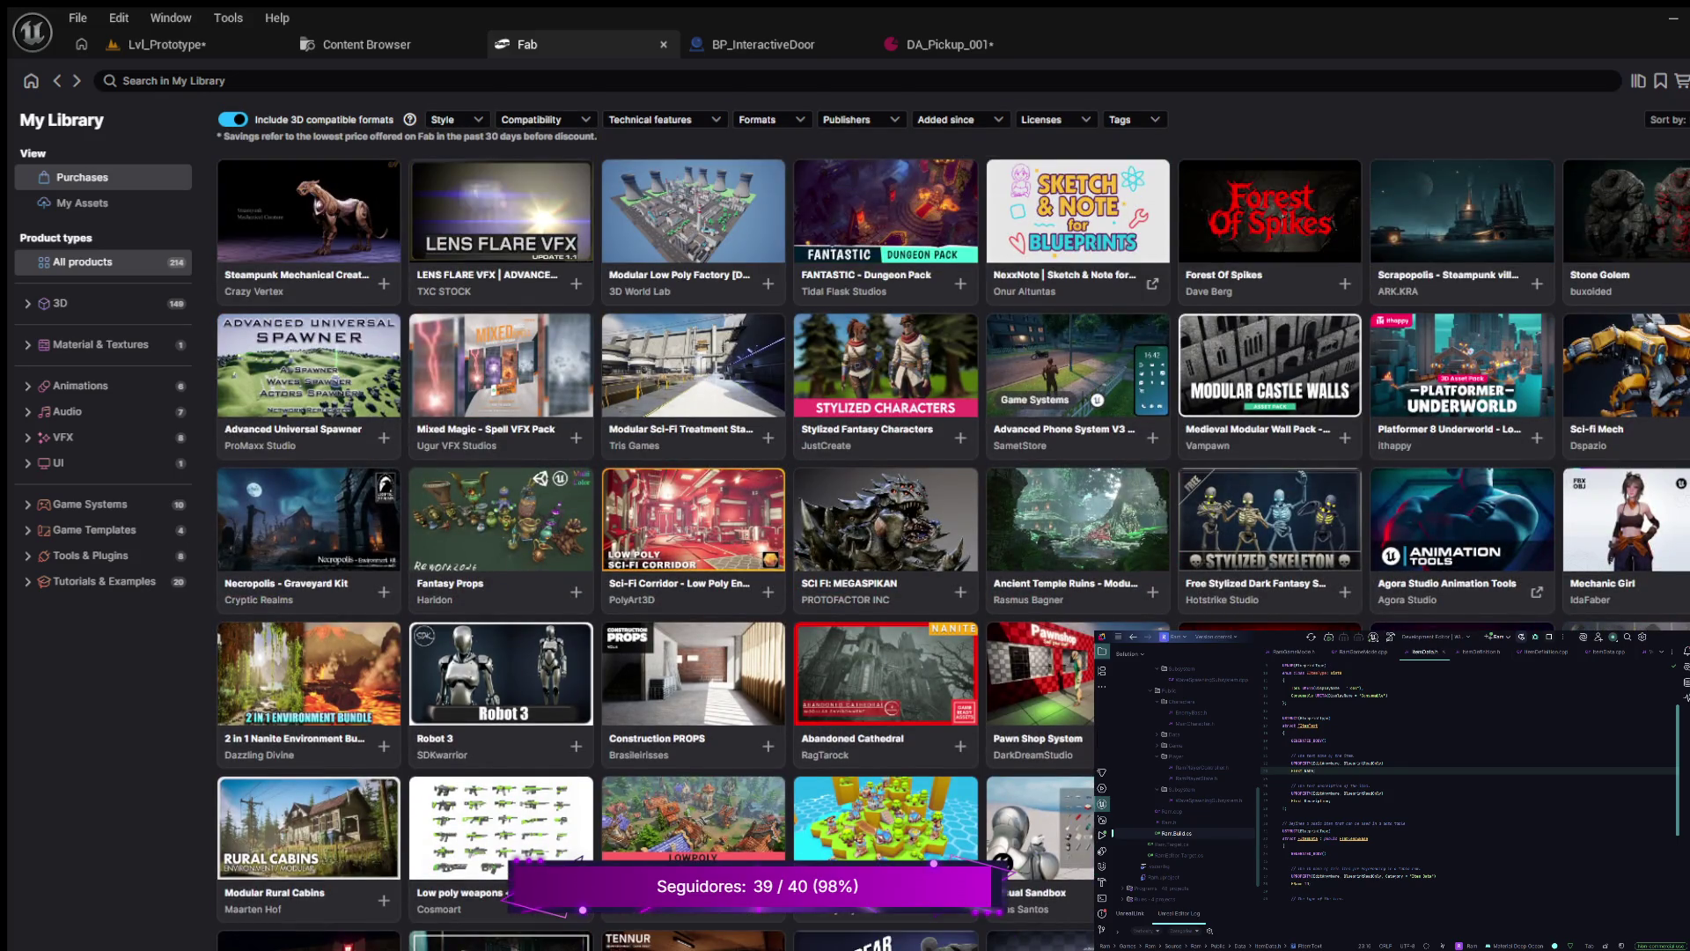
pyautogui.scroll(-10, 1078, 405)
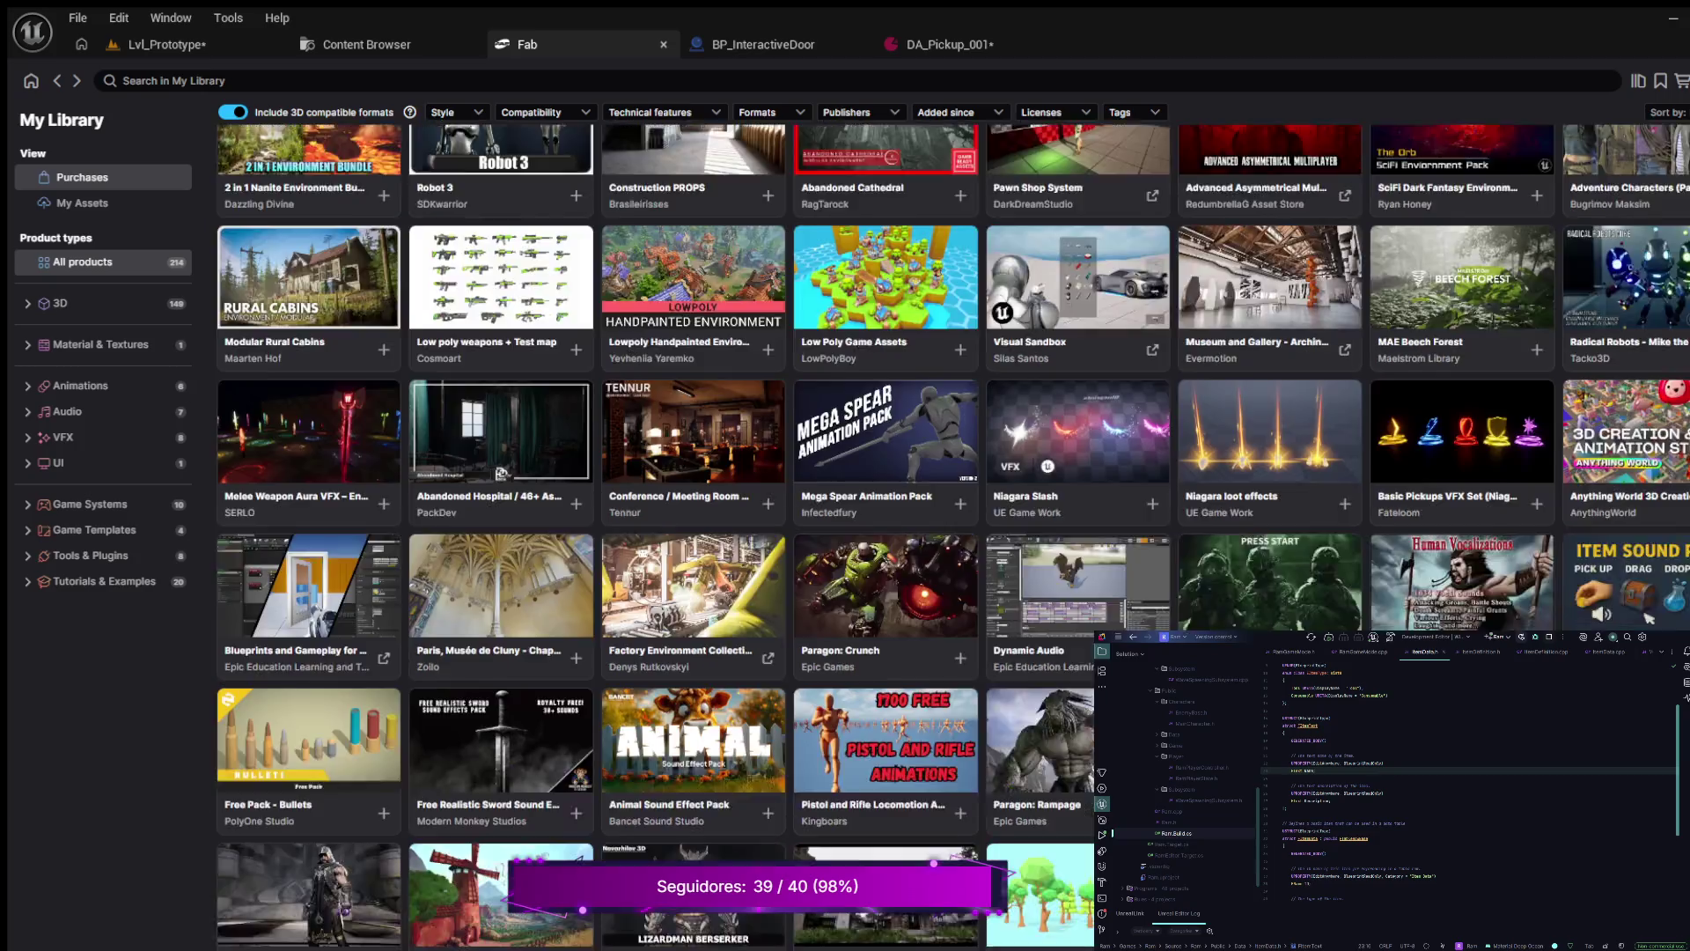
pyautogui.scroll(-2, 1078, 433)
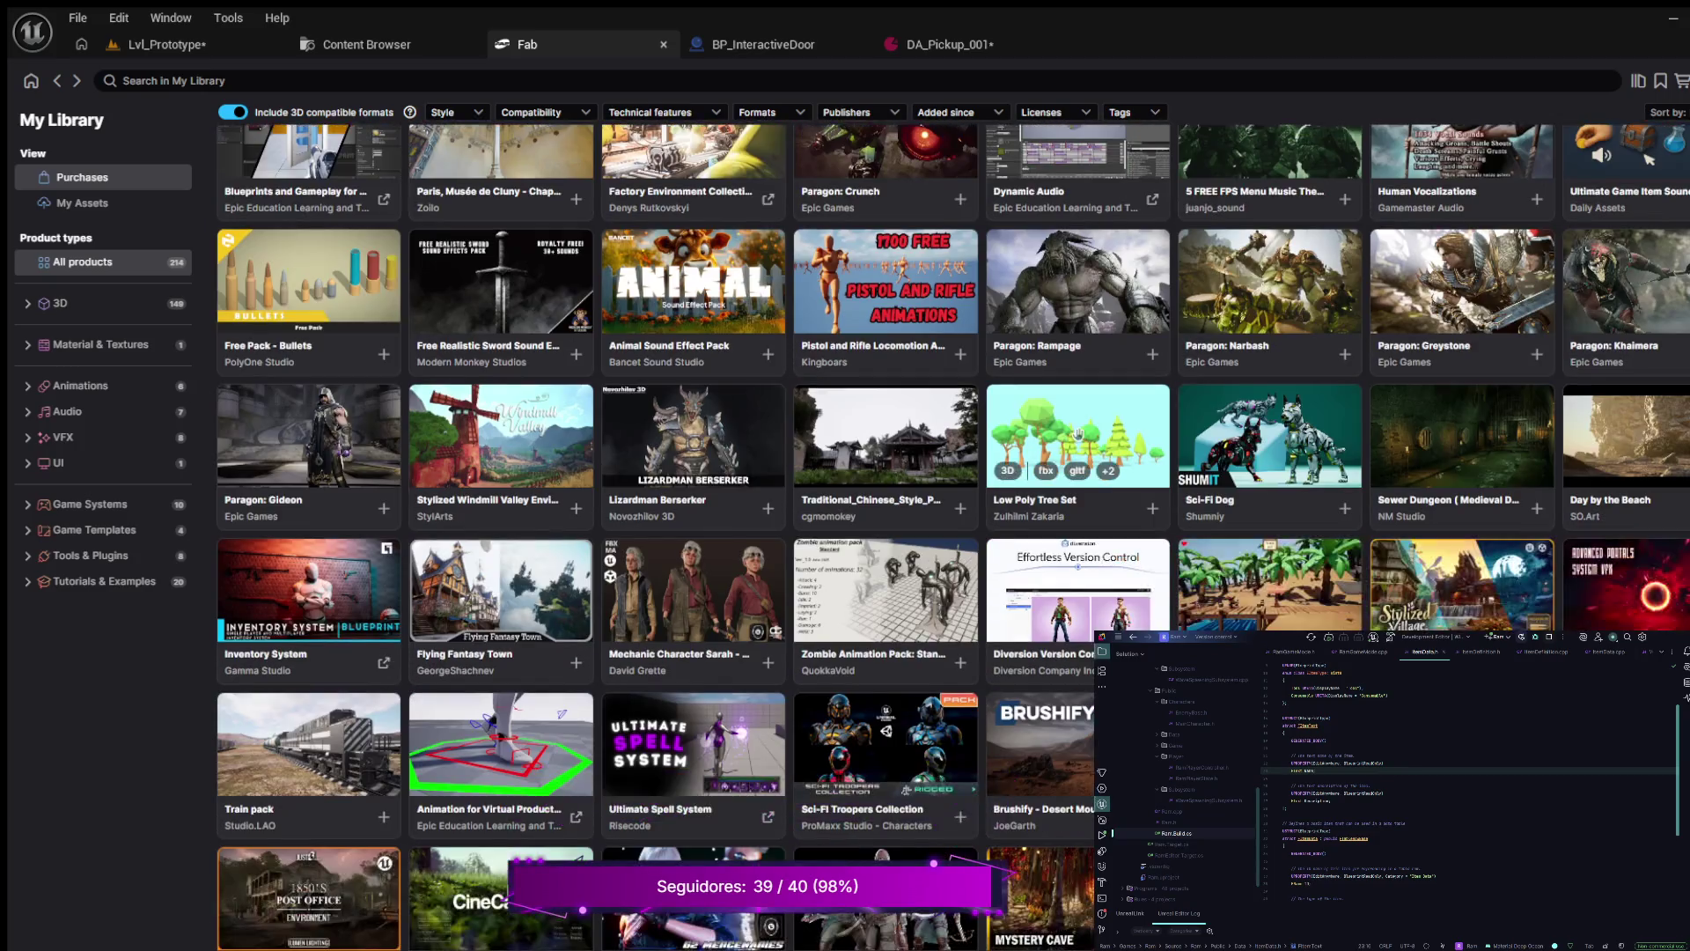
pyautogui.scroll(-3, 1078, 433)
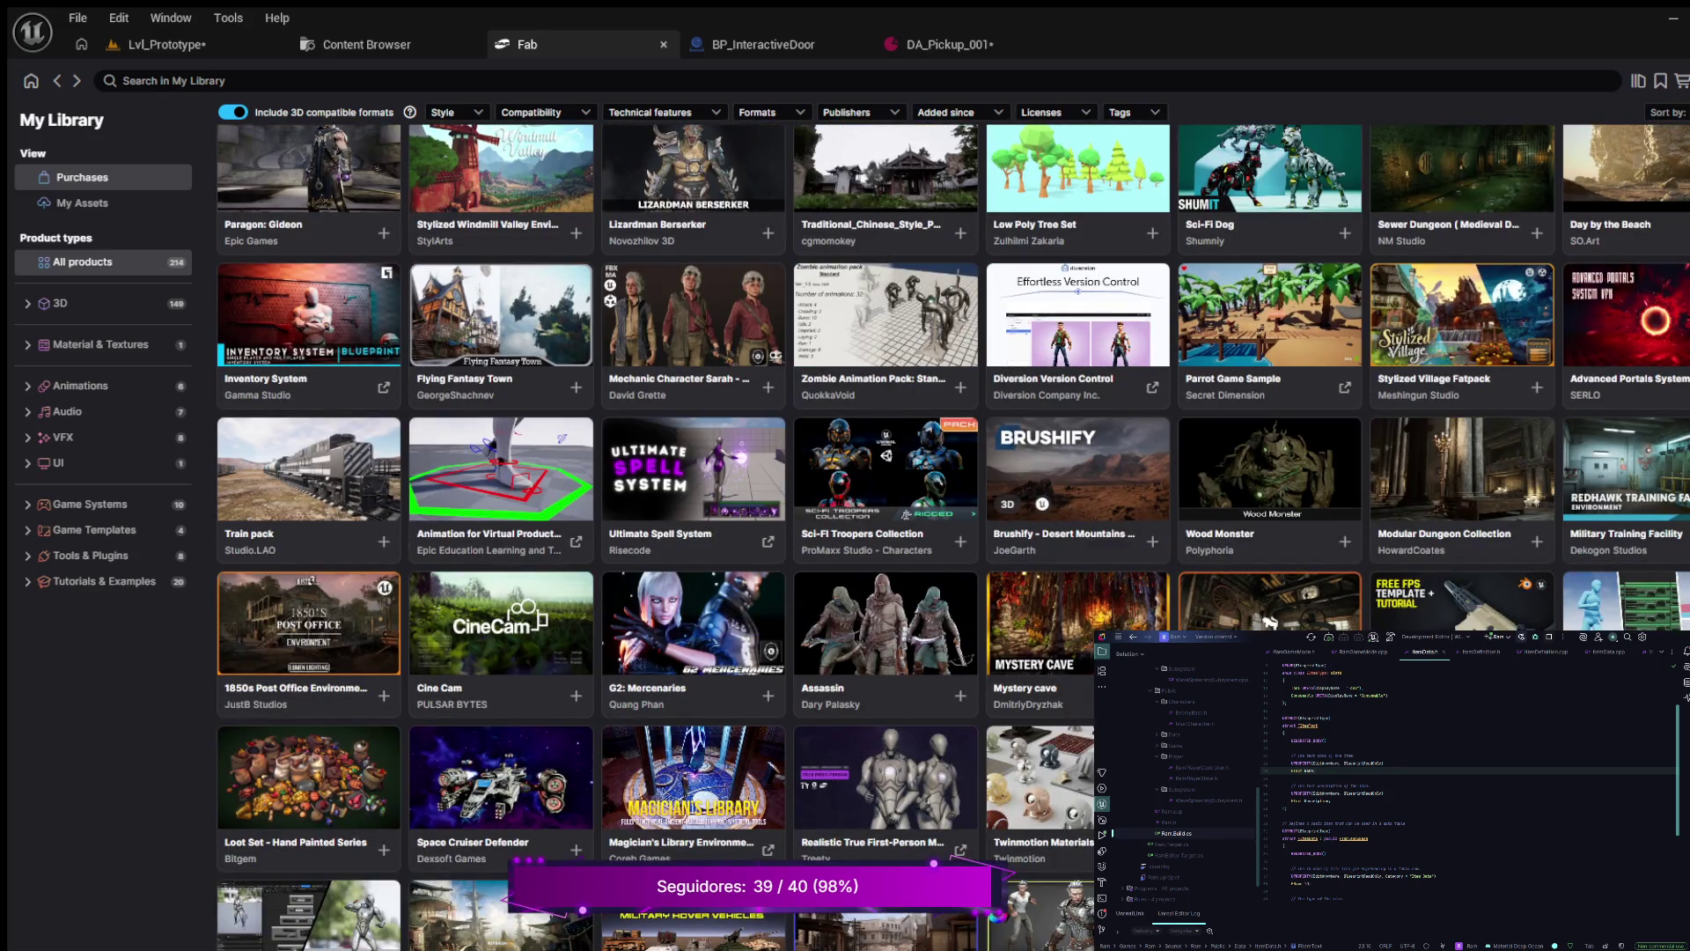
pyautogui.scroll(-2, 1078, 433)
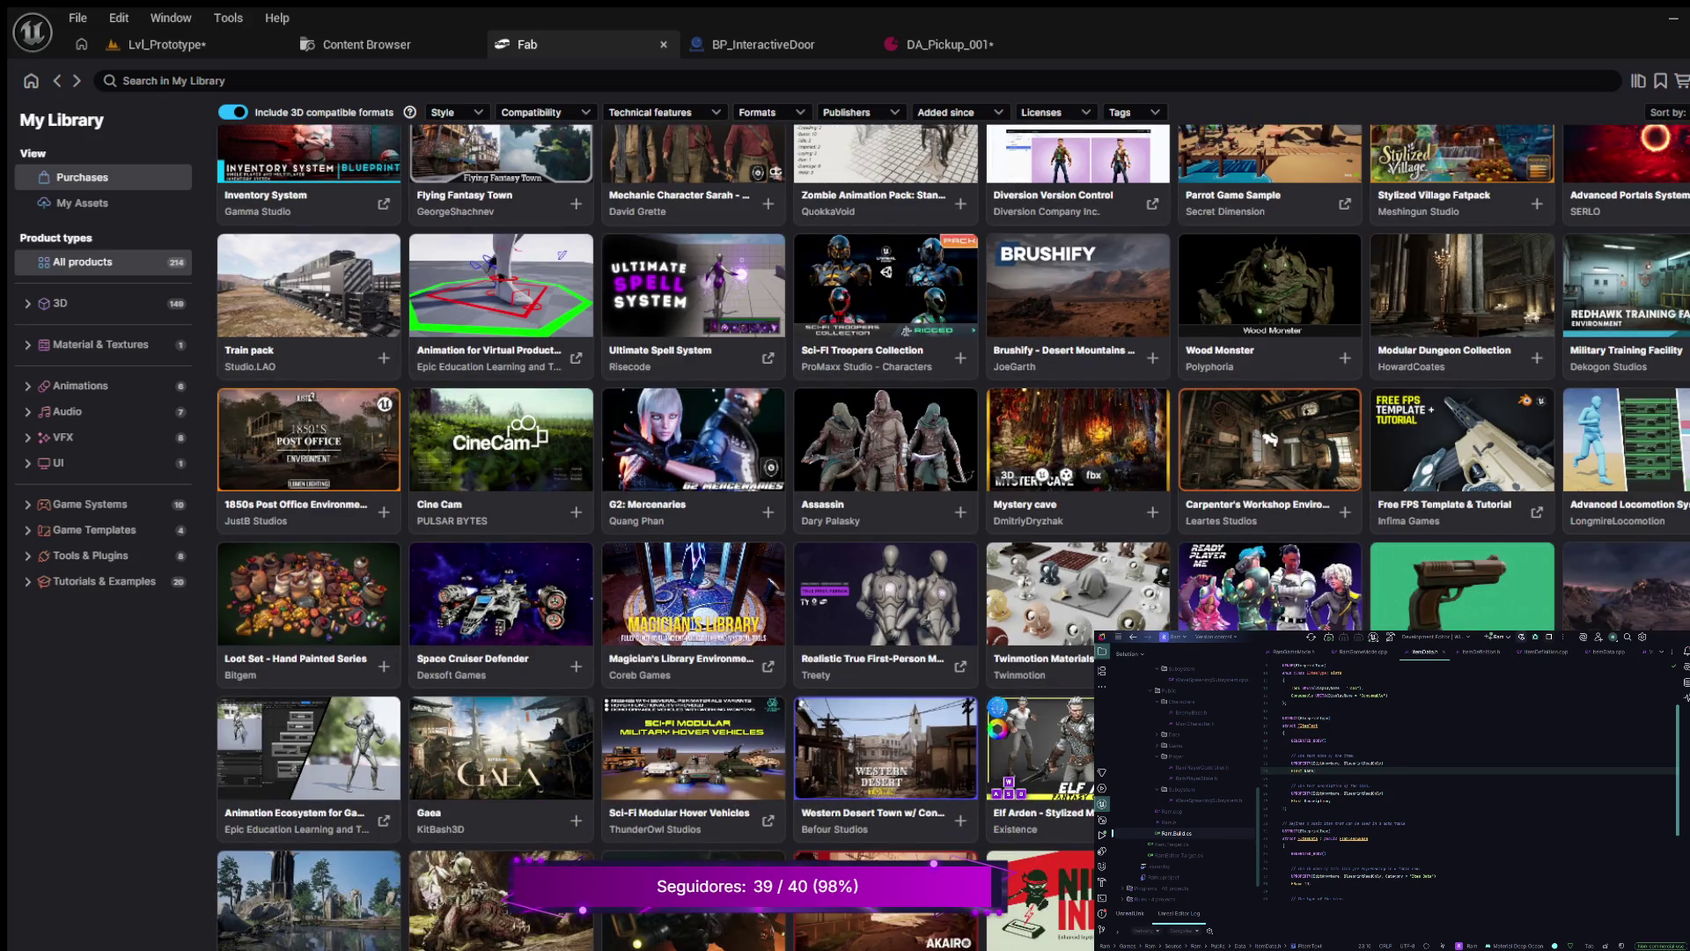
pyautogui.scroll(-2, 1078, 433)
pyautogui.scroll(-3, 1078, 433)
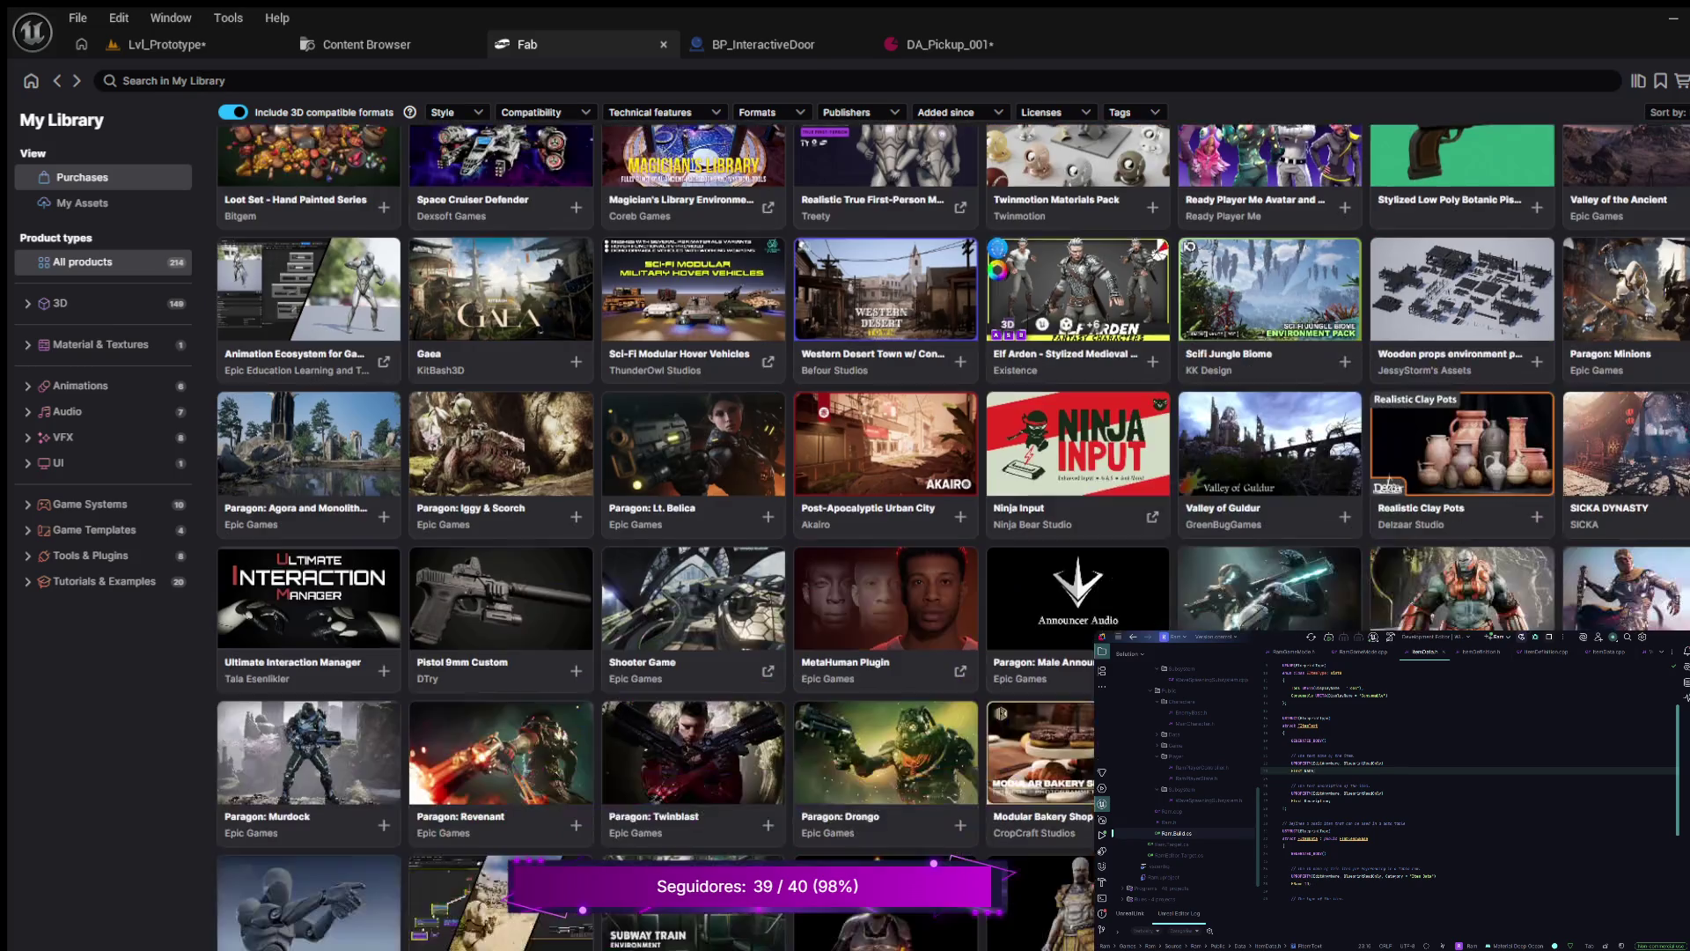
pyautogui.scroll(-3, 1078, 433)
pyautogui.scroll(-2, 1079, 447)
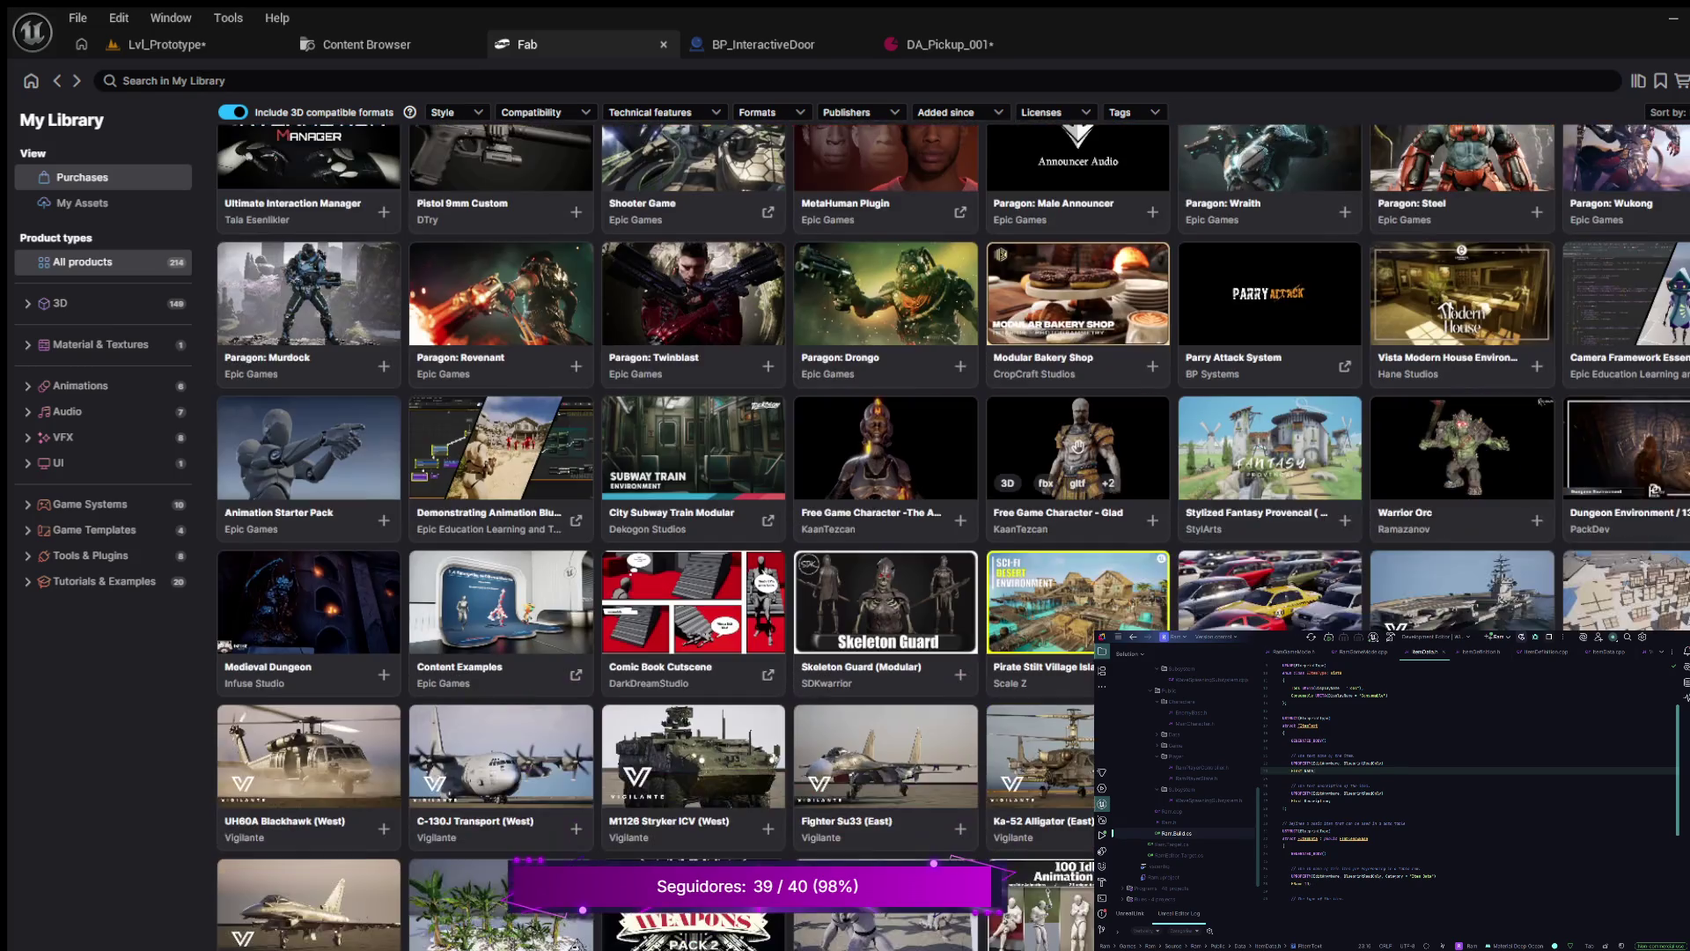
pyautogui.scroll(-2, 1078, 447)
pyautogui.scroll(-2, 1078, 447)
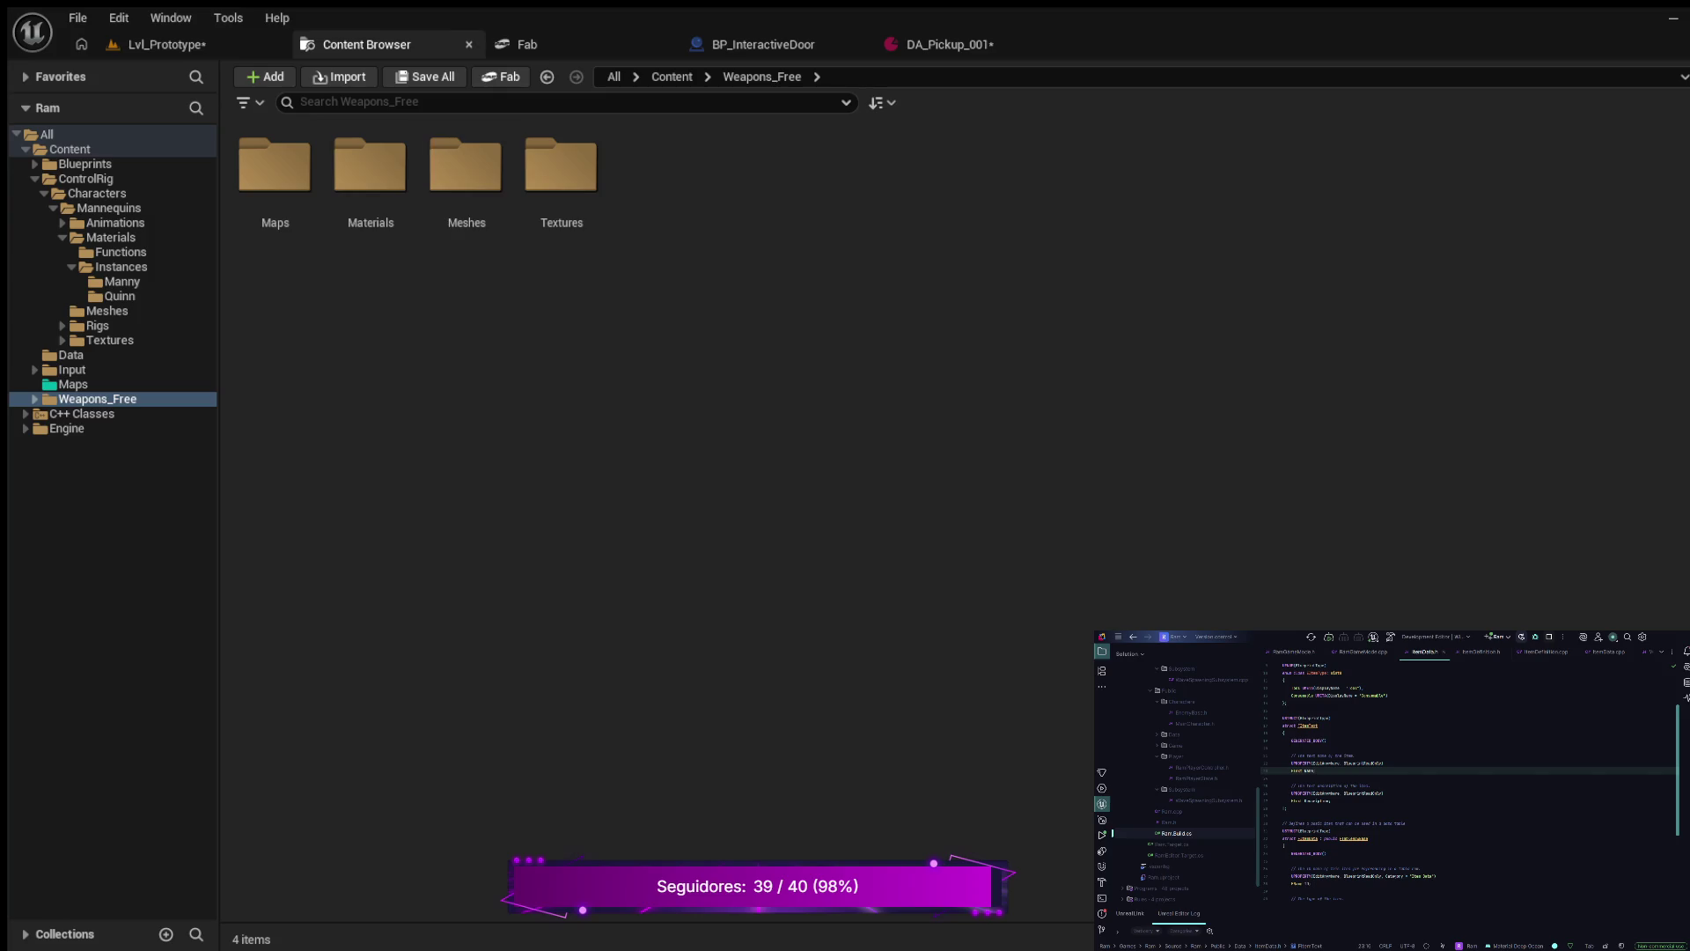
# - Expand Weapons_Free and inspect its Meshes, Actors, Maps and Materials folders
pyautogui.click(34, 398)
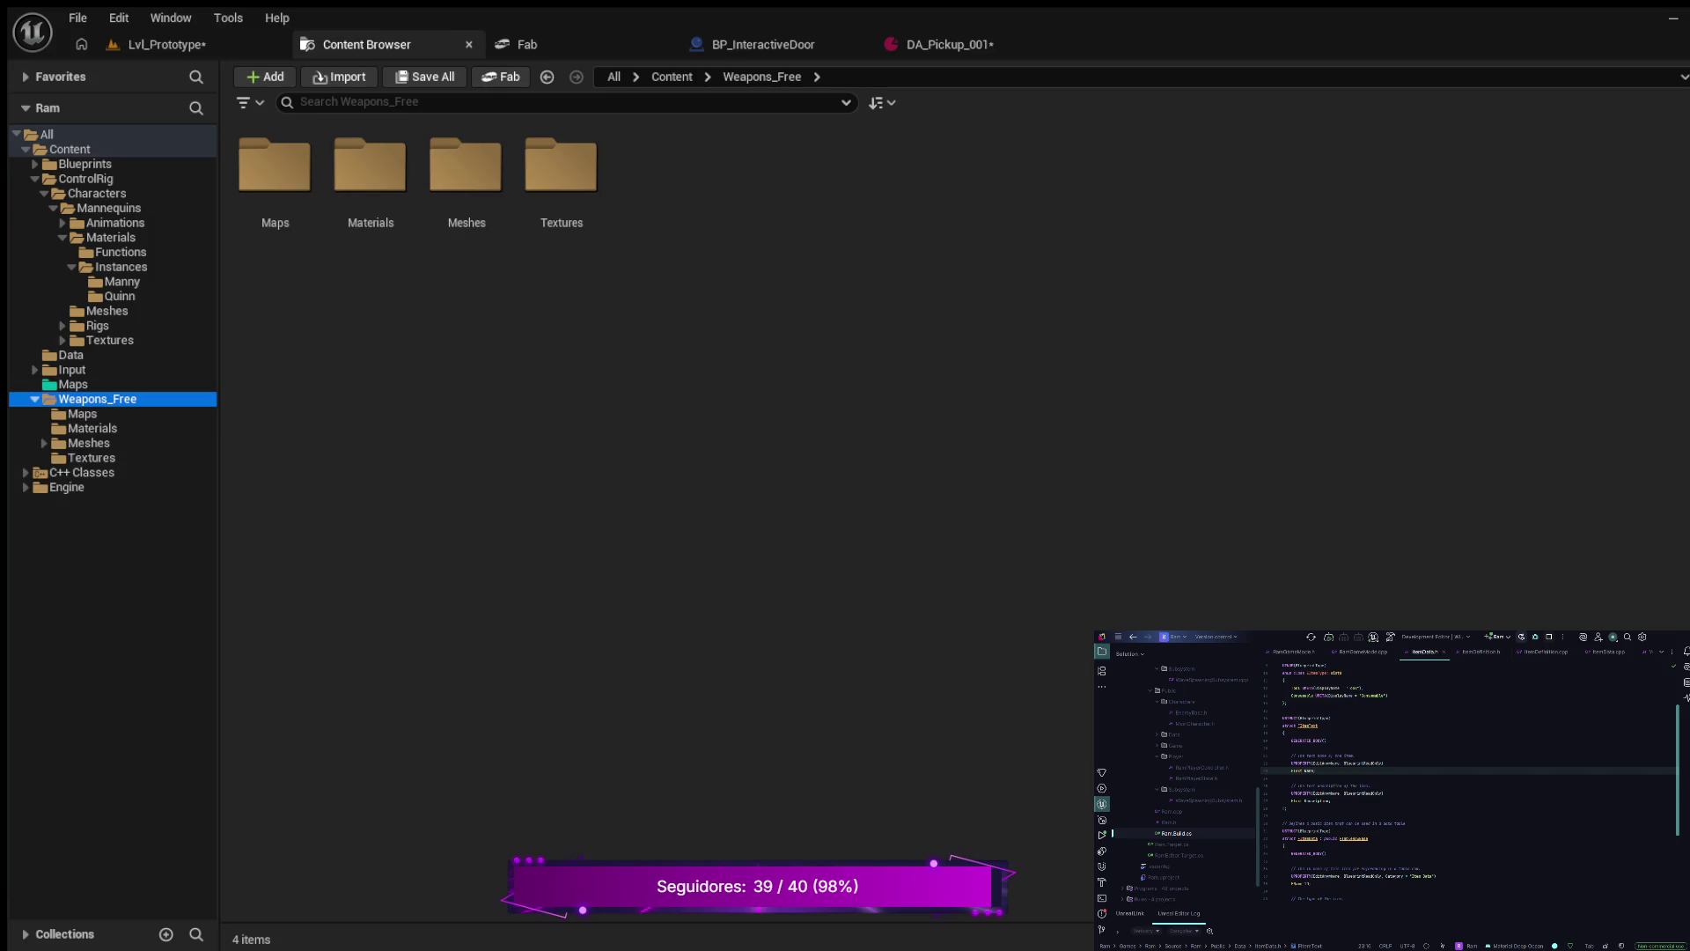
pyautogui.click(92, 457)
pyautogui.click(89, 443)
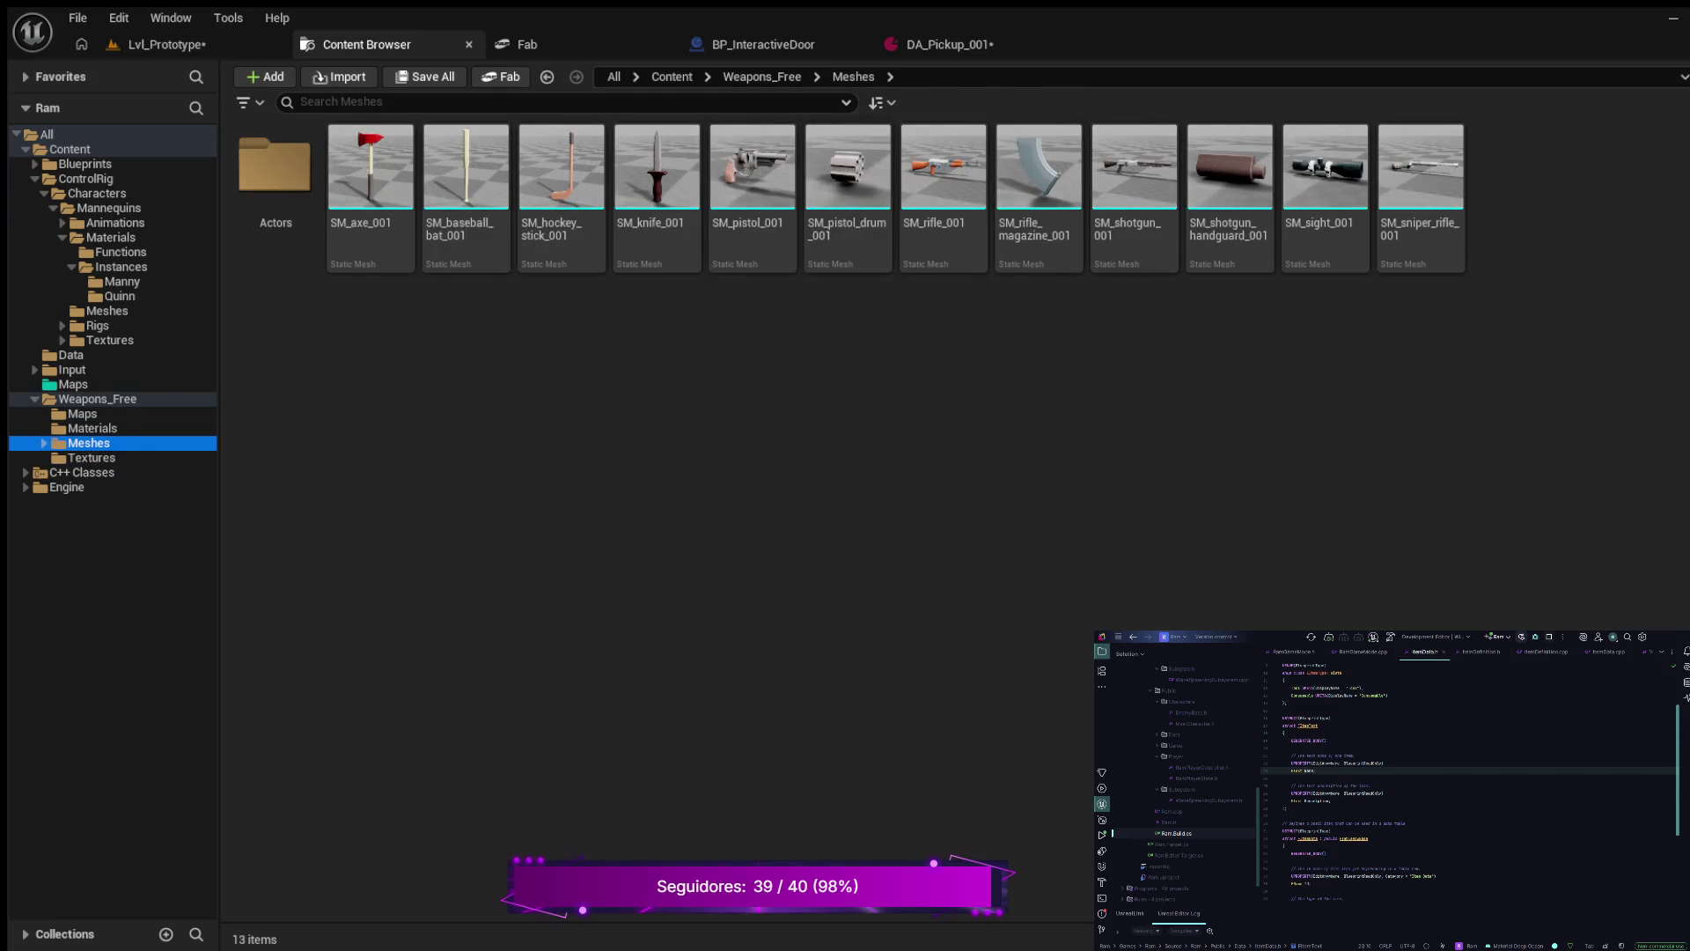
pyautogui.click(44, 443)
pyautogui.click(94, 457)
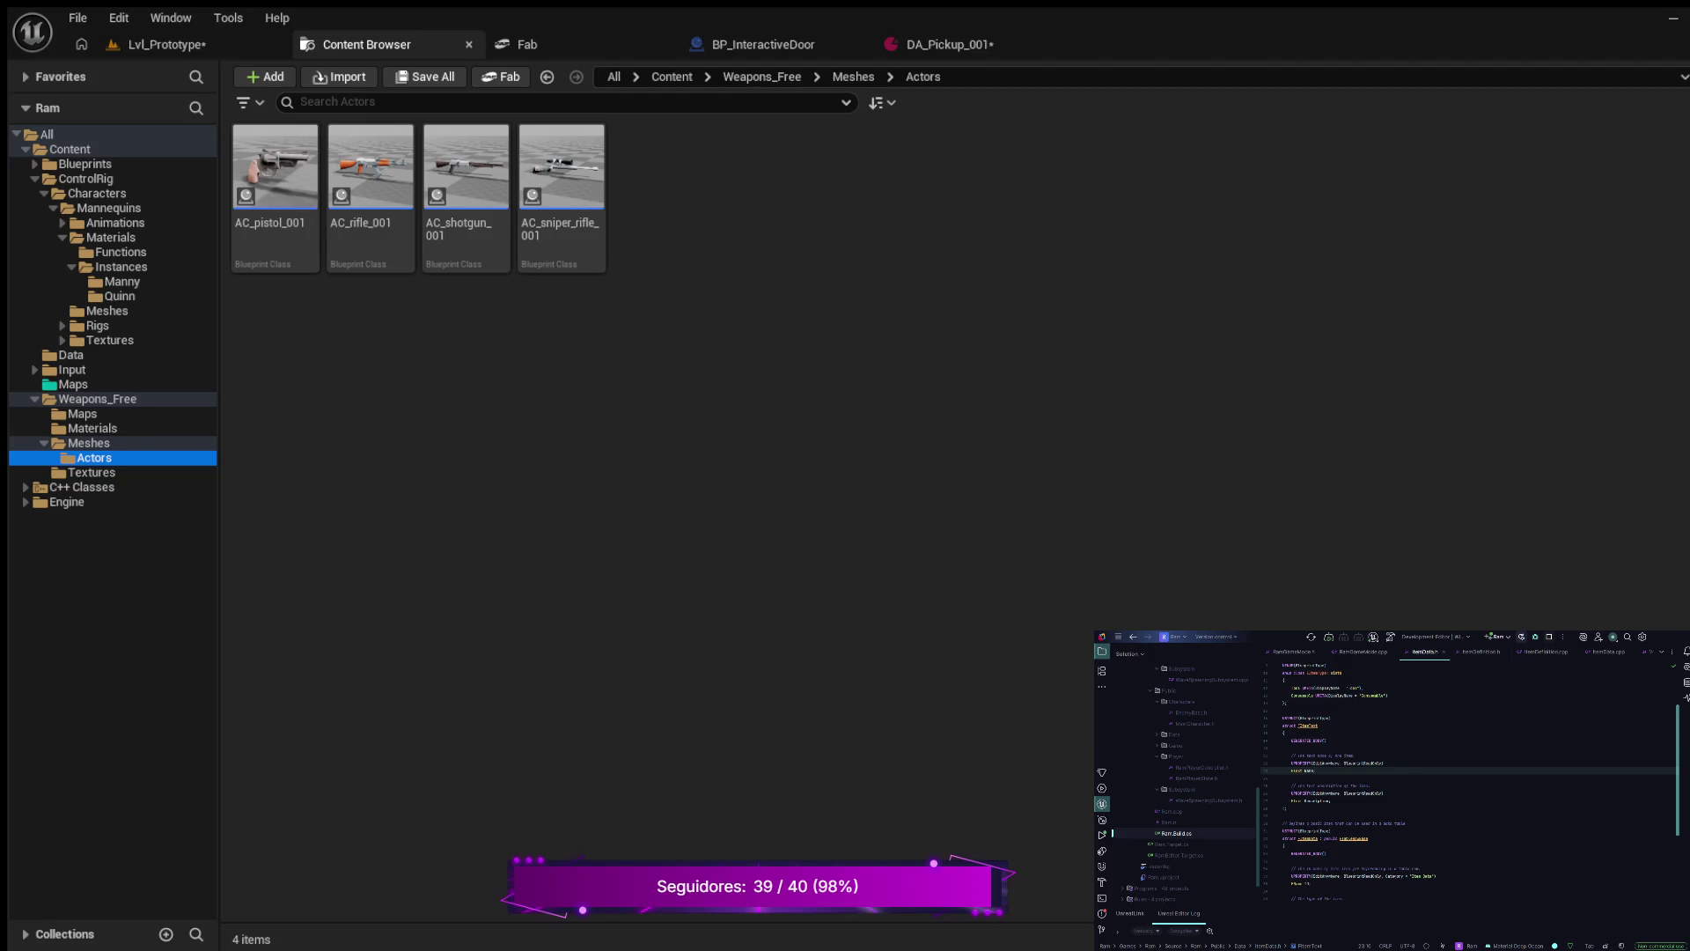
pyautogui.click(89, 443)
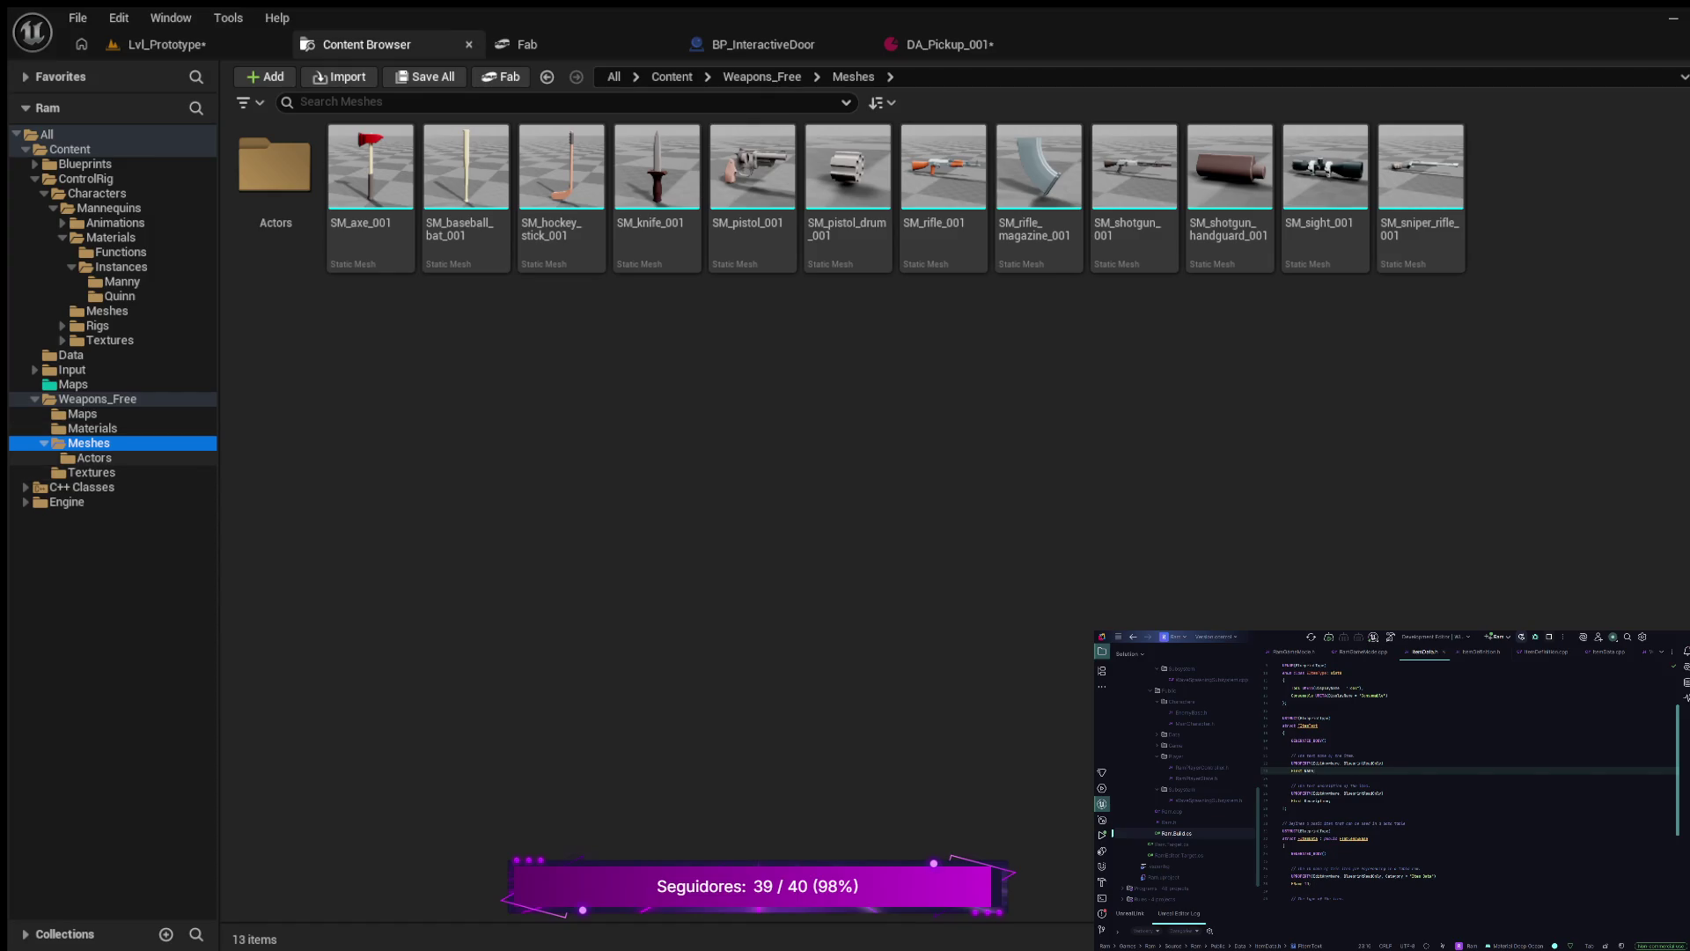
pyautogui.click(95, 458)
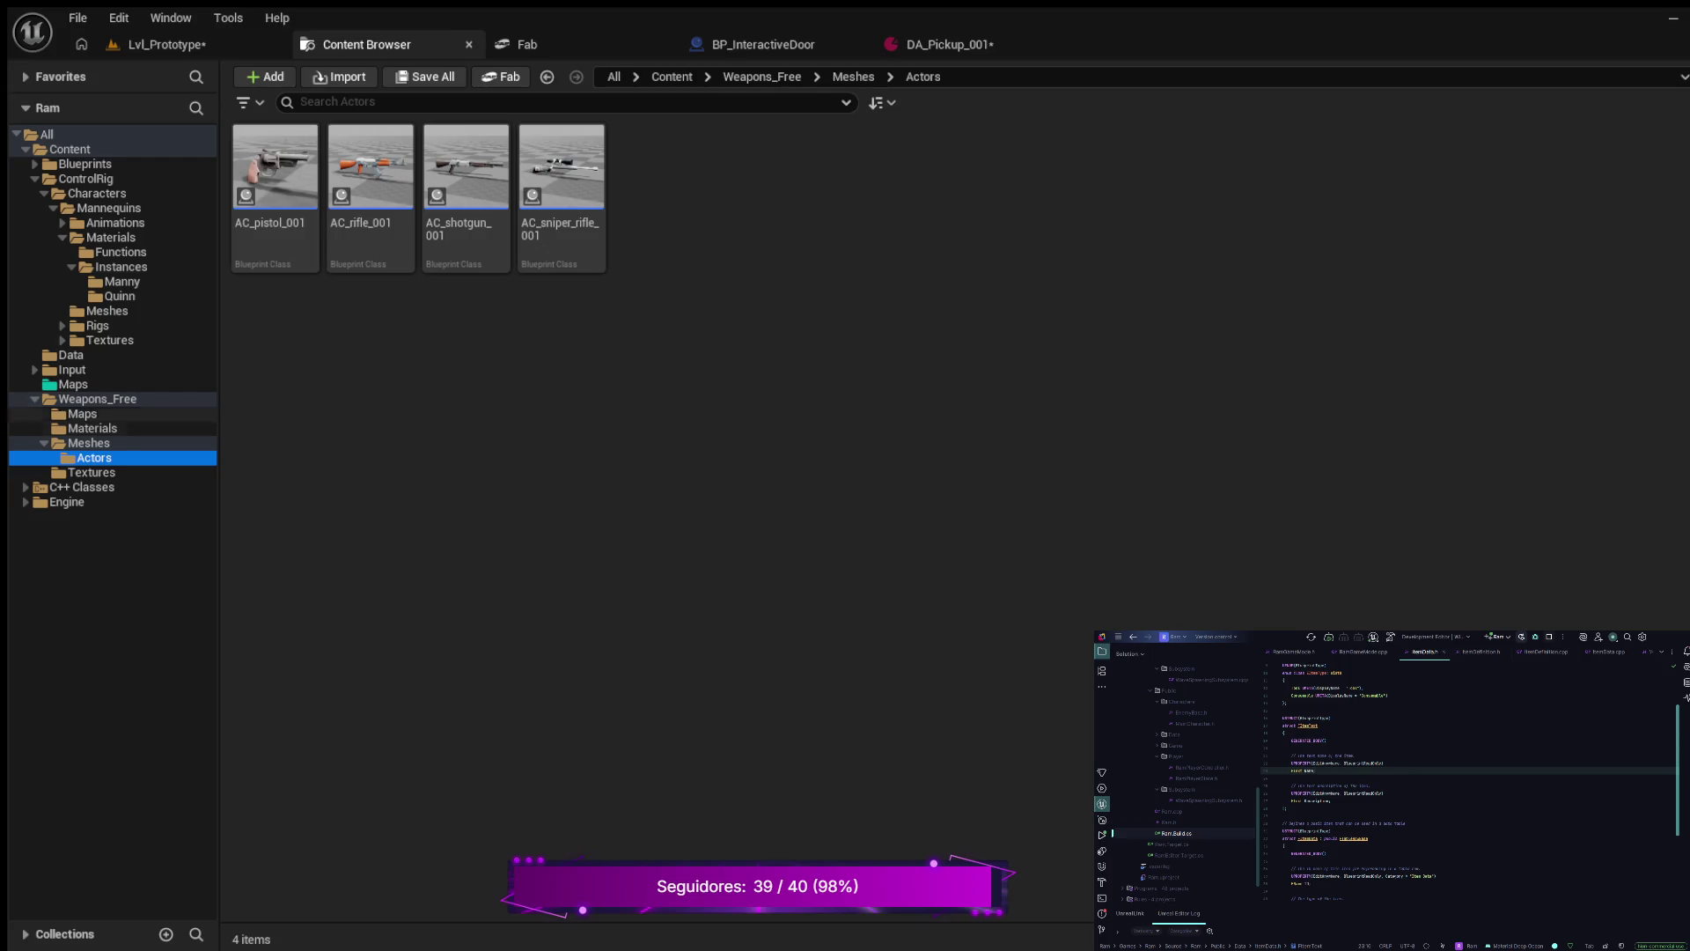
pyautogui.click(82, 414)
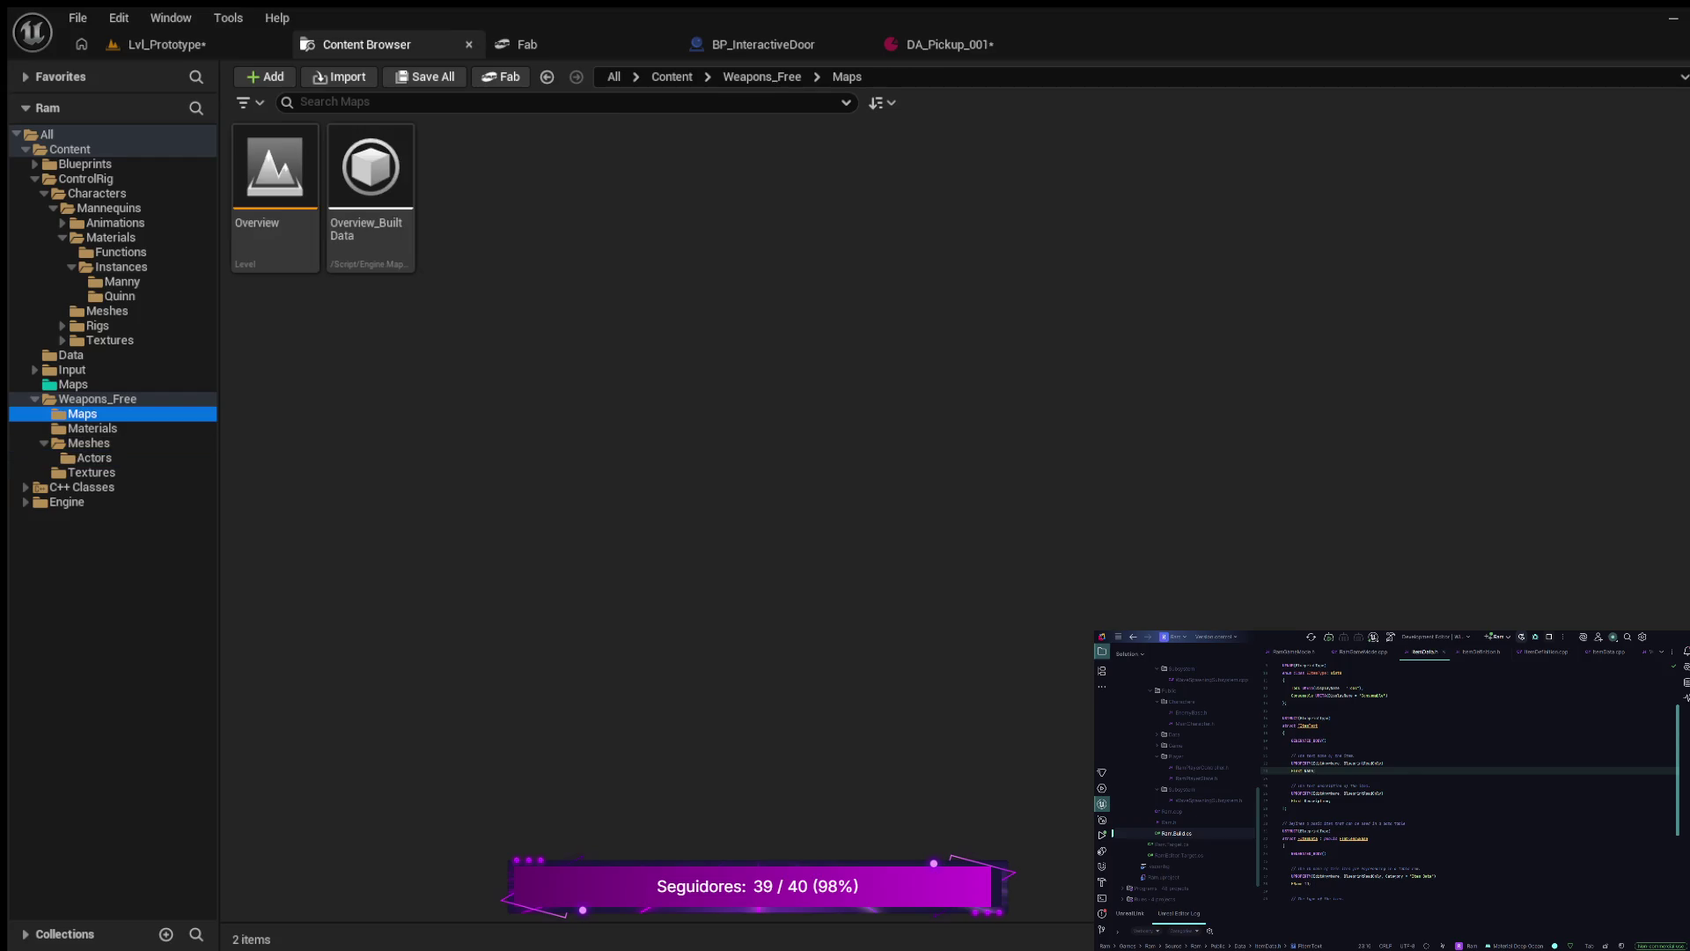
pyautogui.click(93, 428)
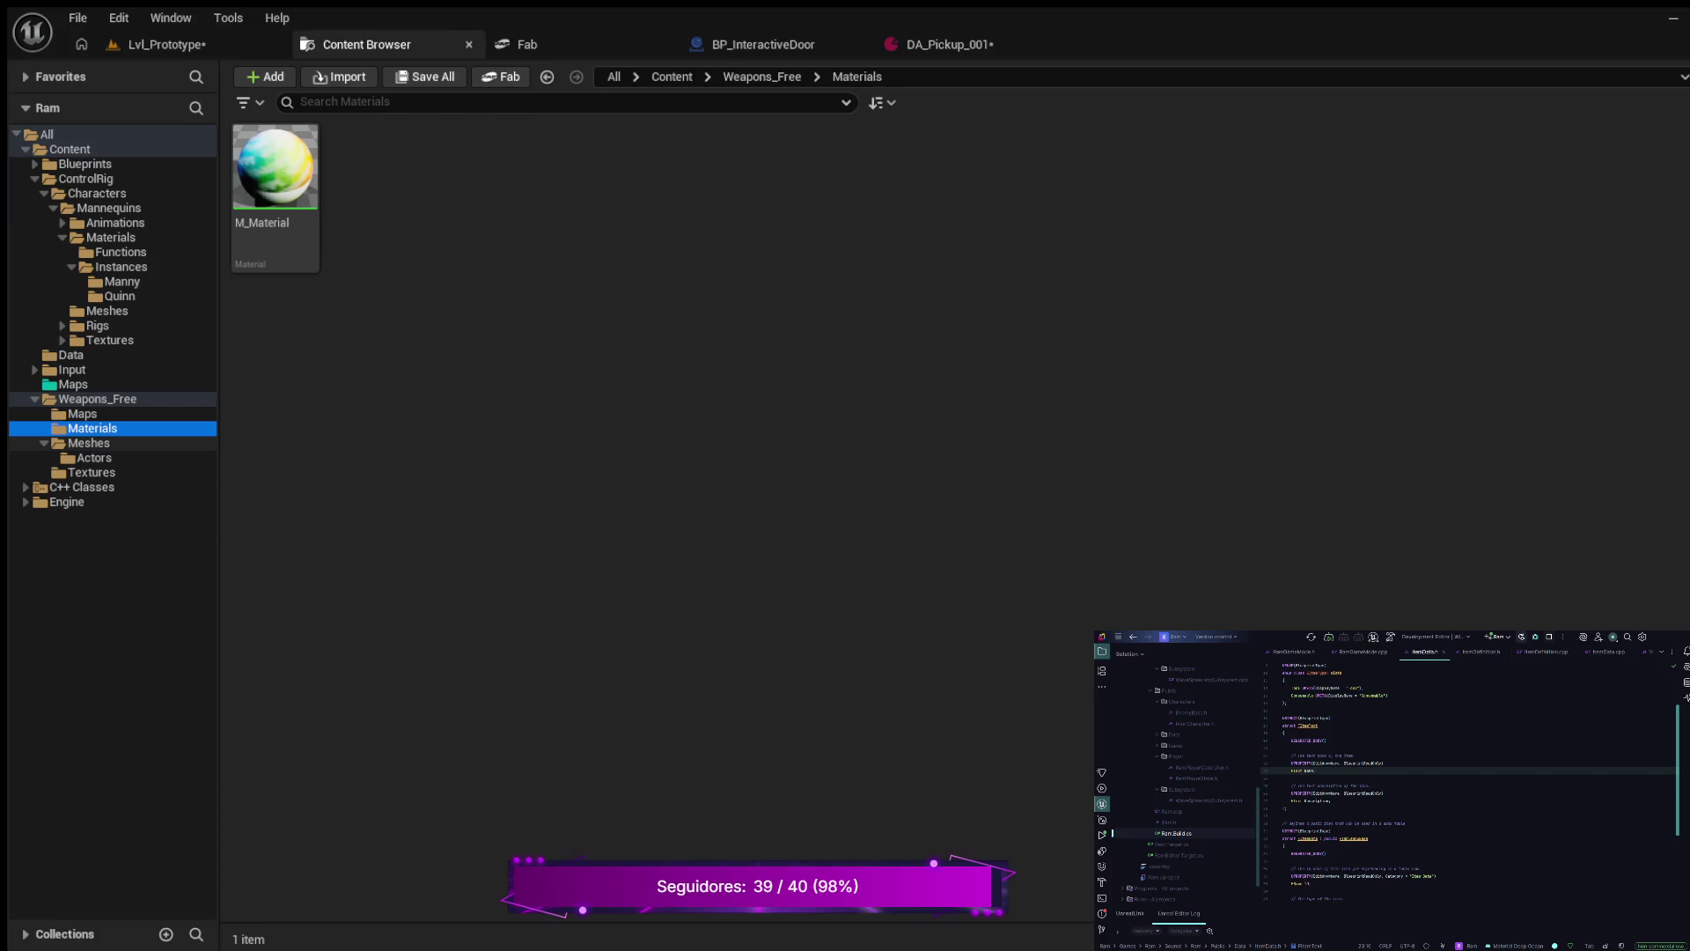
# - Glance at DA_Pickup_001, recheck the Meshes, Actors and Materials folders, then return to it
pyautogui.click(942, 44)
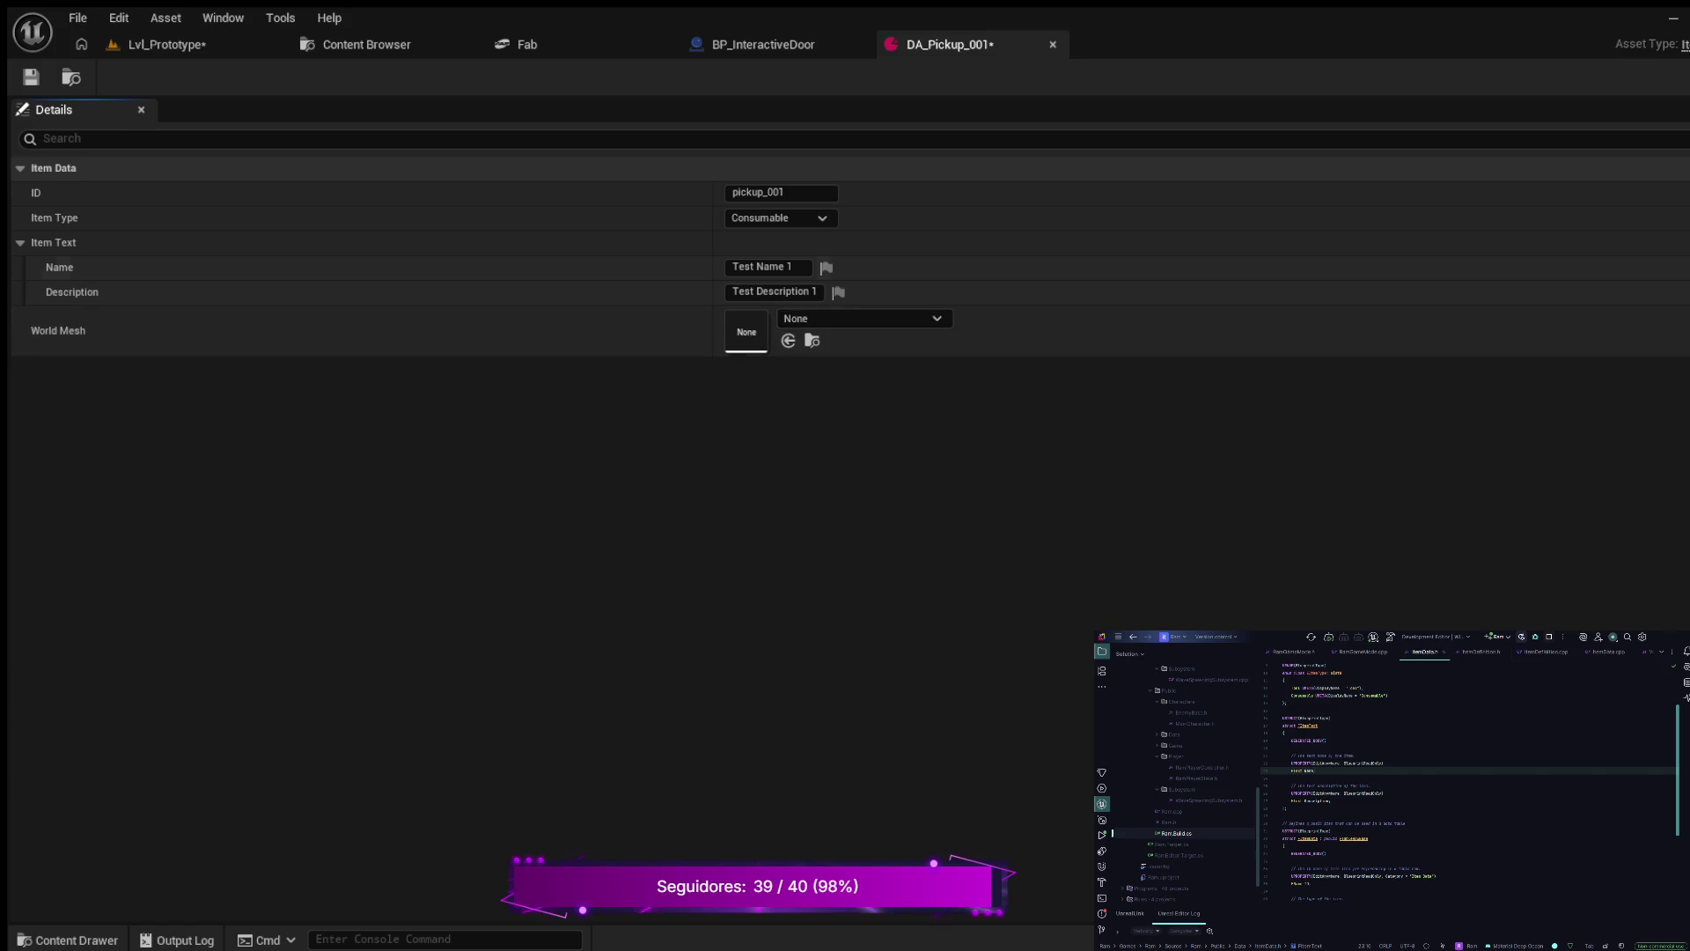
pyautogui.click(361, 44)
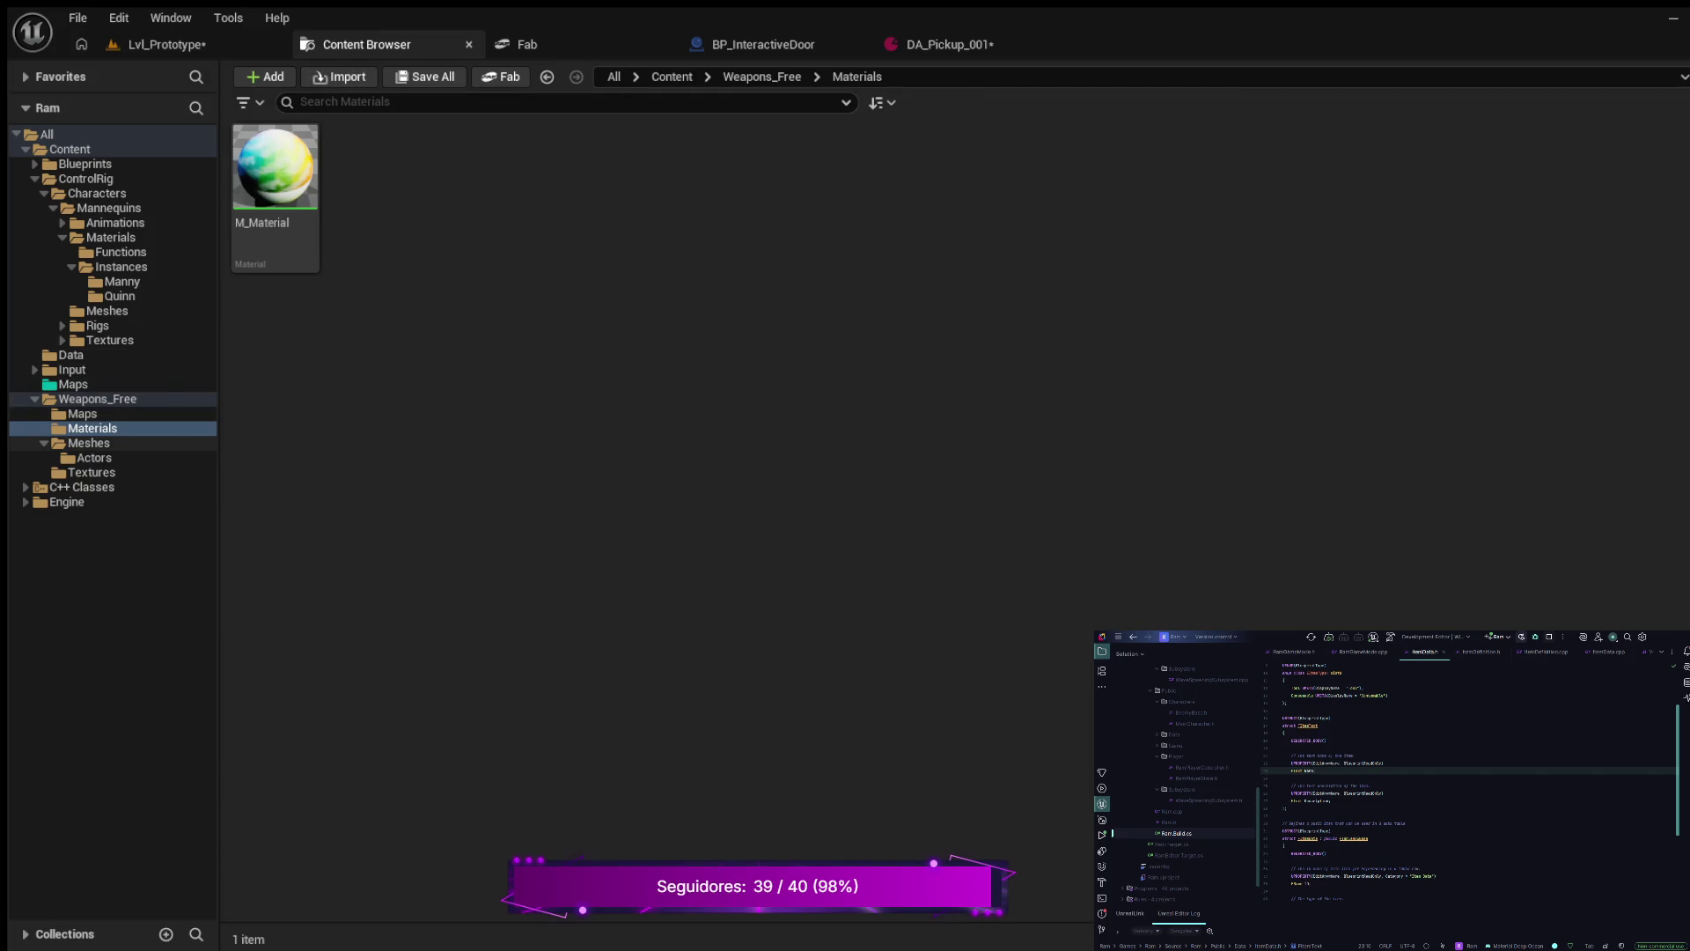
pyautogui.click(88, 443)
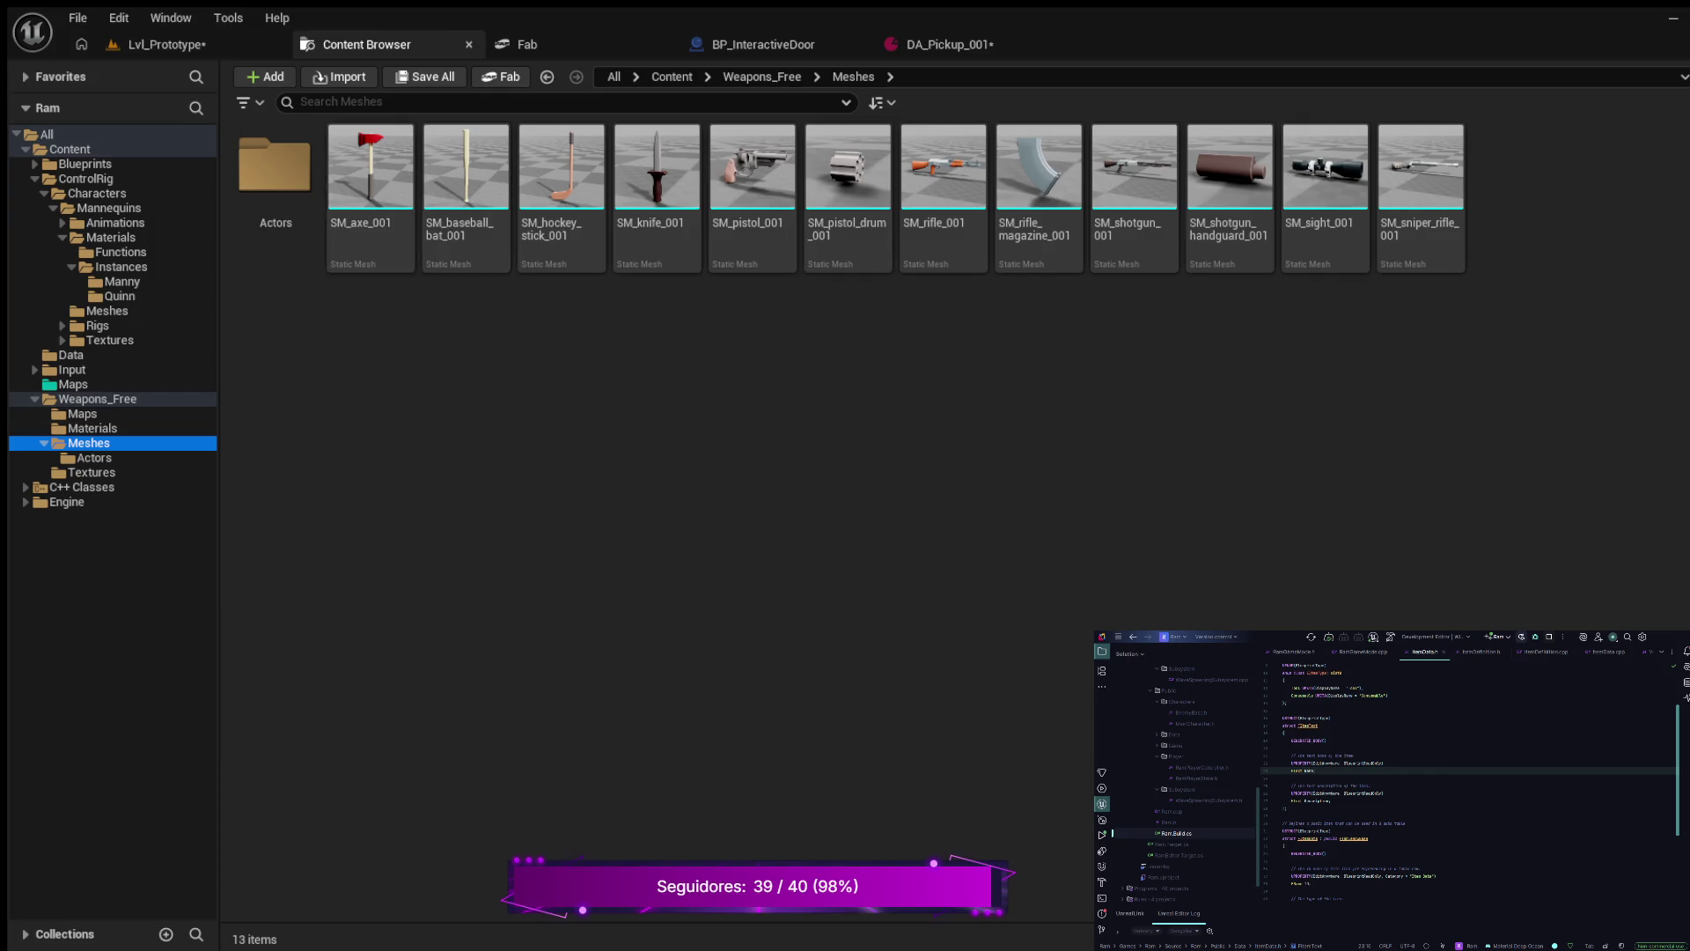
pyautogui.click(94, 458)
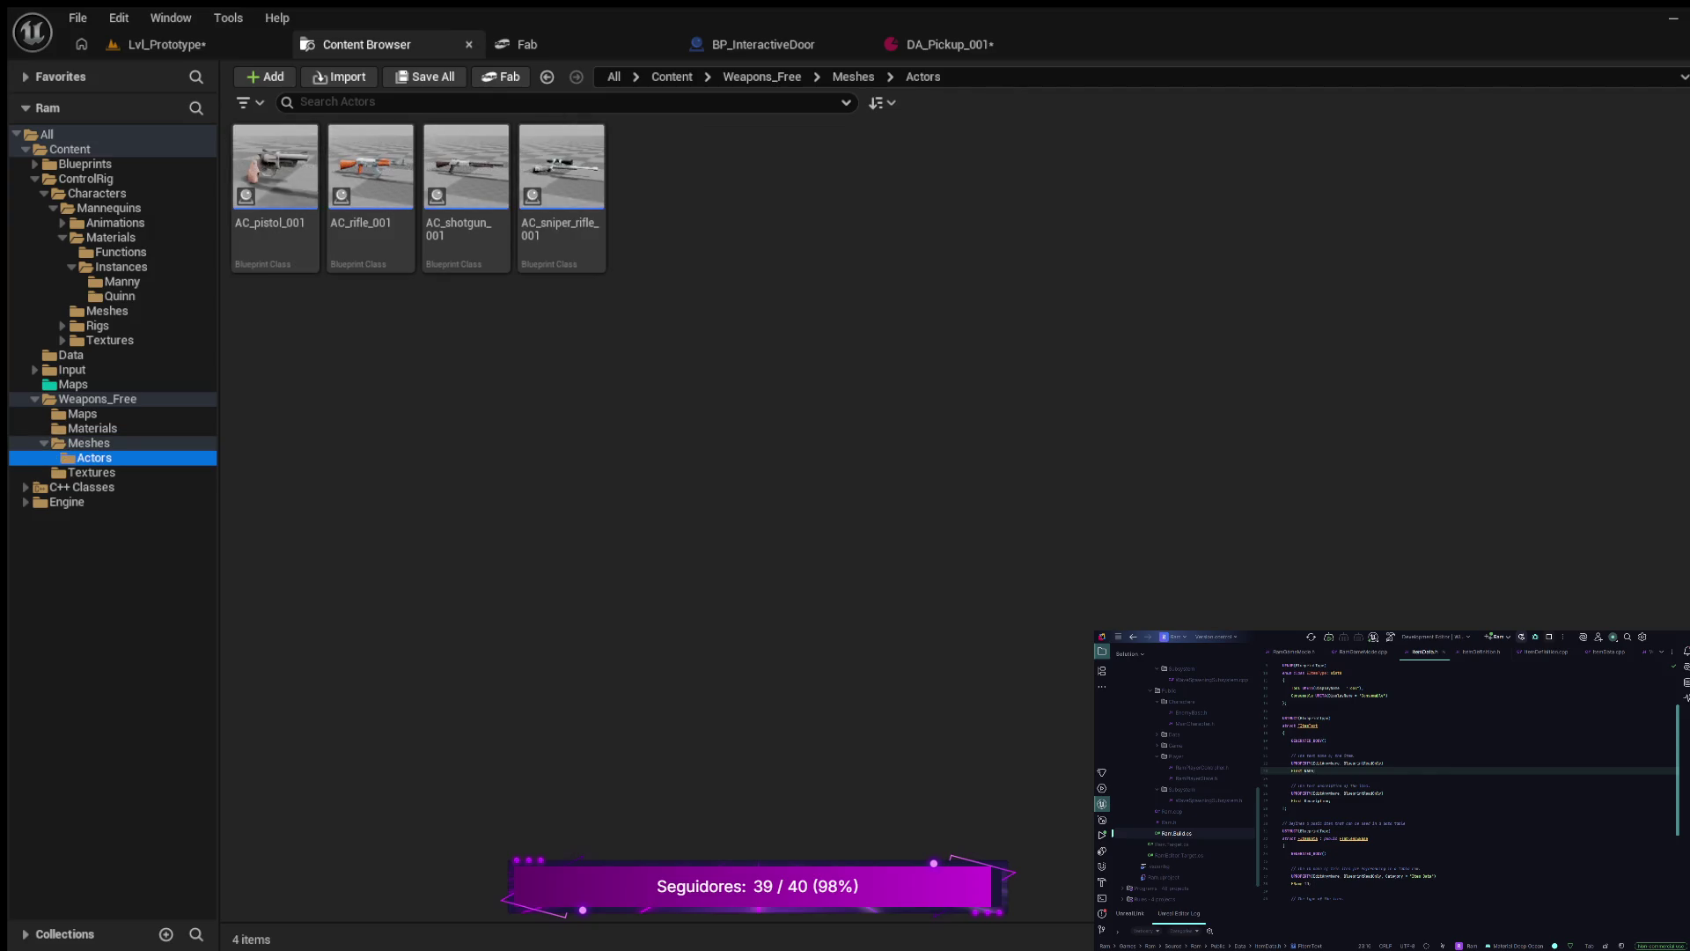
pyautogui.click(93, 428)
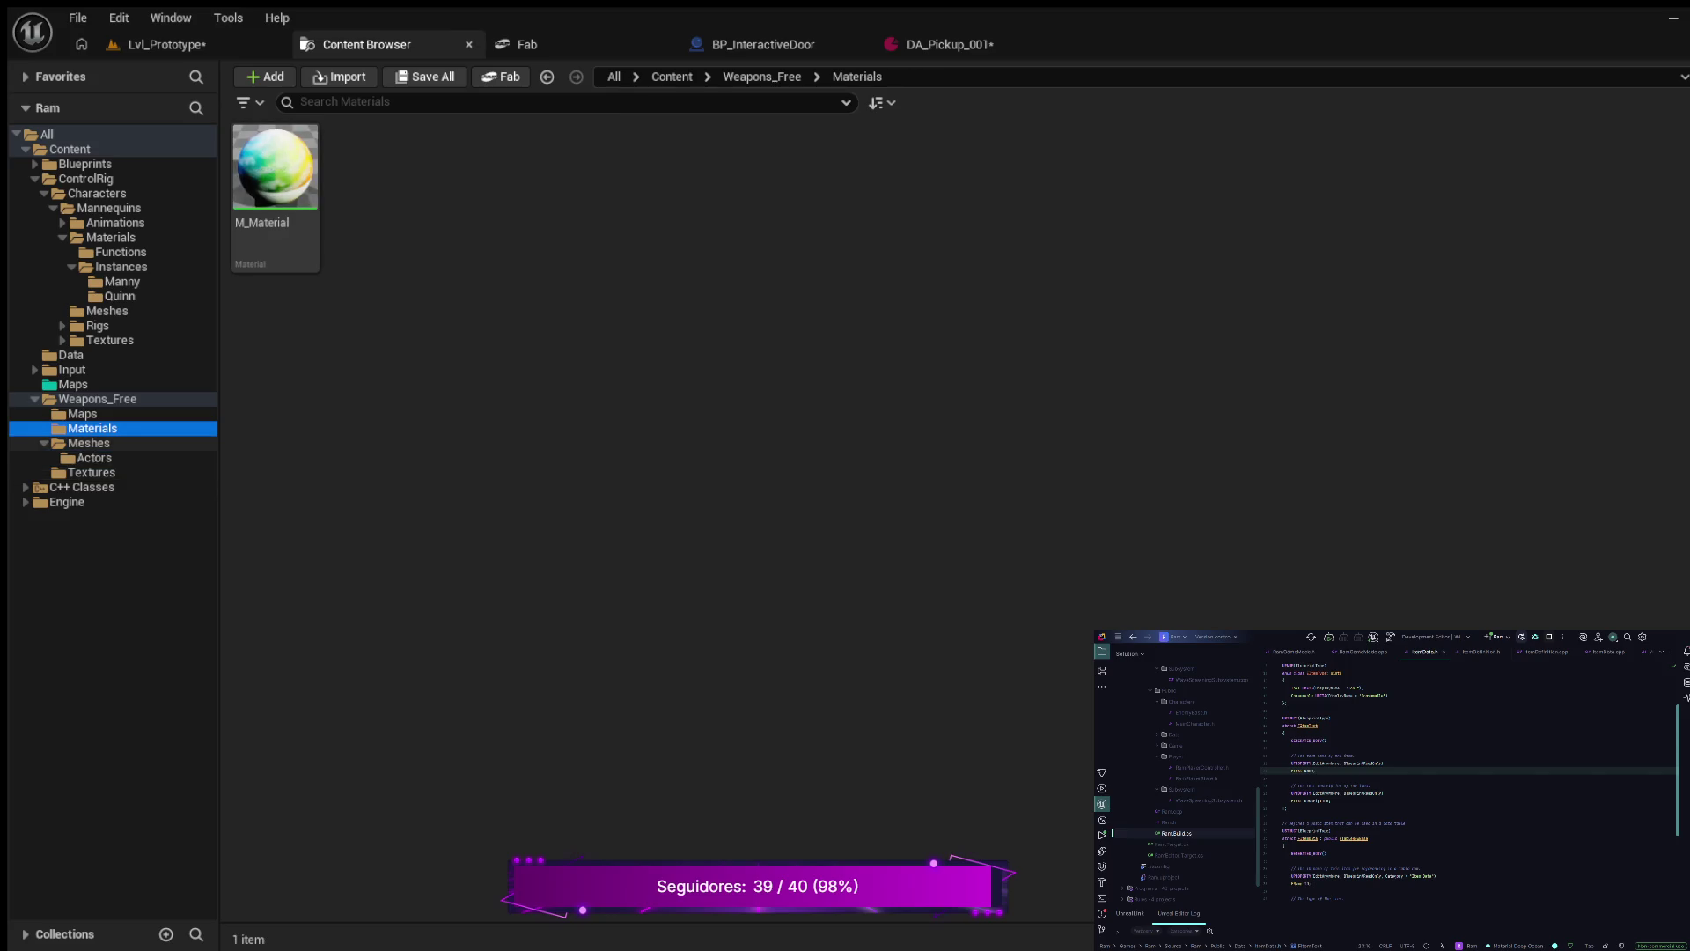
pyautogui.click(94, 457)
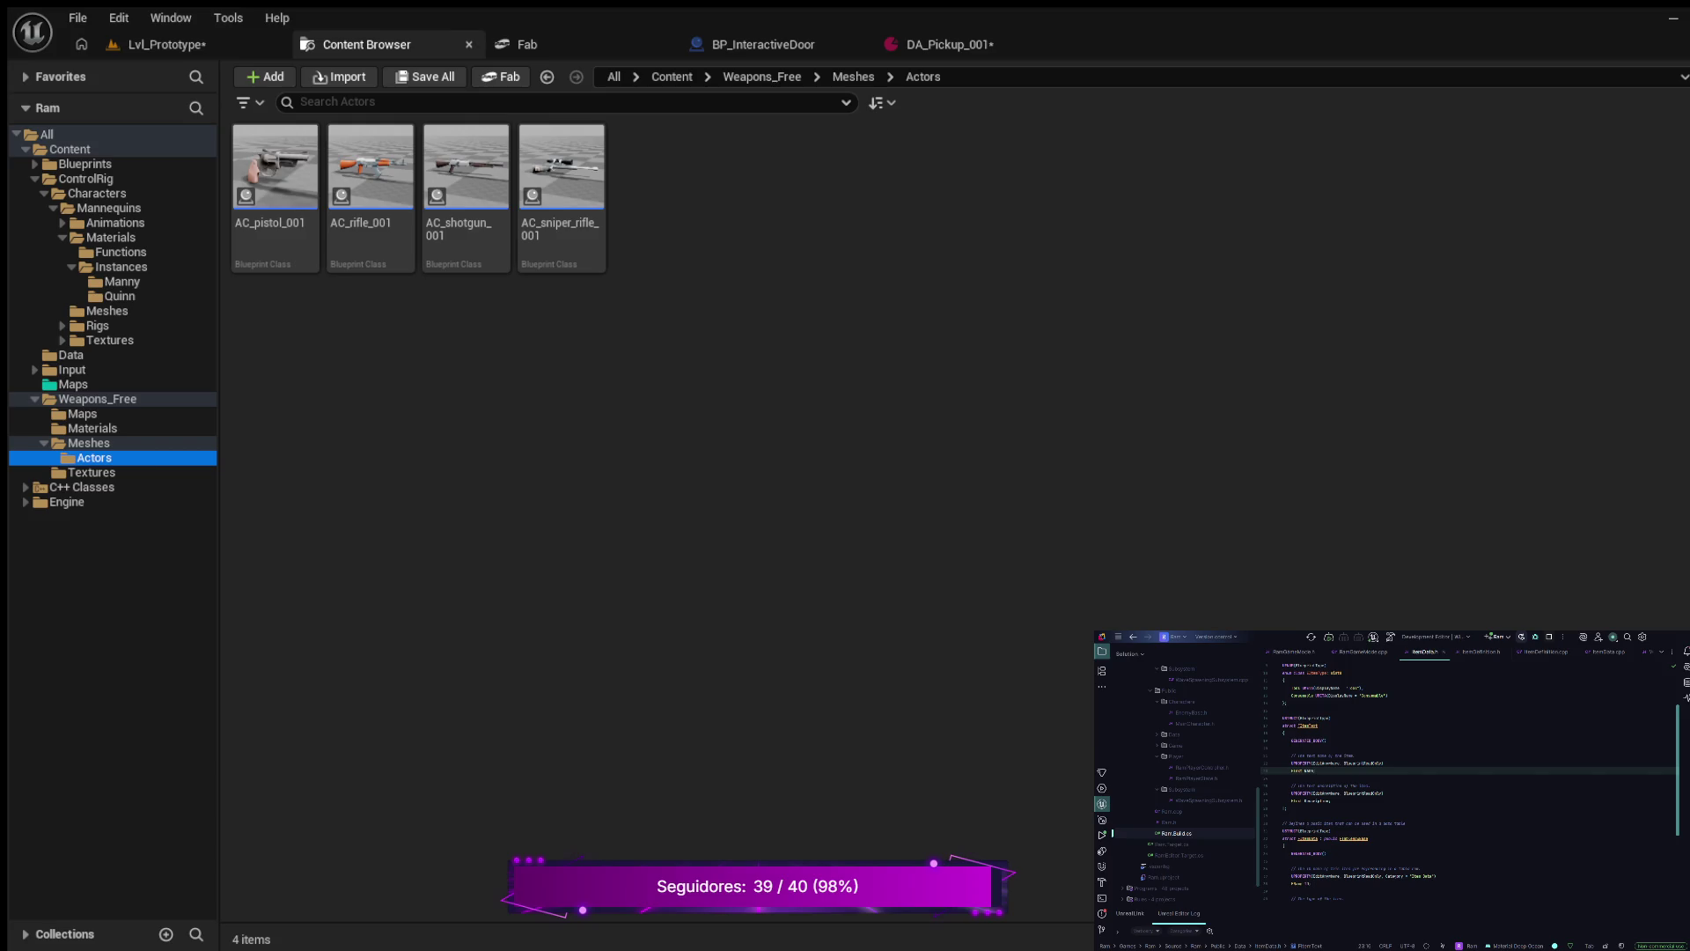
pyautogui.click(937, 44)
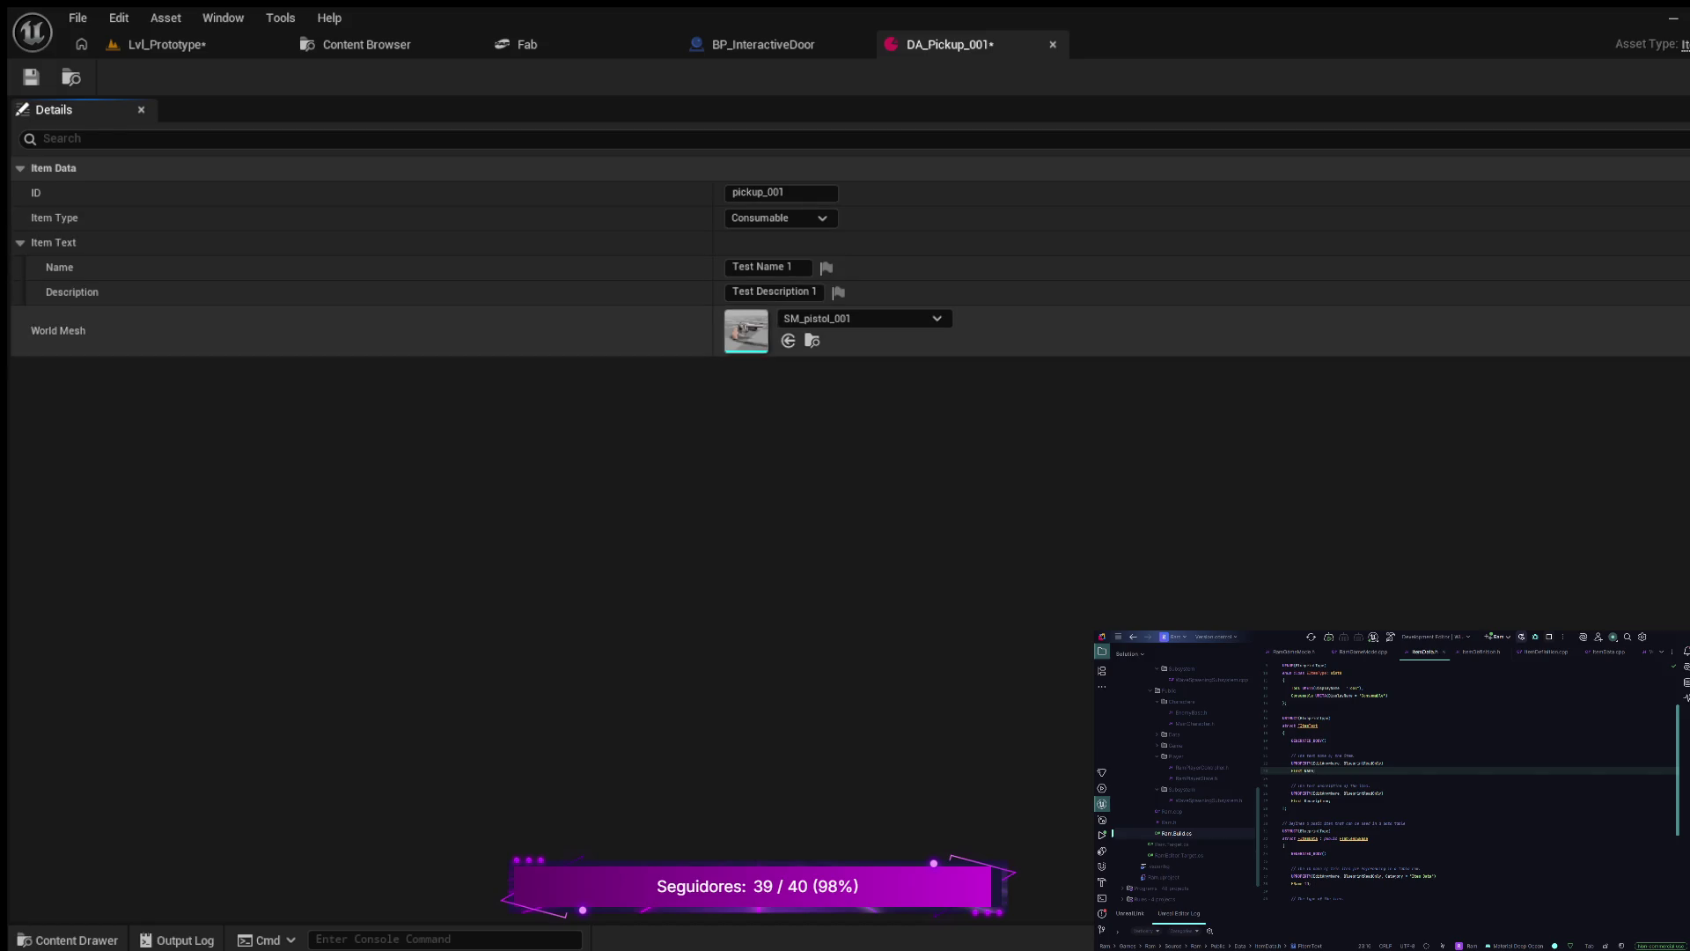
# - Rename the item to 'Pistol 001' and change its description to 'A Revolver'
pyautogui.click(761, 267)
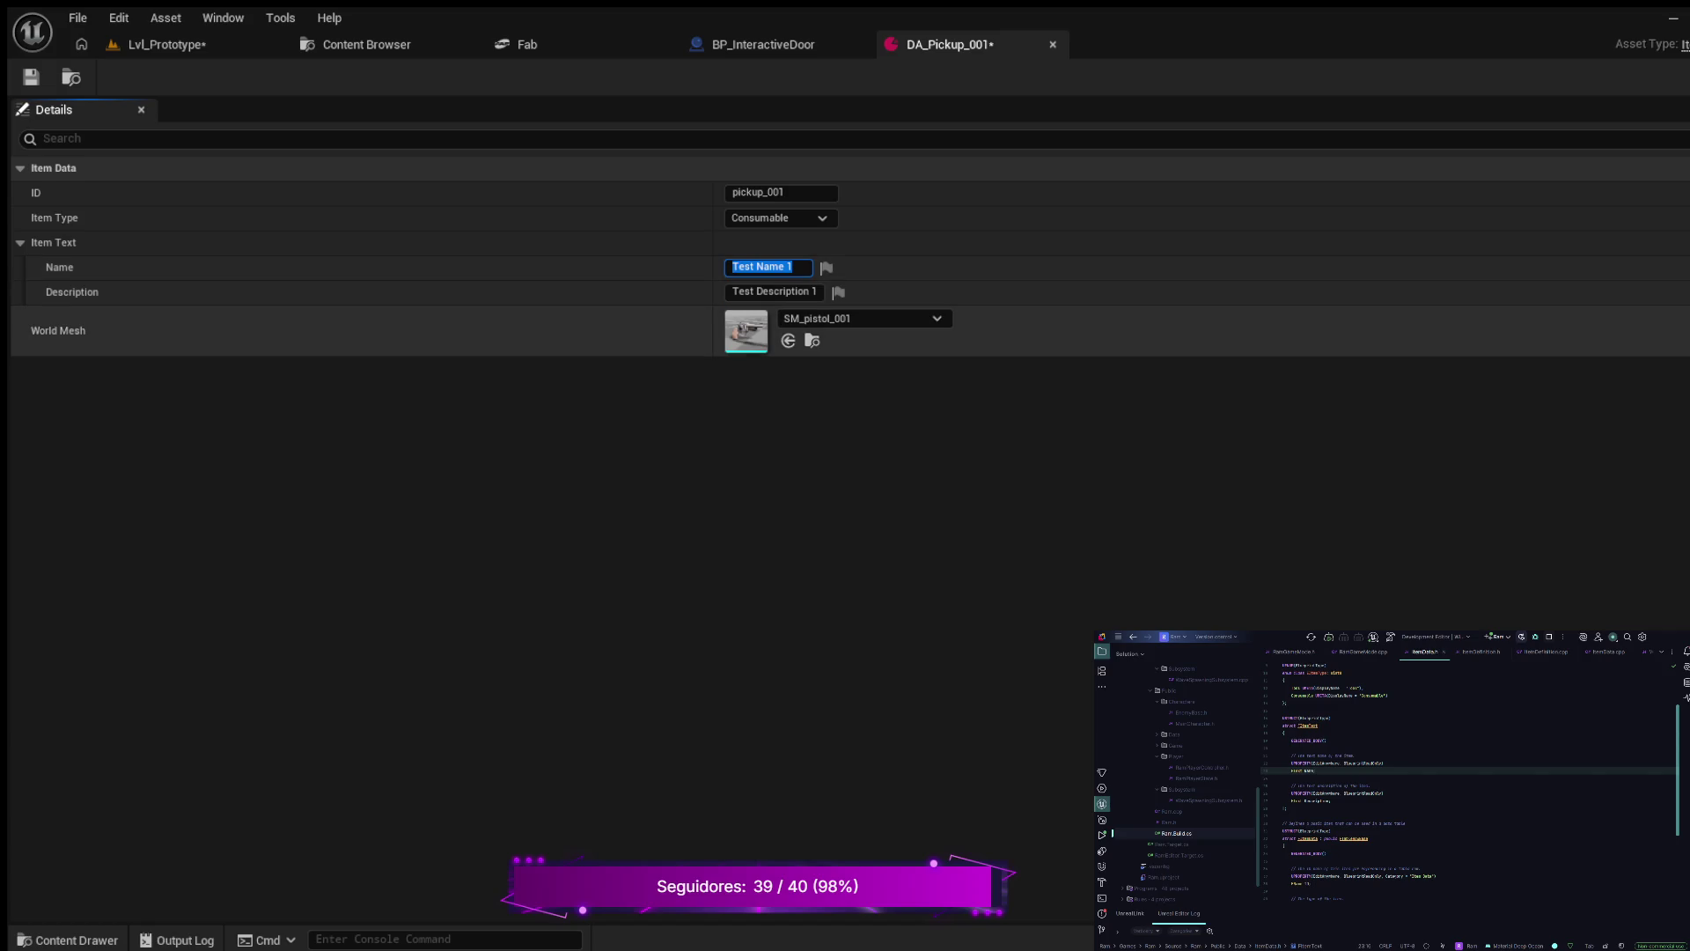
pyautogui.write('Pistol ')
pyautogui.write('001')
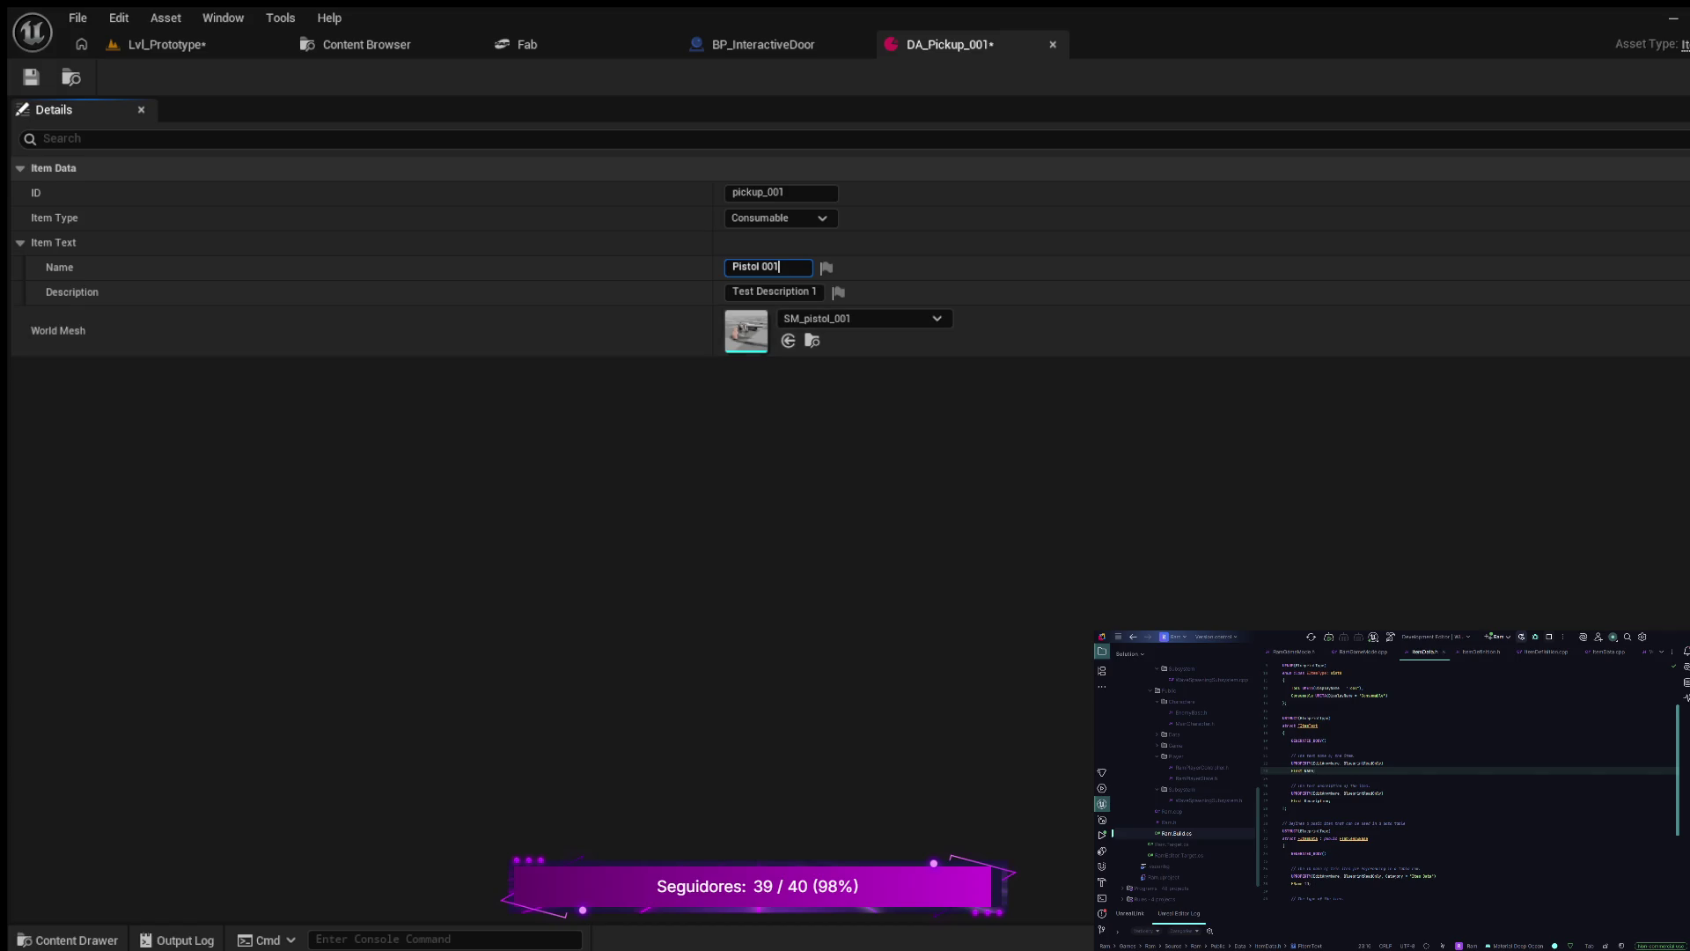
pyautogui.click(774, 292)
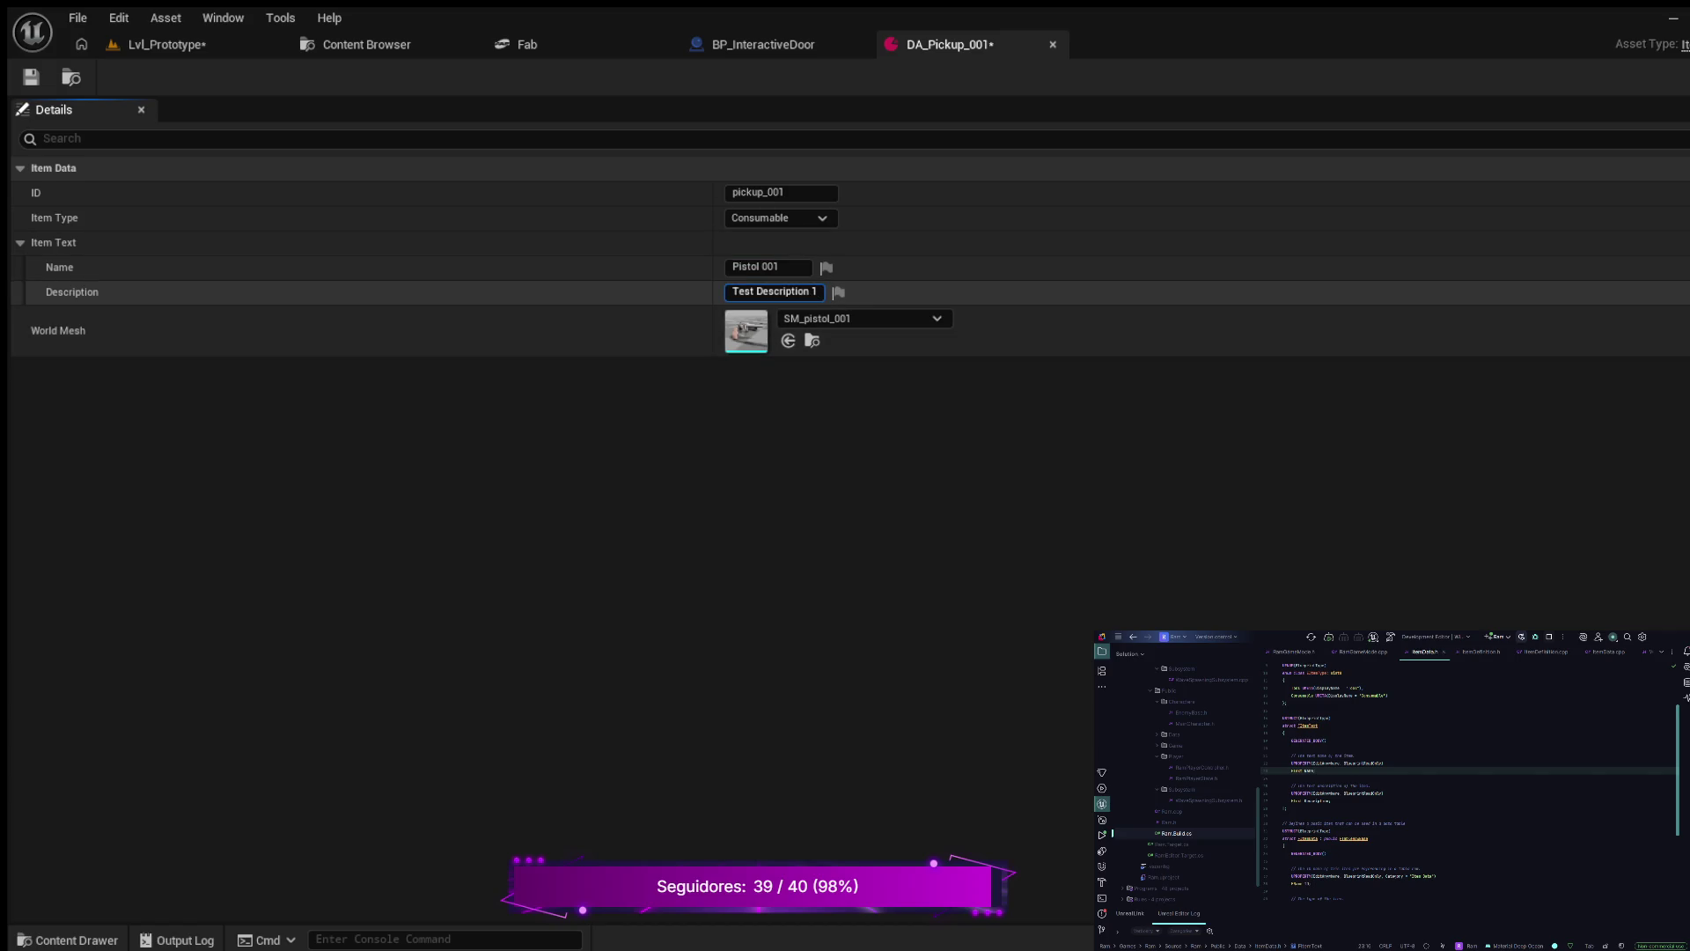
pyautogui.press('BackSpace')
pyautogui.press('BackSpace')
pyautogui.press('BackSpace')
pyautogui.write('Revolver')
pyautogui.click(765, 291)
pyautogui.click(737, 292)
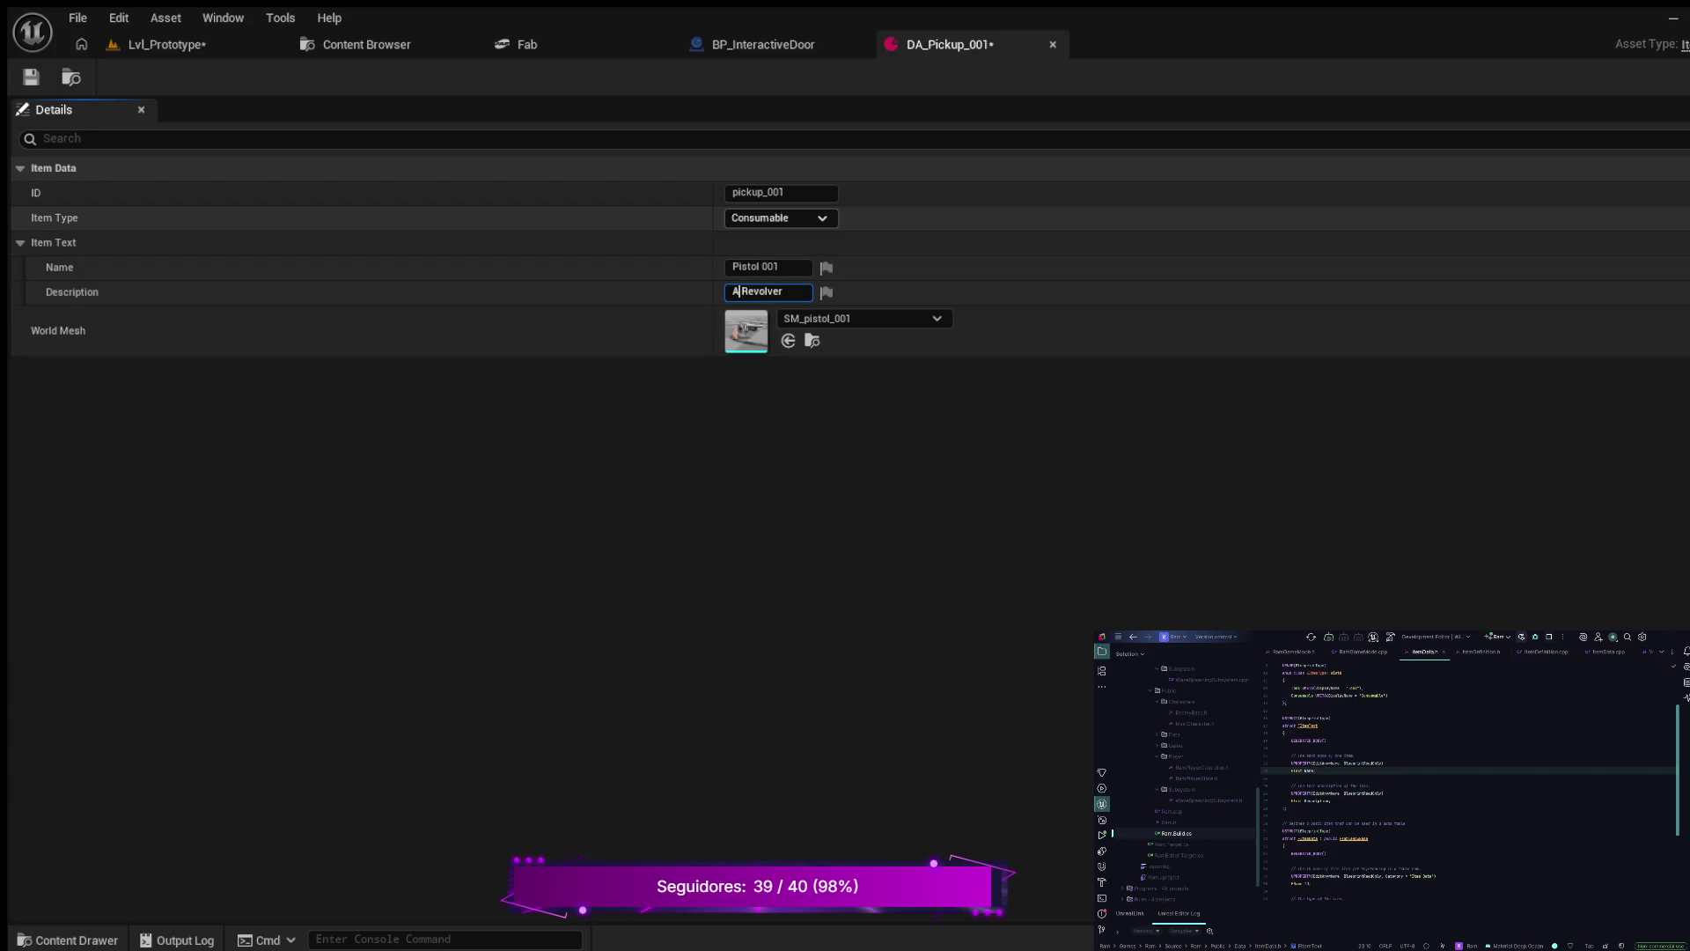
# - Change the ID from pickup_001 to pistol_001 and save the asset
pyautogui.click(763, 192)
pyautogui.hotkey('ctrl', 'a')
pyautogui.click(763, 192)
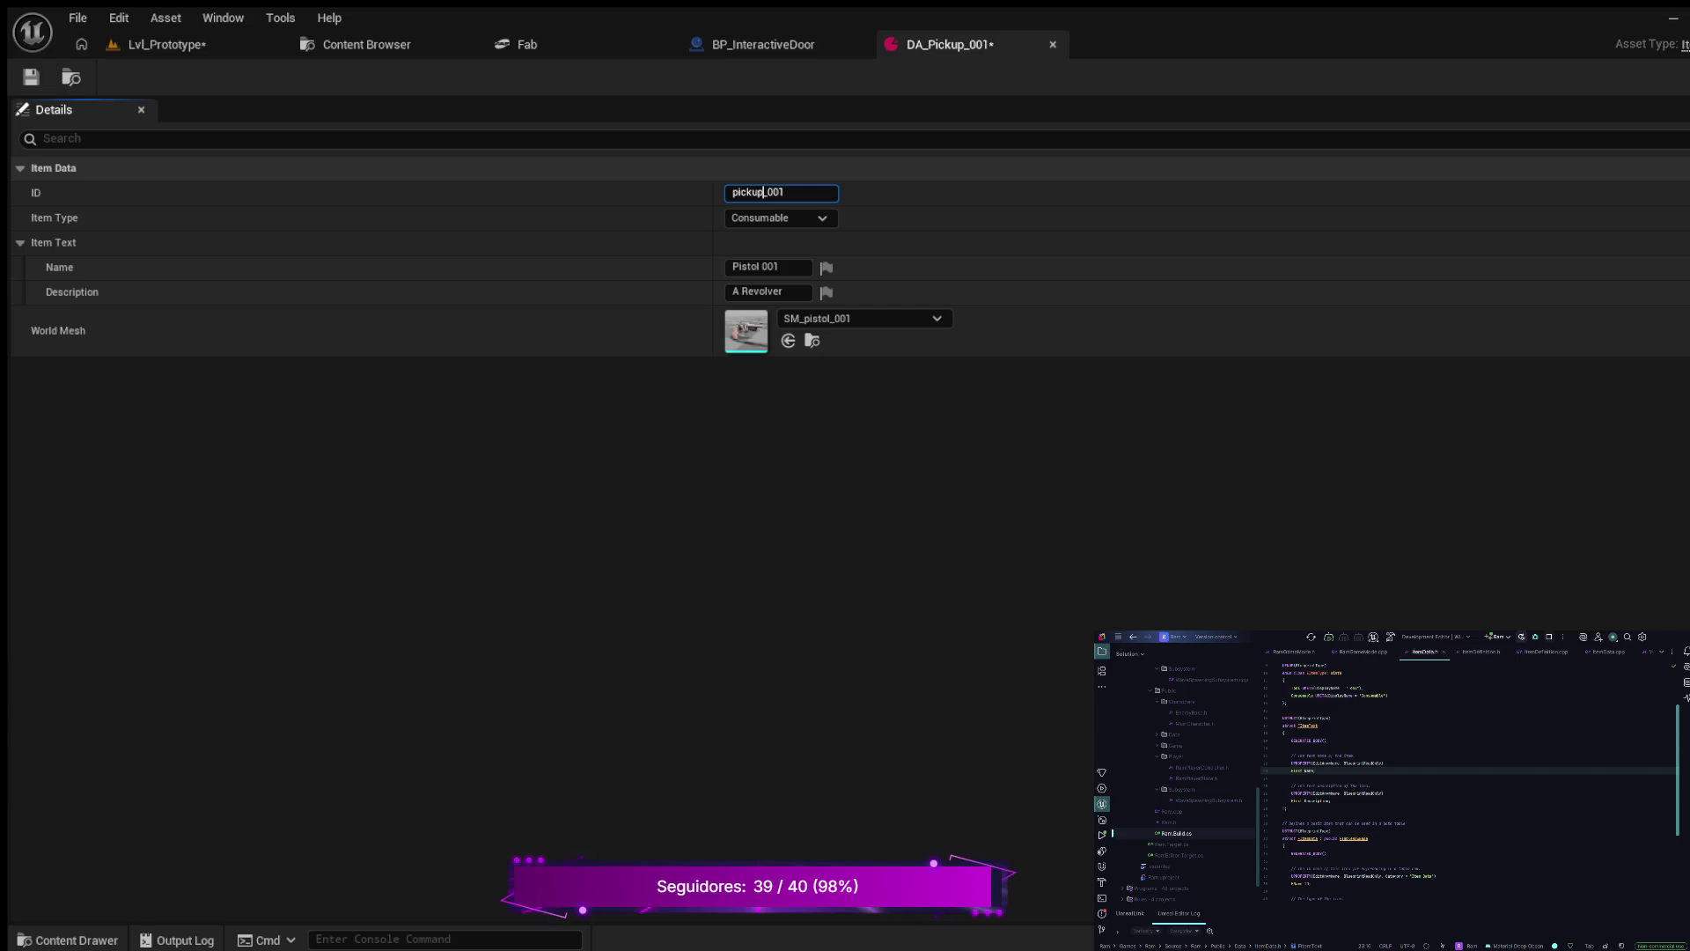
pyautogui.press('BackSpace')
pyautogui.press('BackSpace')
pyautogui.press('BackSpace')
pyautogui.write('pistol')
pyautogui.hotkey('ctrl', 's')
# - Go back to the weapon actors listing in the Content Browser
pyautogui.click(367, 44)
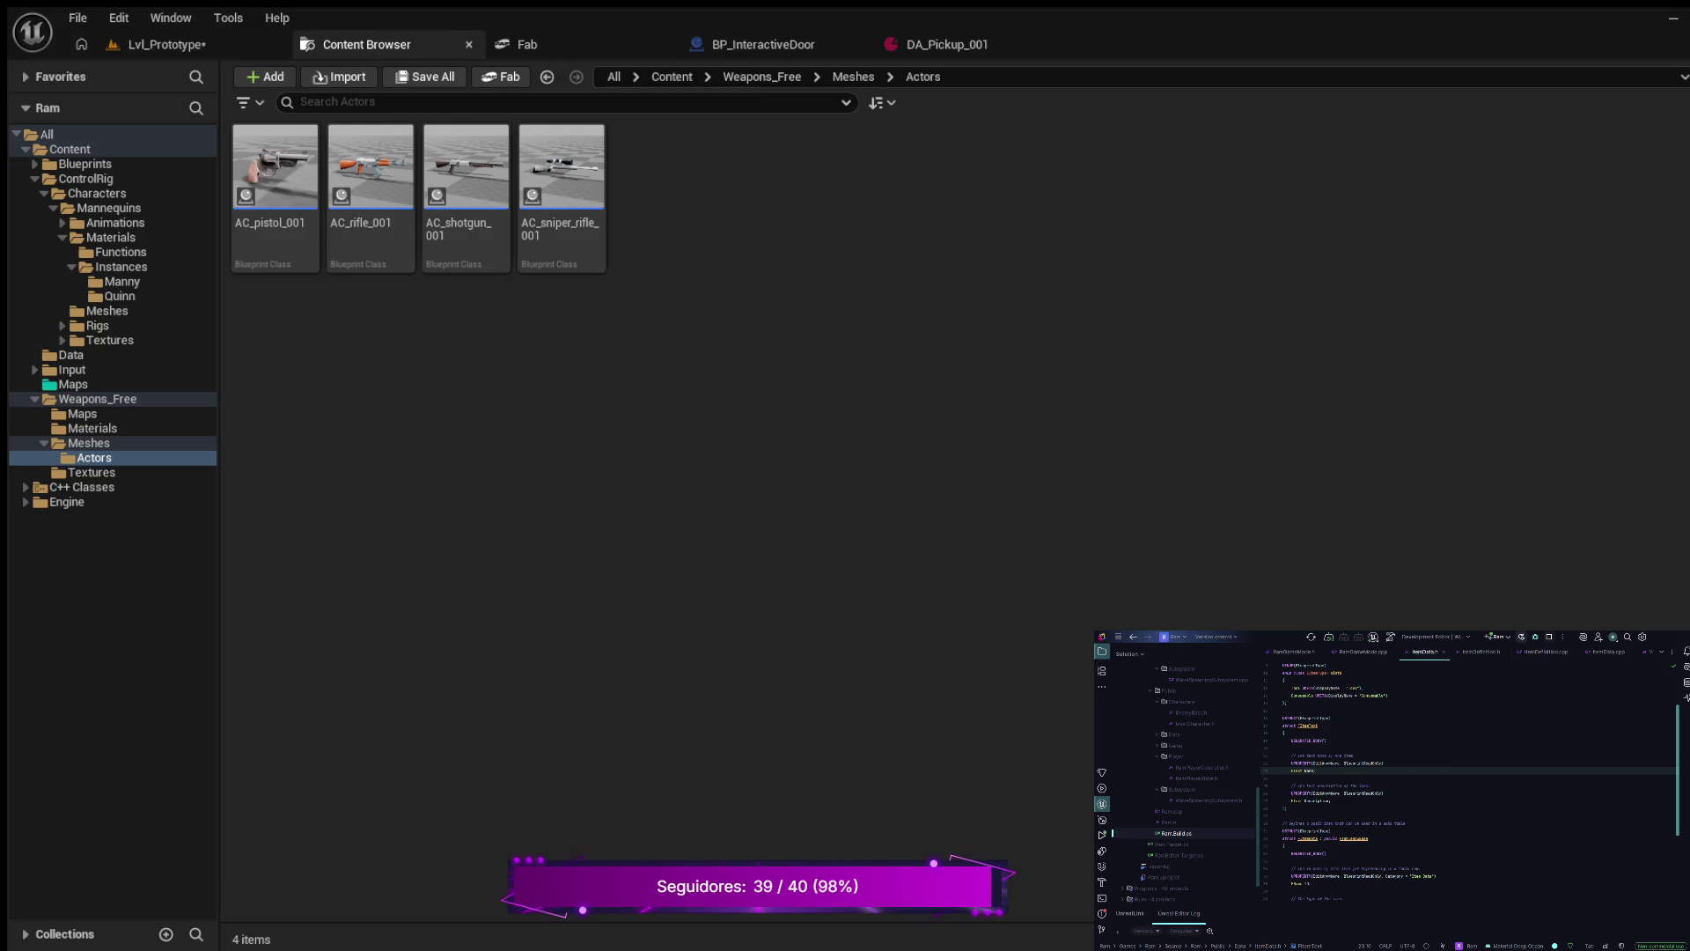
# - Close the Content Browser and Fab tabs and show the Content/Data folder in the Content Drawer
pyautogui.click(469, 44)
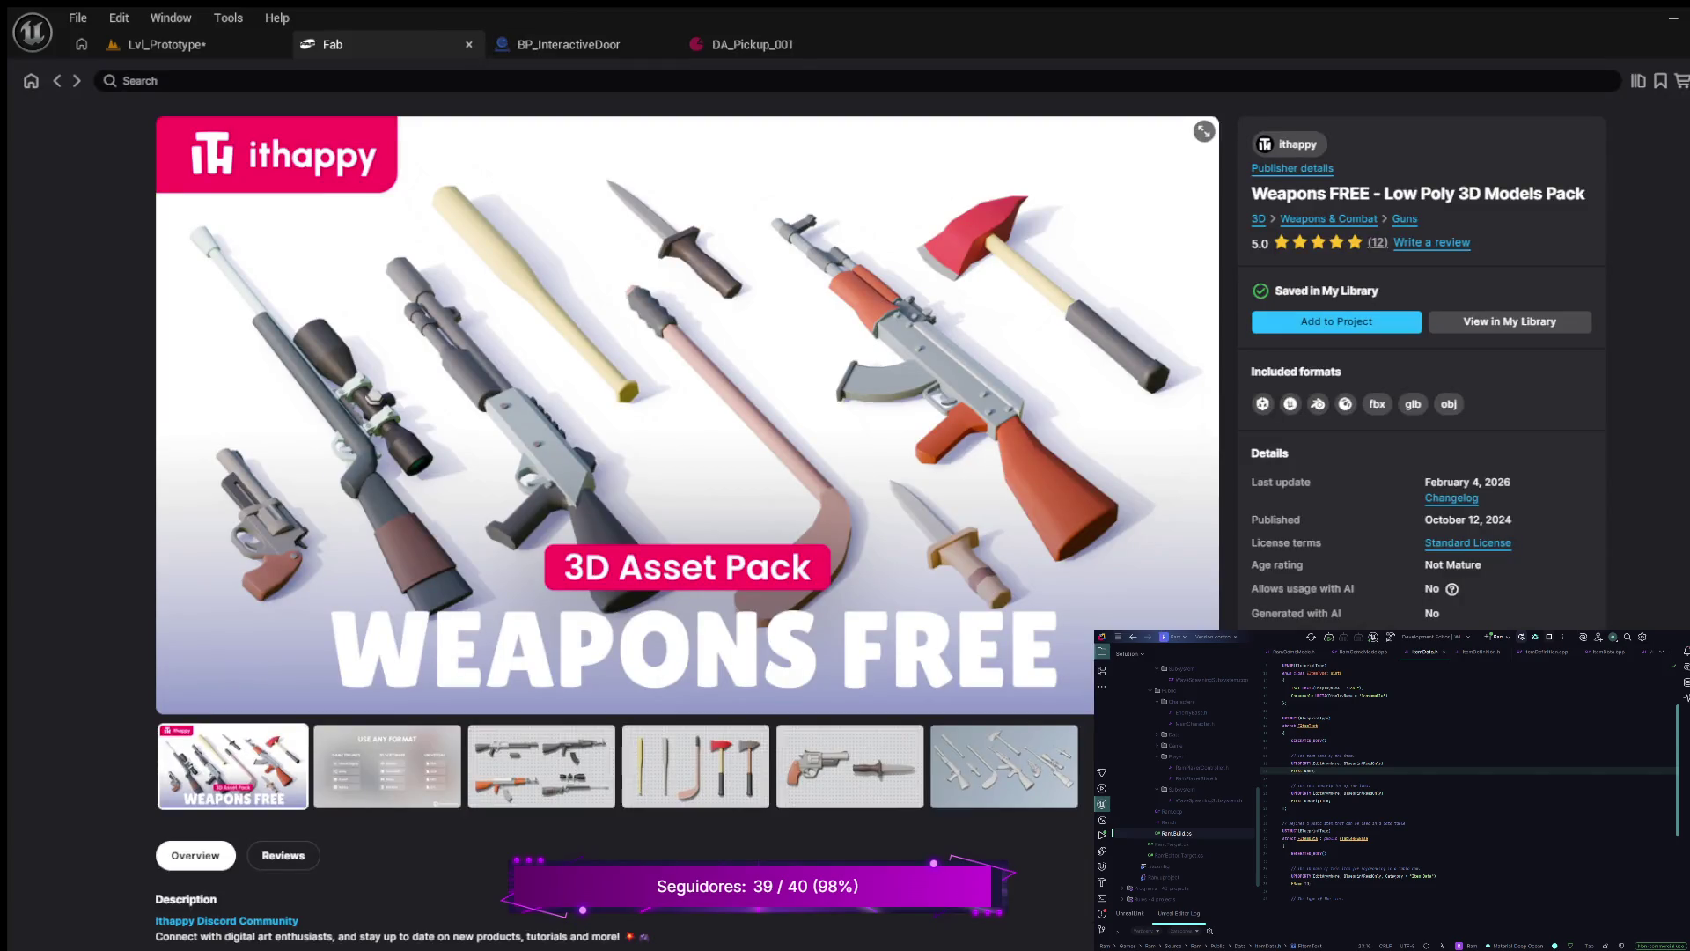
pyautogui.click(468, 44)
pyautogui.click(67, 939)
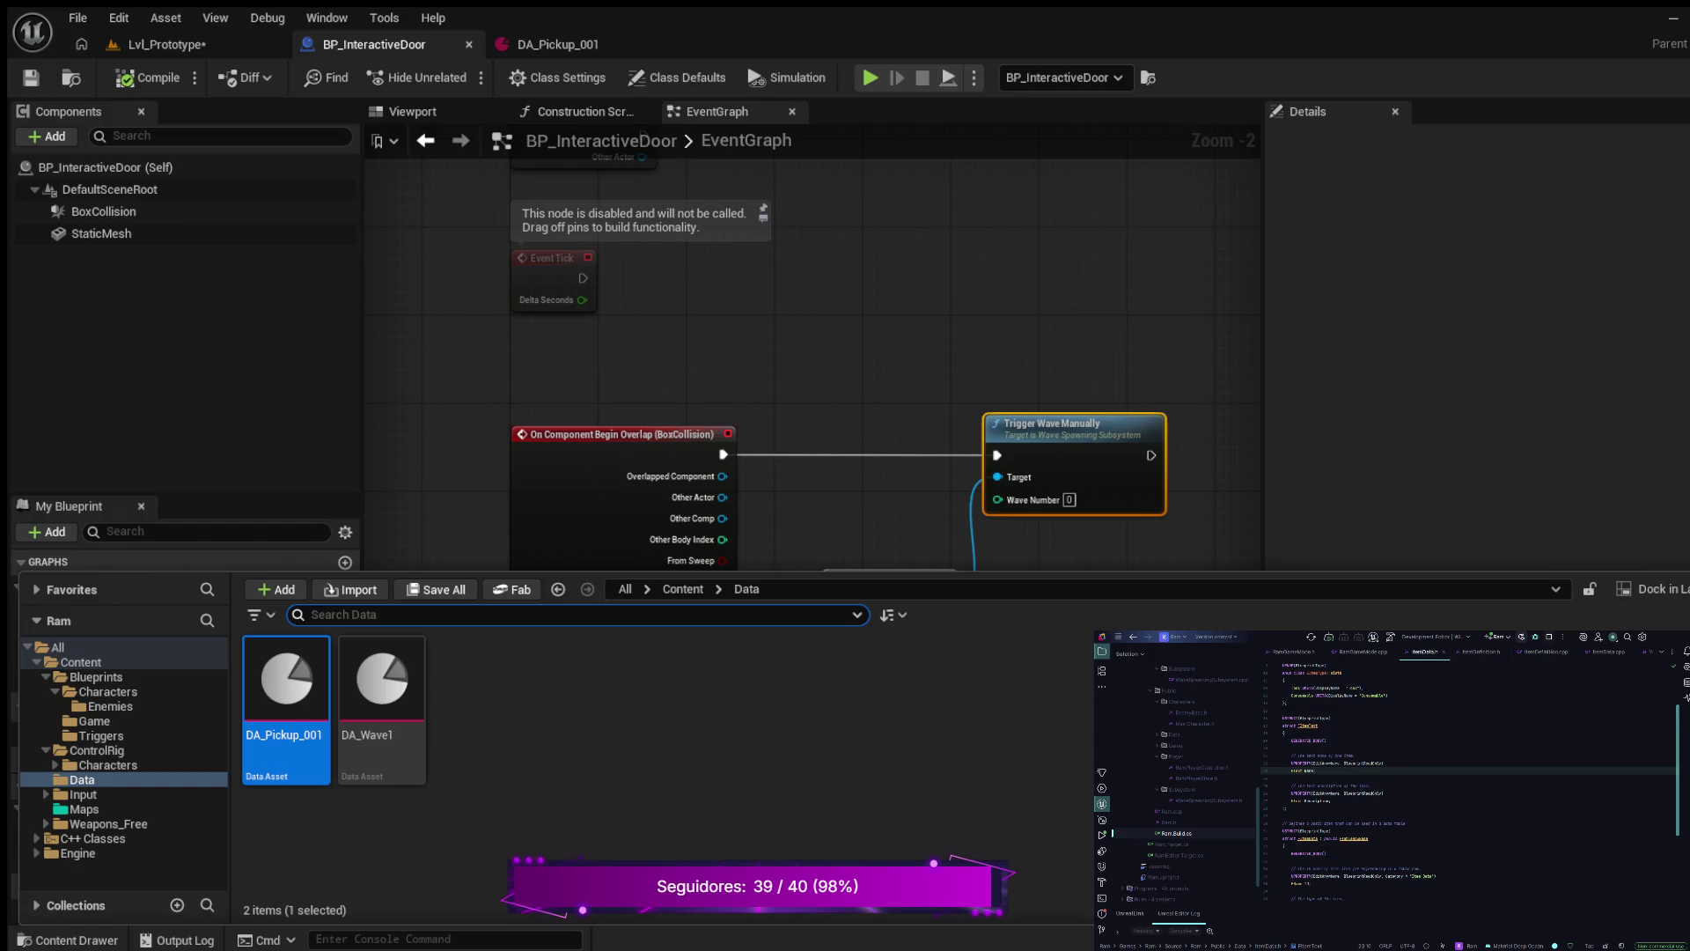
pyautogui.press('Escape')
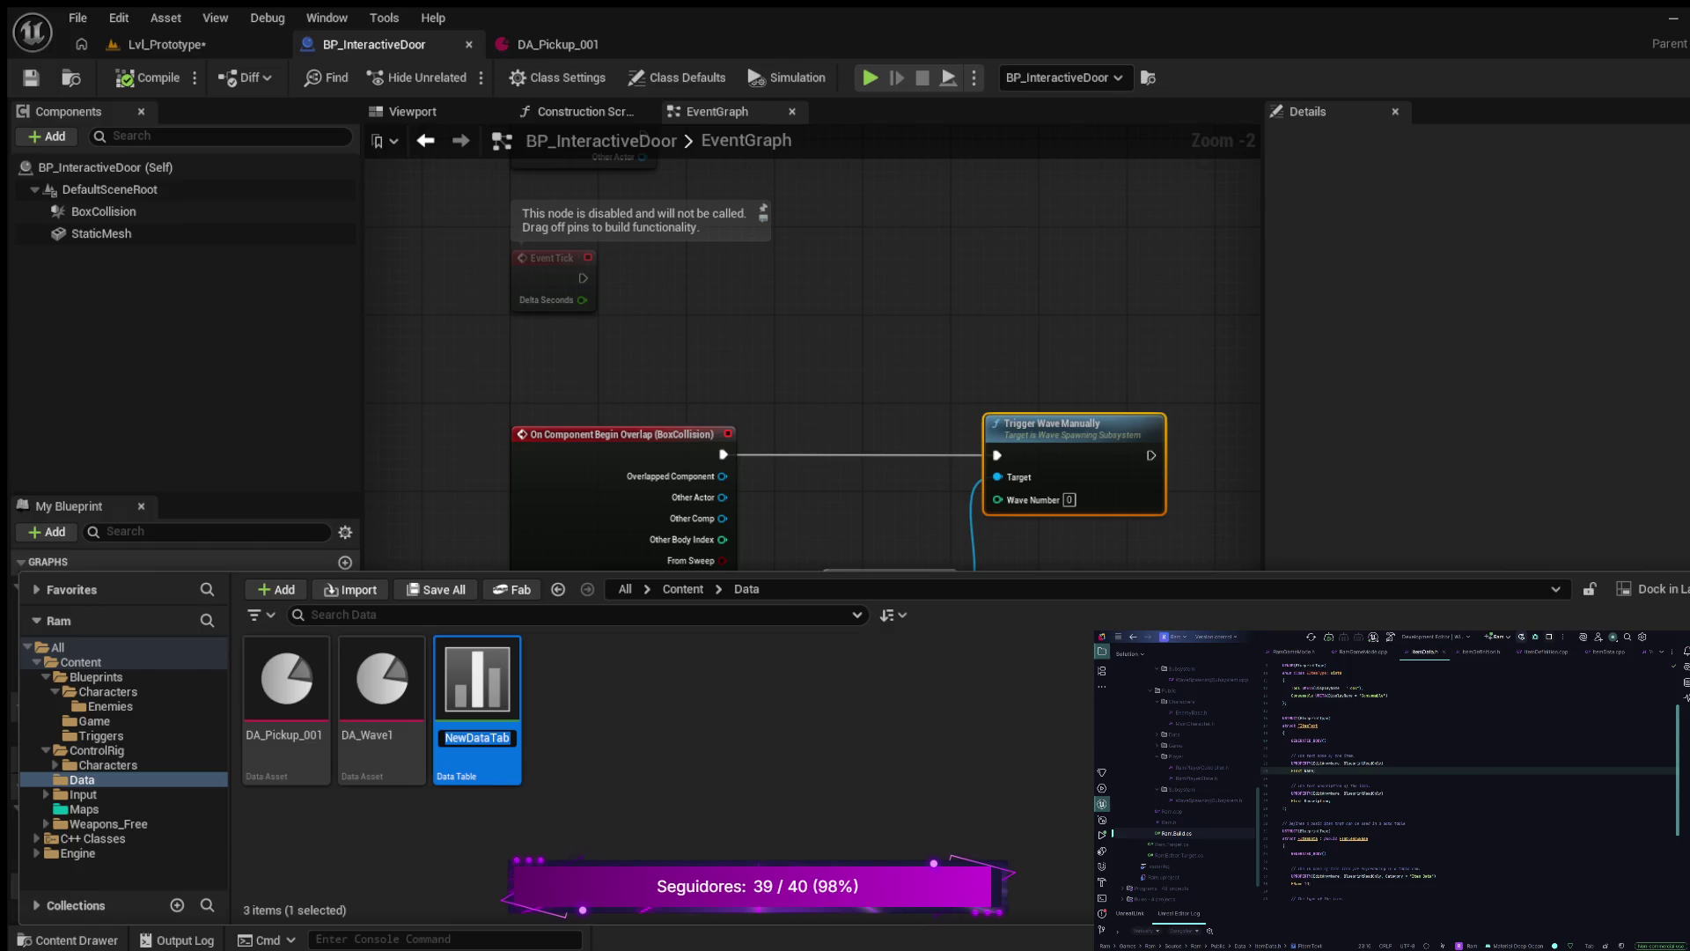
# - Name the new data table DT_PickupData and open it for editing
pyautogui.write('DT')
pyautogui.write('P')
pyautogui.press('BackSpace')
pyautogui.write('_Pickup')
pyautogui.write('Data')
pyautogui.press('Return')
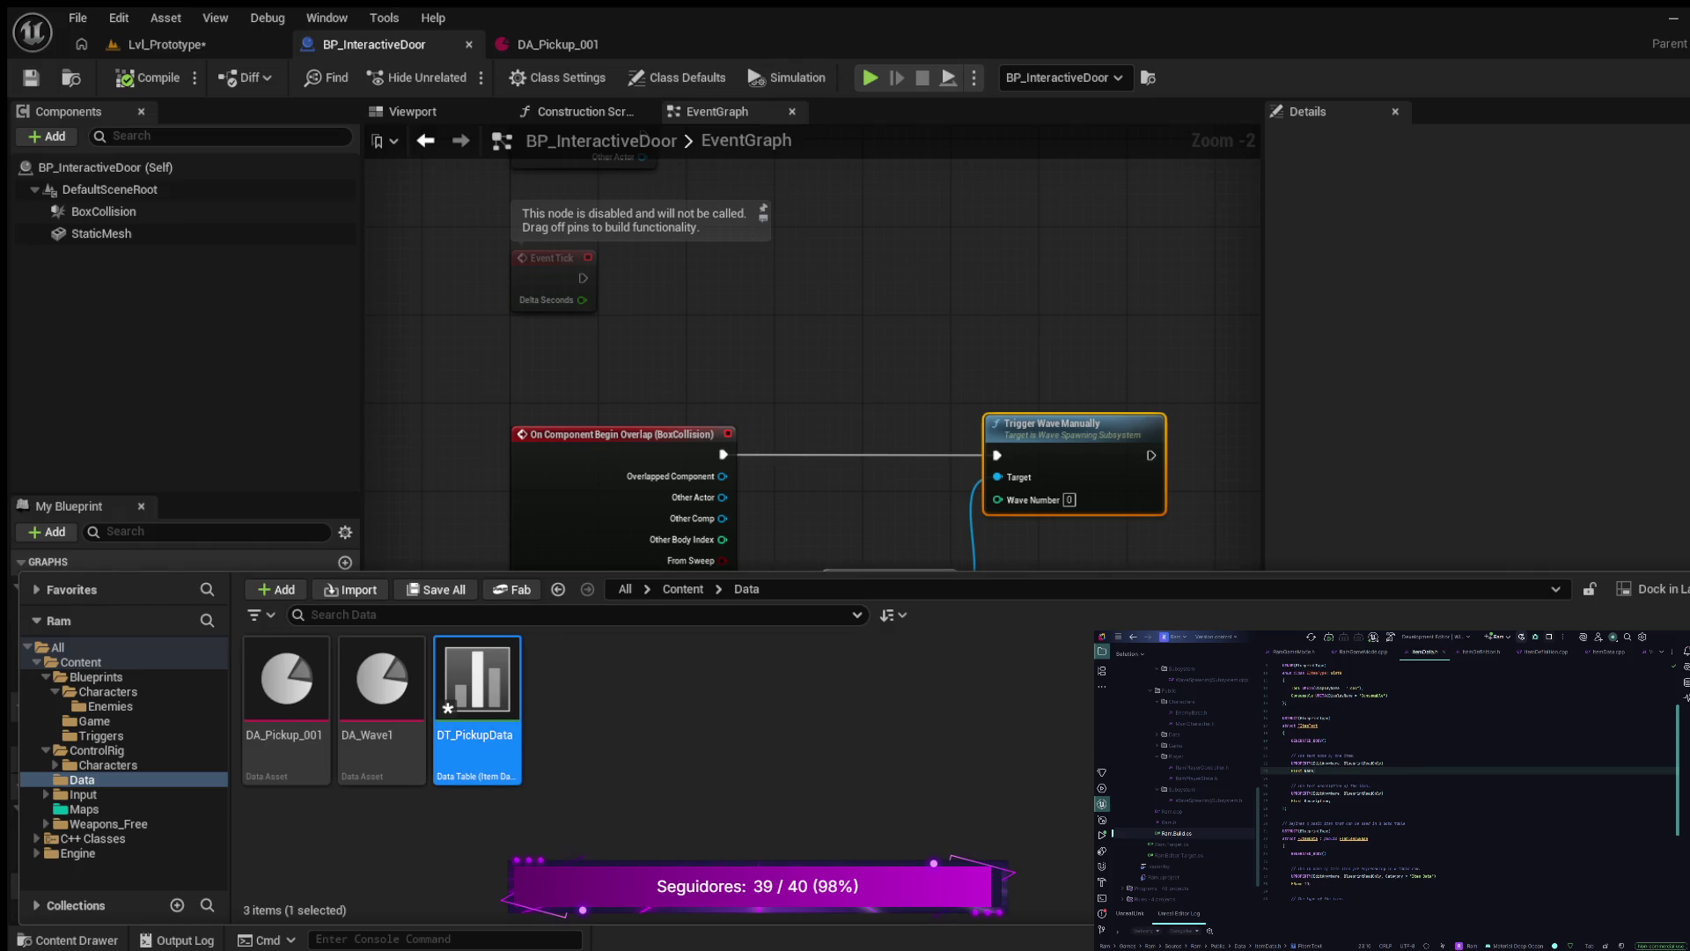
pyautogui.press('Return')
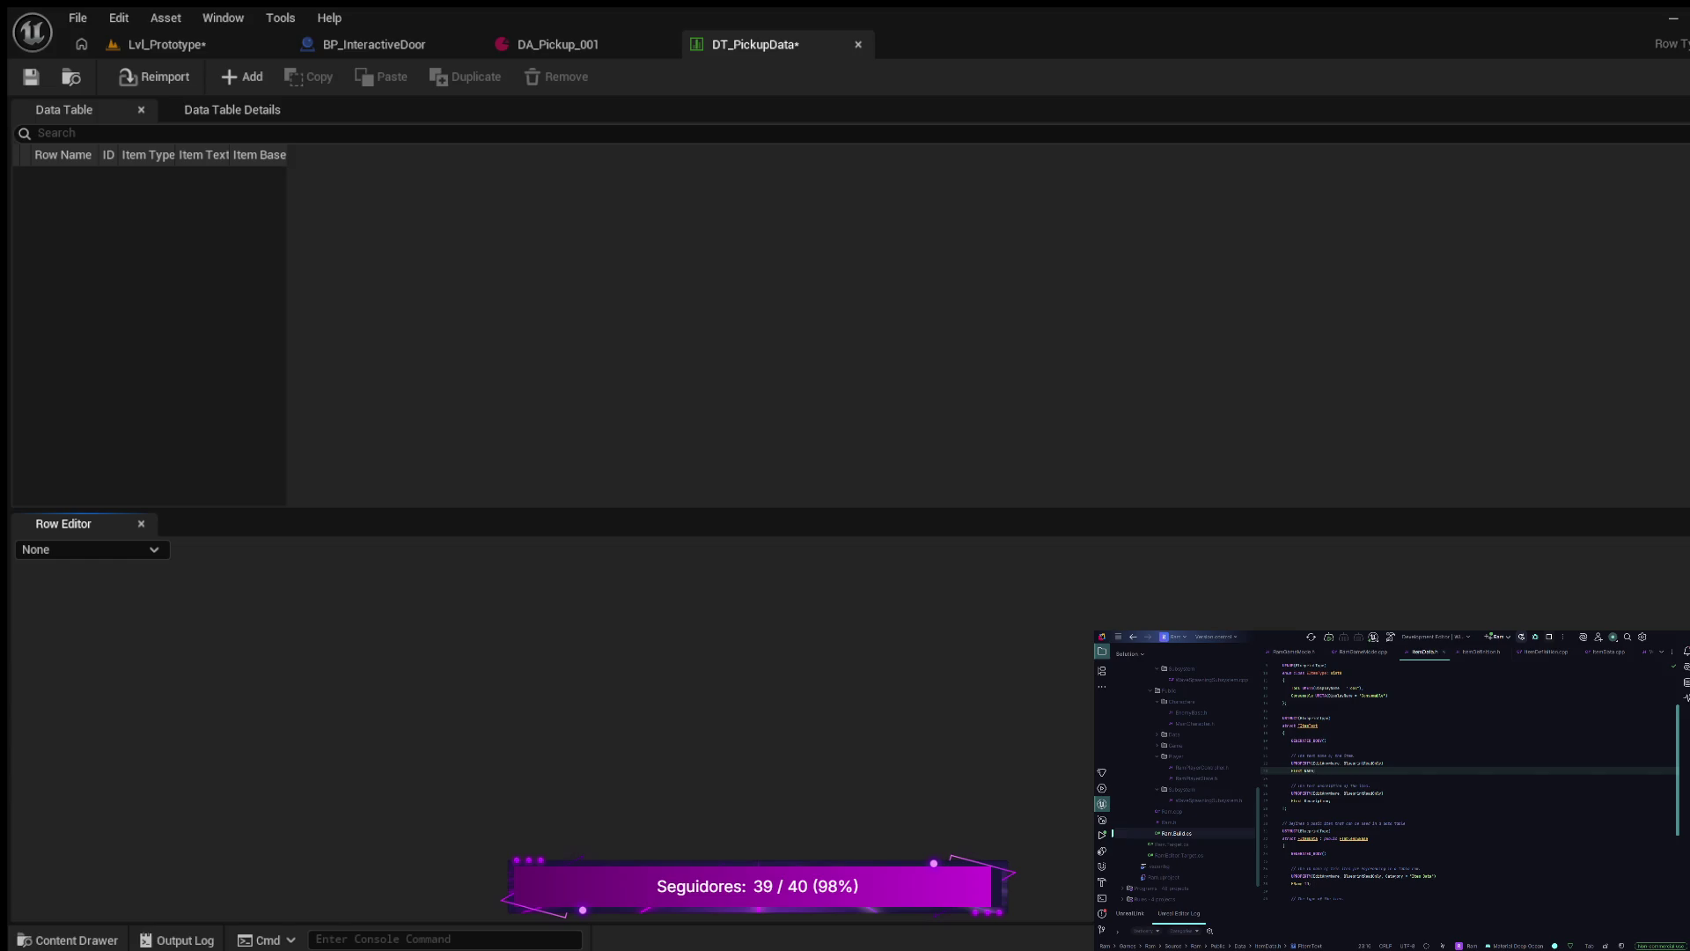
# - Add a row named pistol_001 with ID pistol_001 copied from DA_Pickup_001 and type Consumable
pyautogui.click(242, 77)
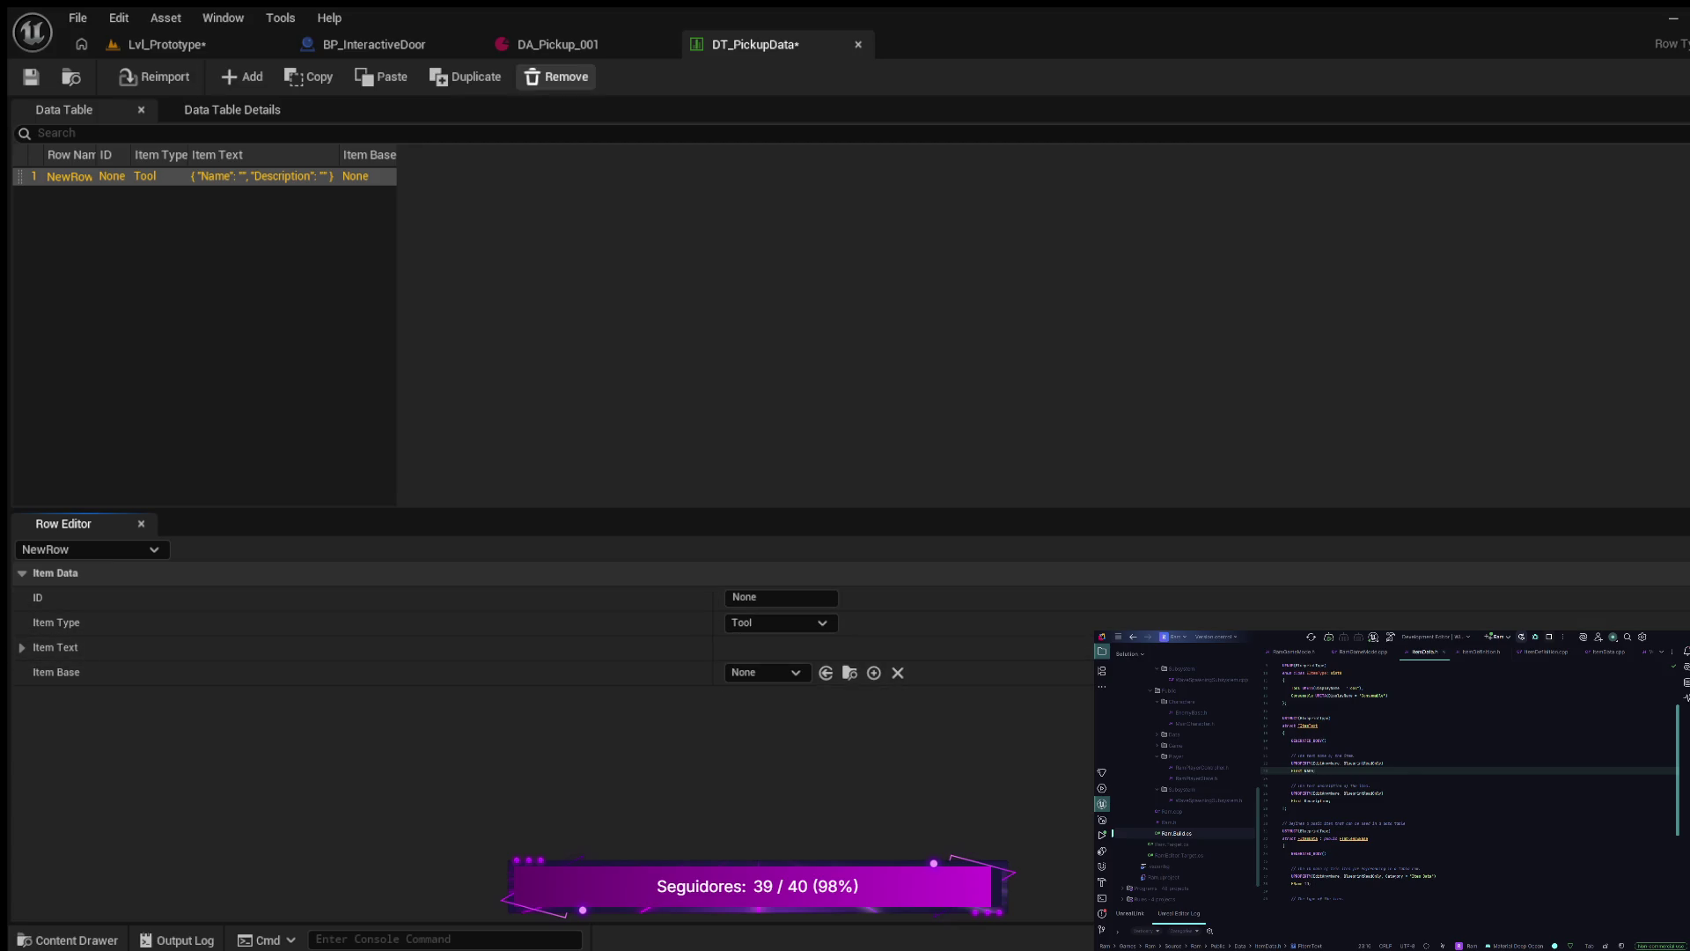
pyautogui.click(558, 44)
pyautogui.click(755, 192)
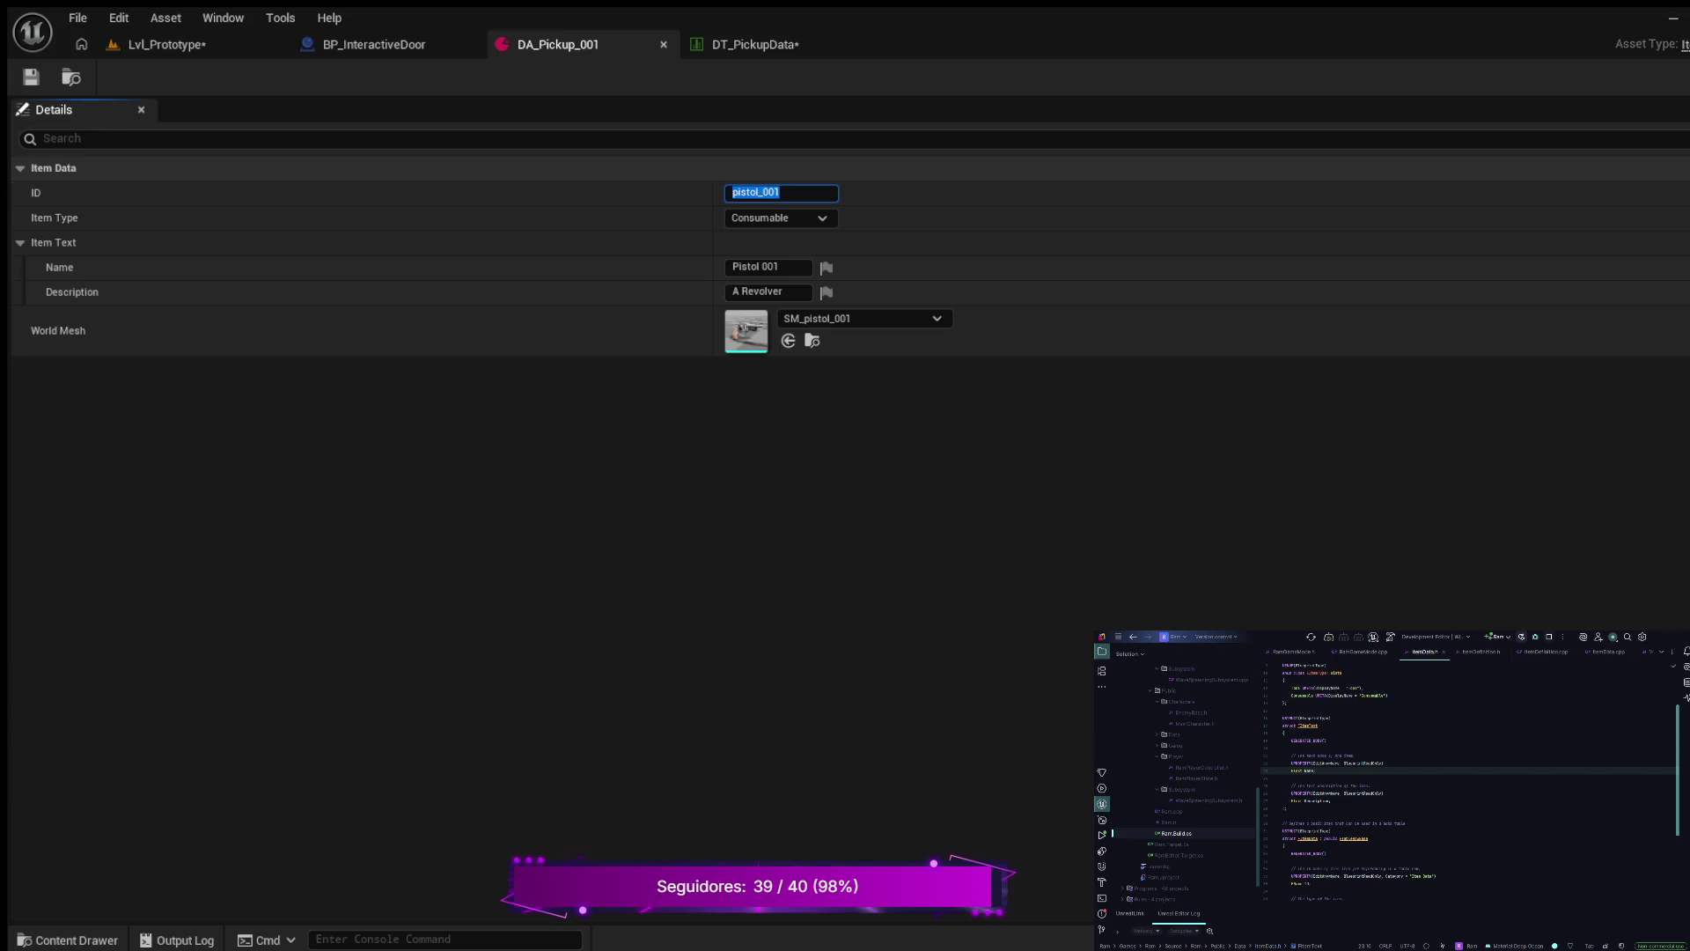
pyautogui.click(755, 44)
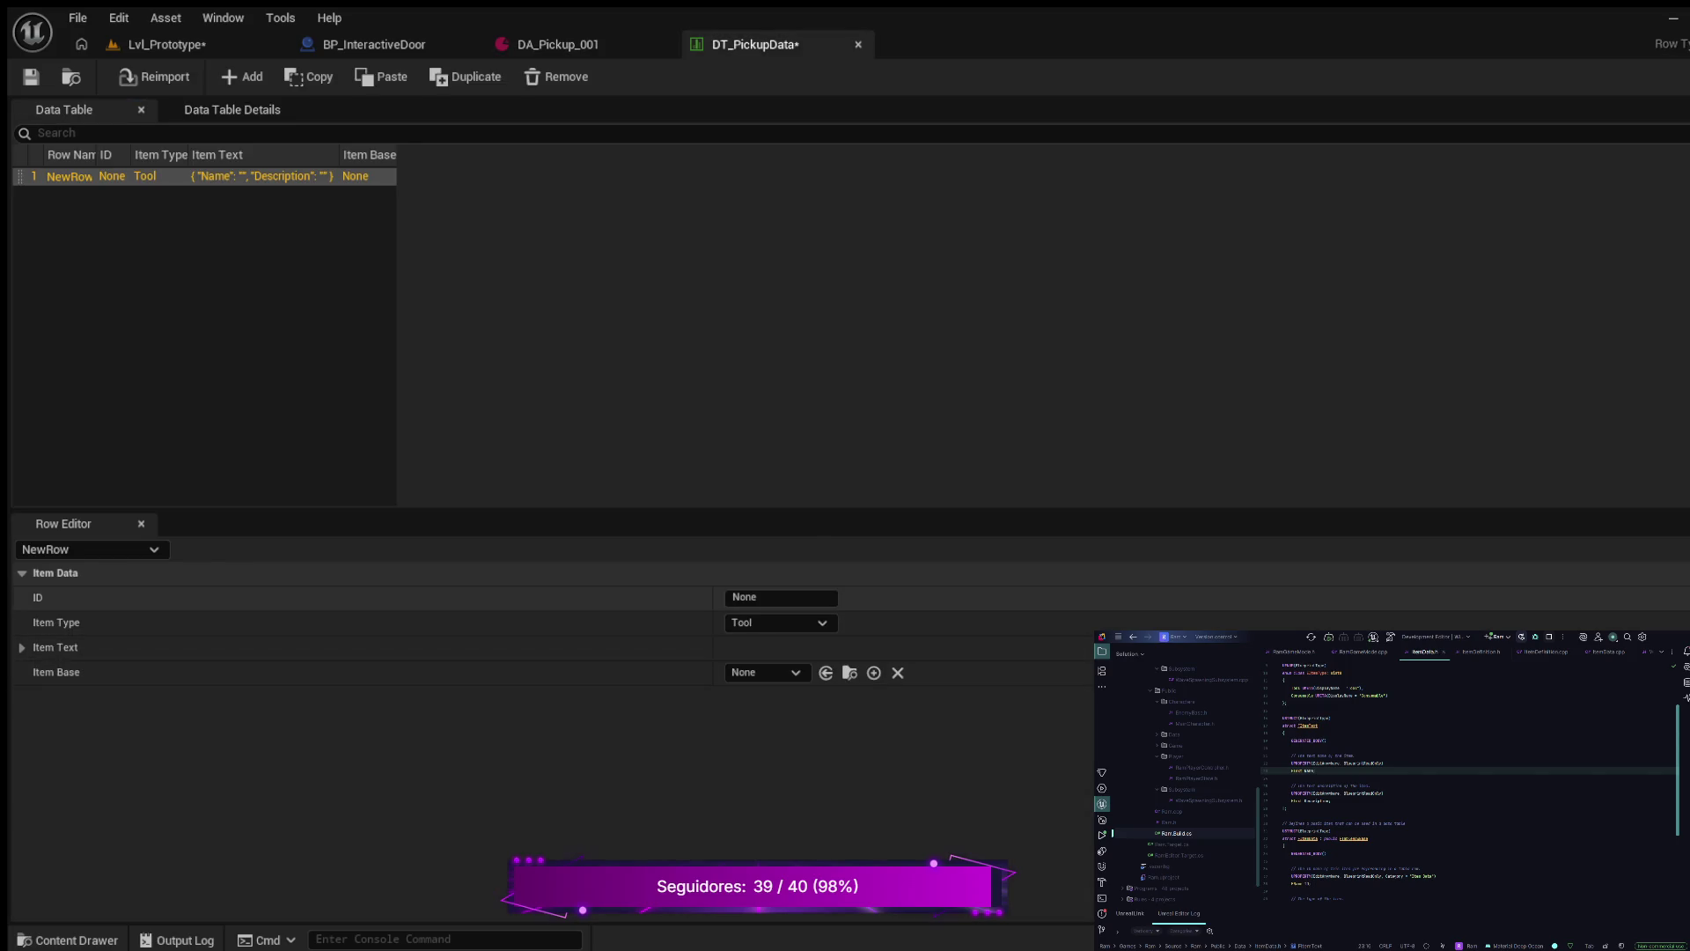
pyautogui.click(780, 597)
pyautogui.write('pistol_001')
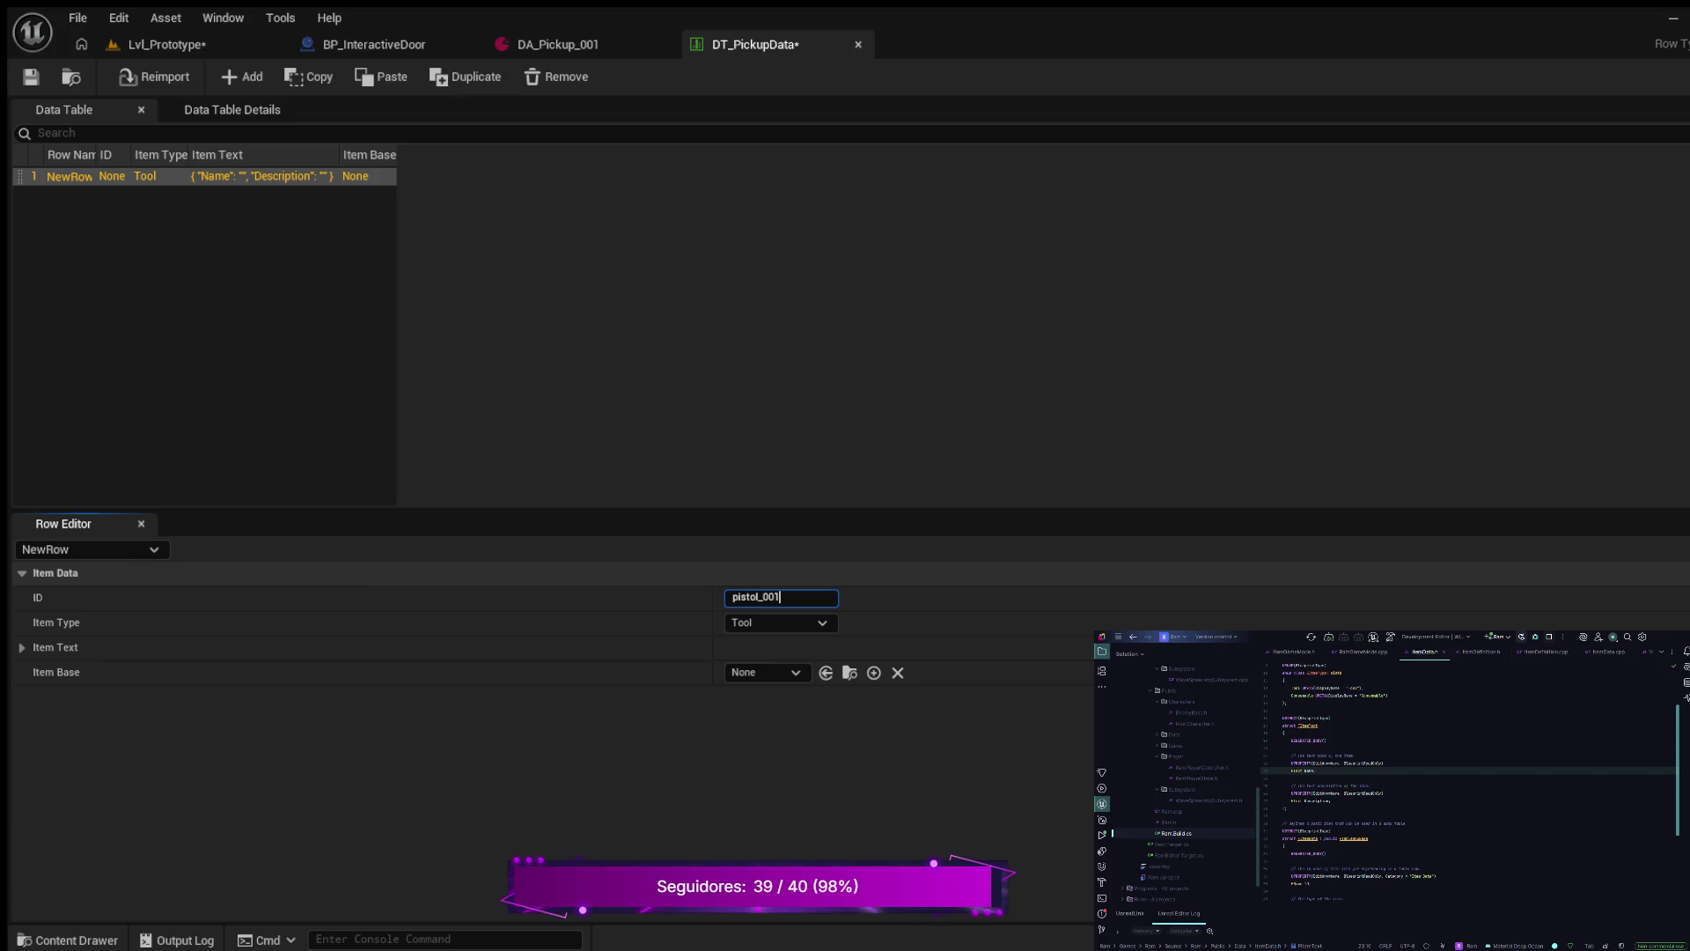
pyautogui.press('Tab')
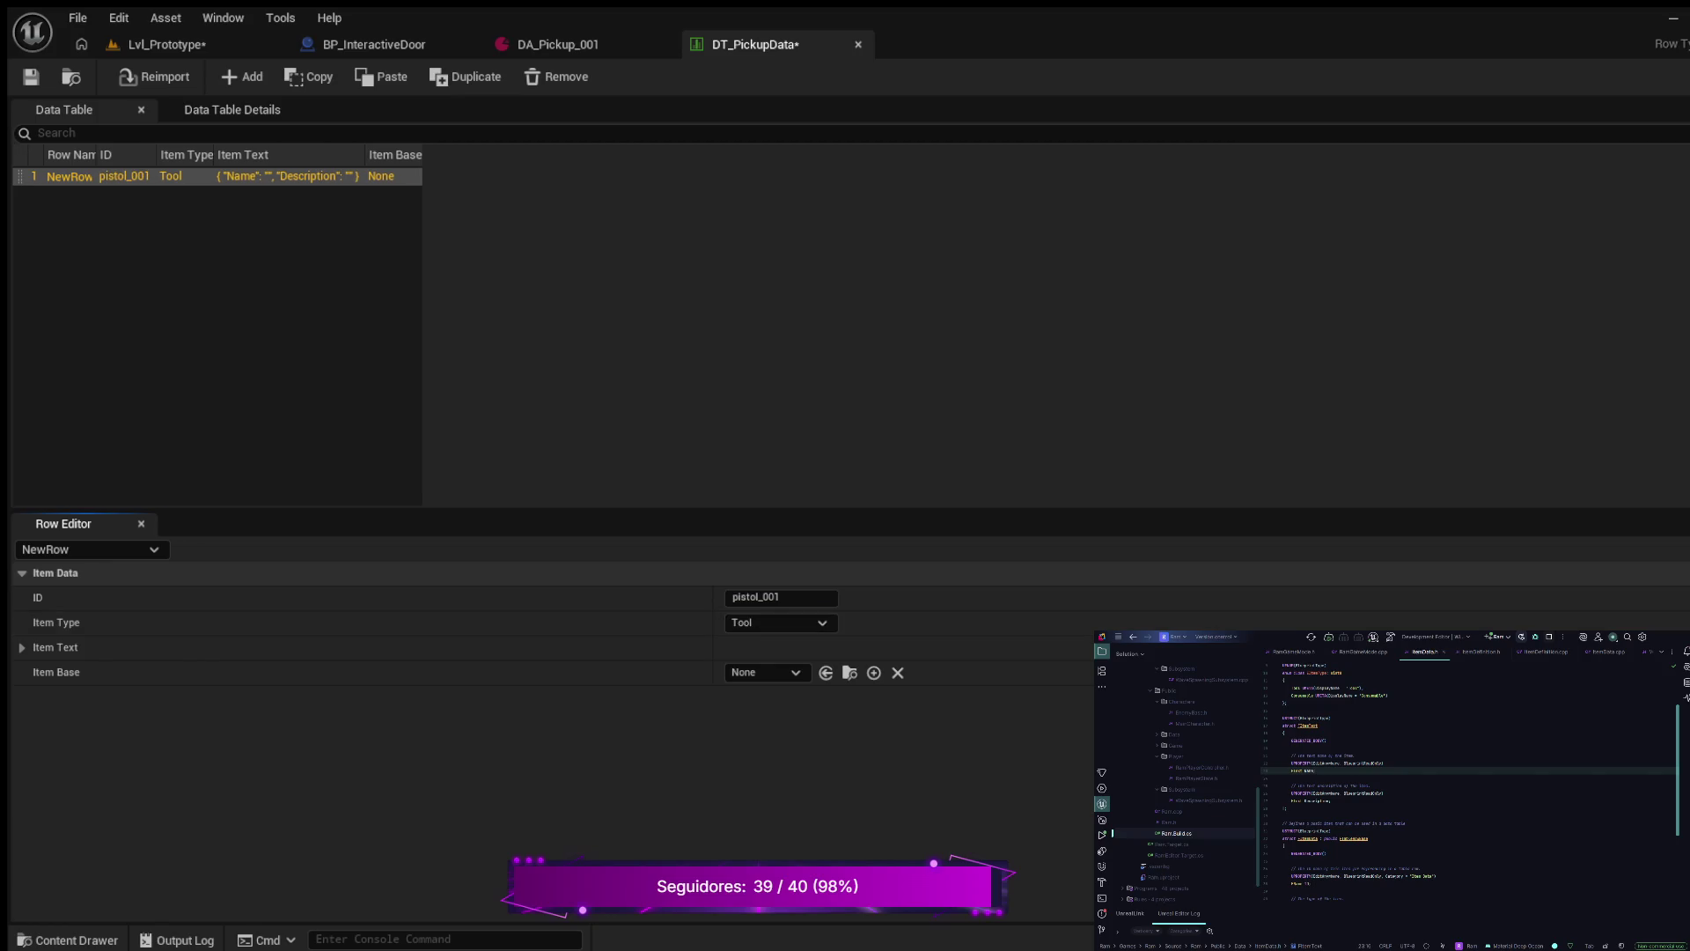
pyautogui.press('Down')
pyautogui.hotkey('shift', 'Tab')
pyautogui.doubleClick(69, 176)
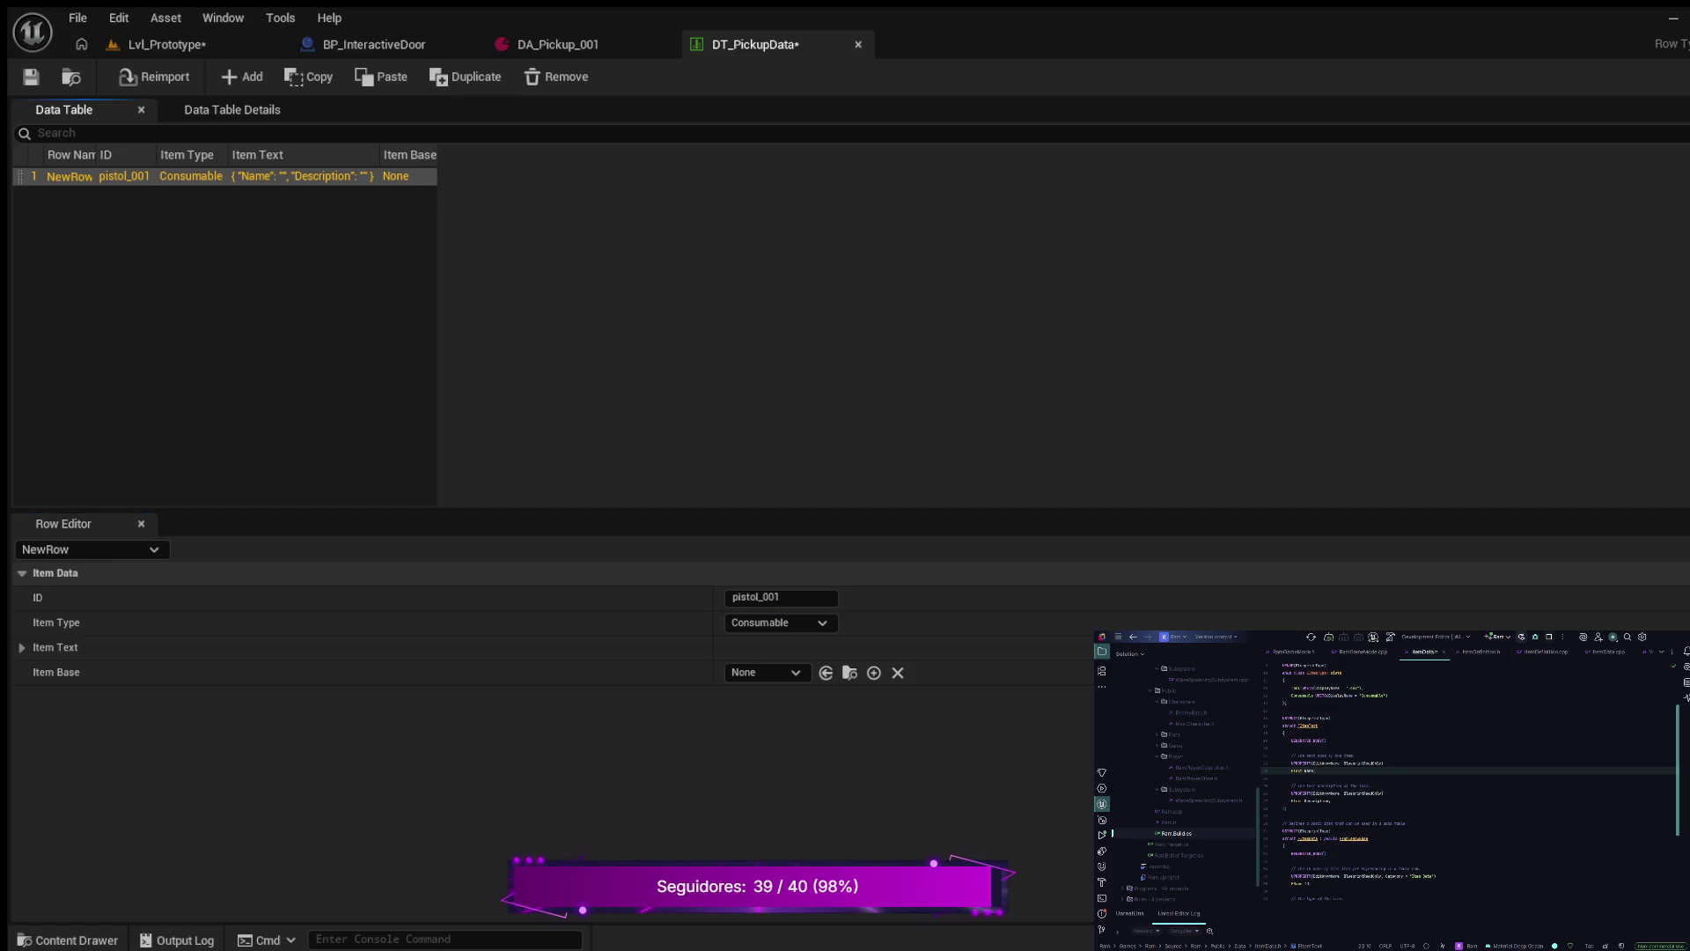
pyautogui.write('pistol_001')
pyautogui.press('Return')
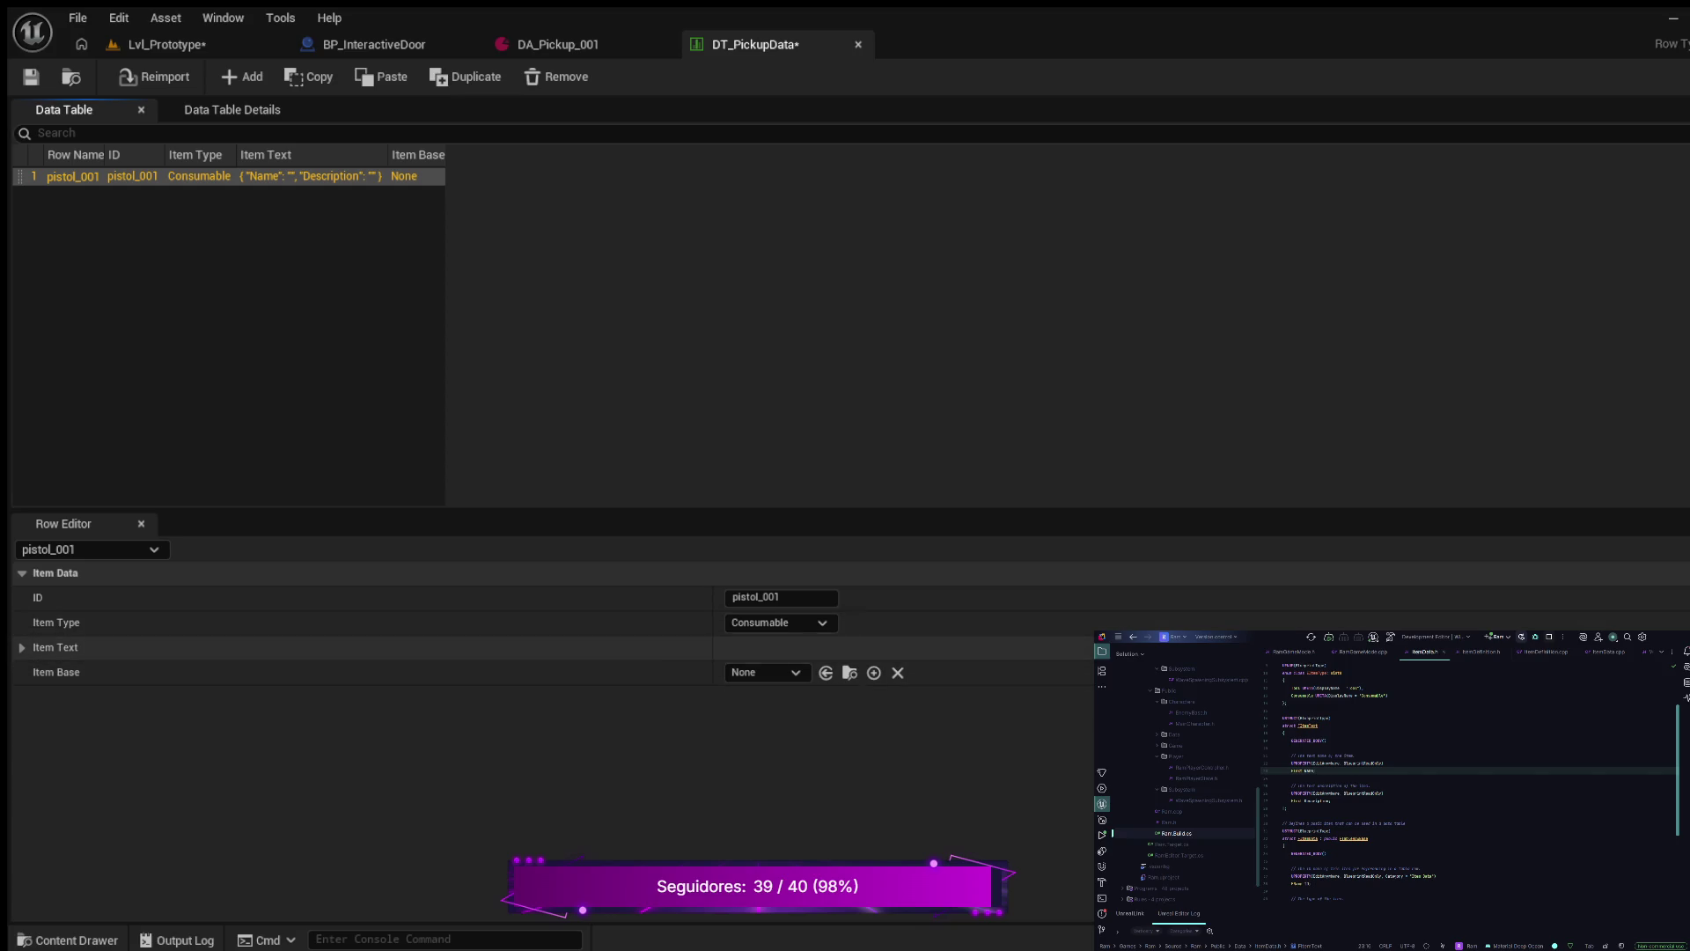
# - Fill the row's Item Text with name 'Pistol 001' and description 'A fire arm Revolver'
pyautogui.click(21, 647)
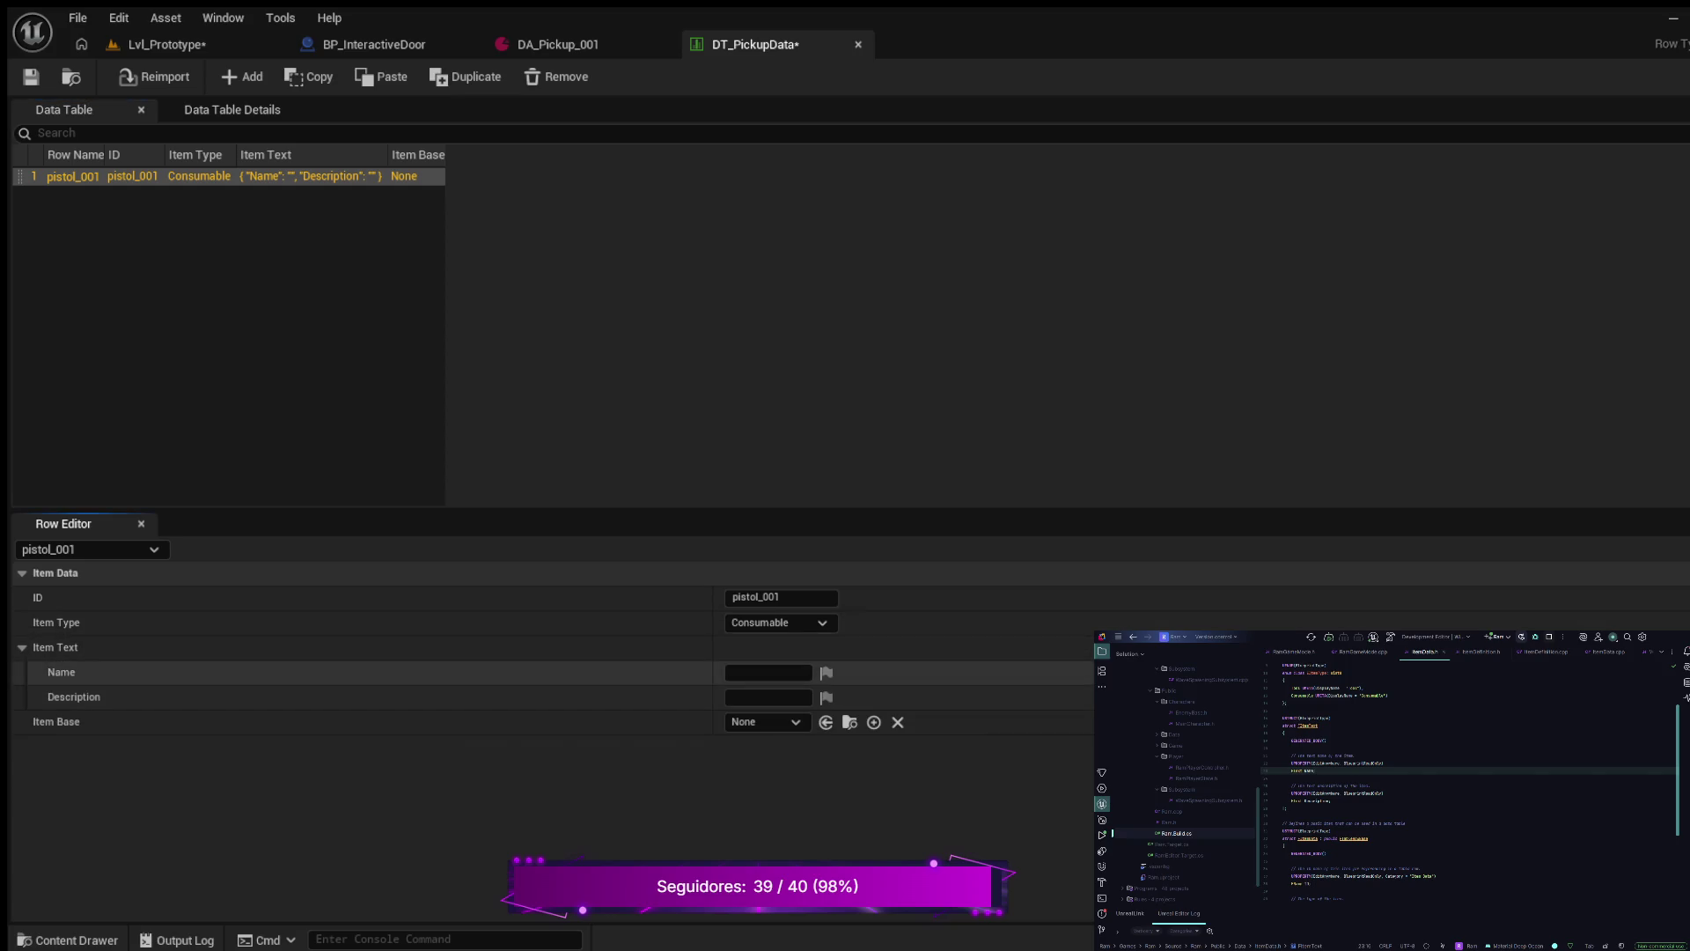
pyautogui.write('Pistol')
pyautogui.write(' 001')
pyautogui.click(768, 697)
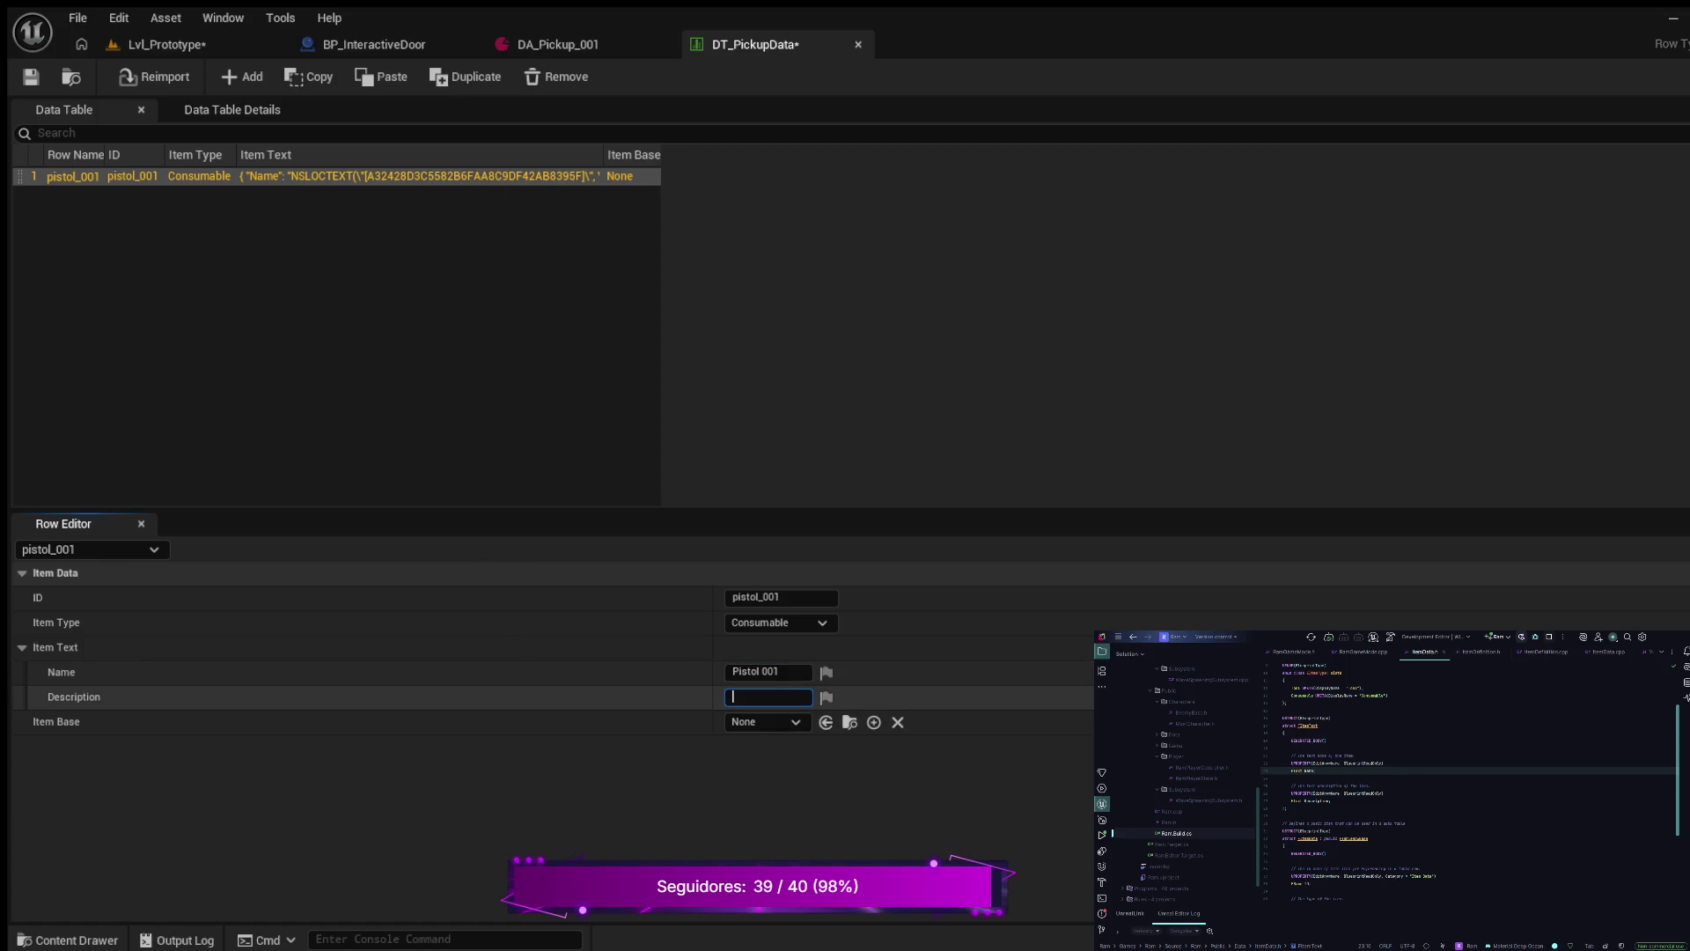
pyautogui.write('RE')
pyautogui.press('BackSpace')
pyautogui.press('BackSpace')
pyautogui.press('BackSpace')
pyautogui.write('A')
pyautogui.write(' fire arm Re')
pyautogui.write('volver')
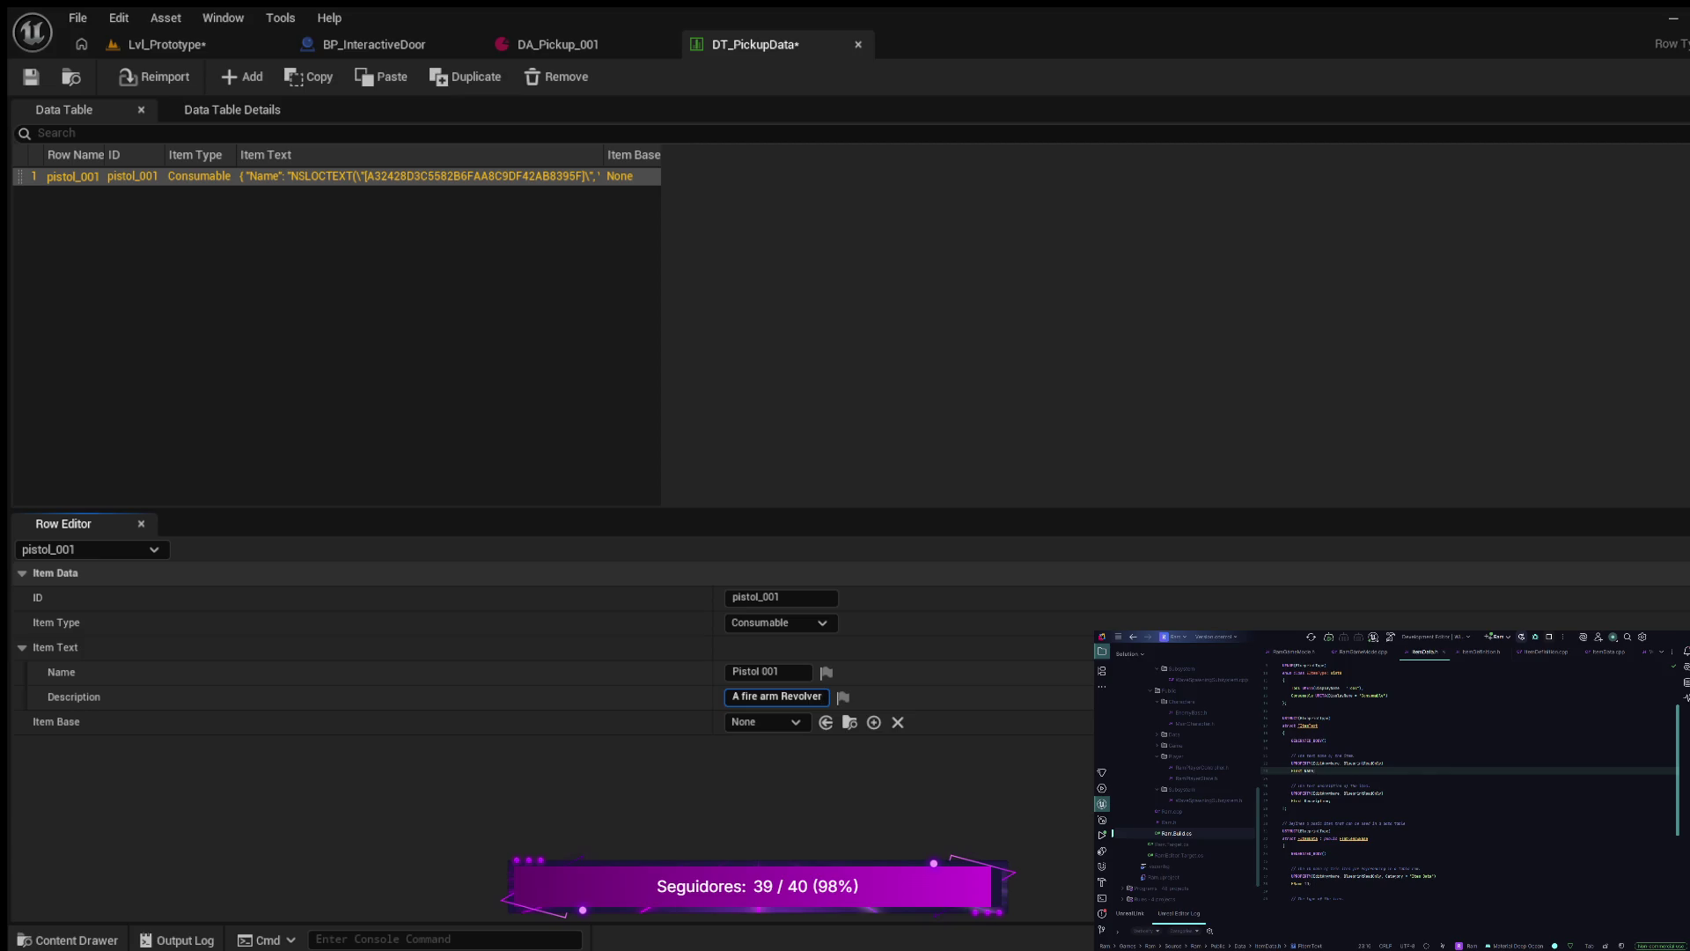
pyautogui.press('Return')
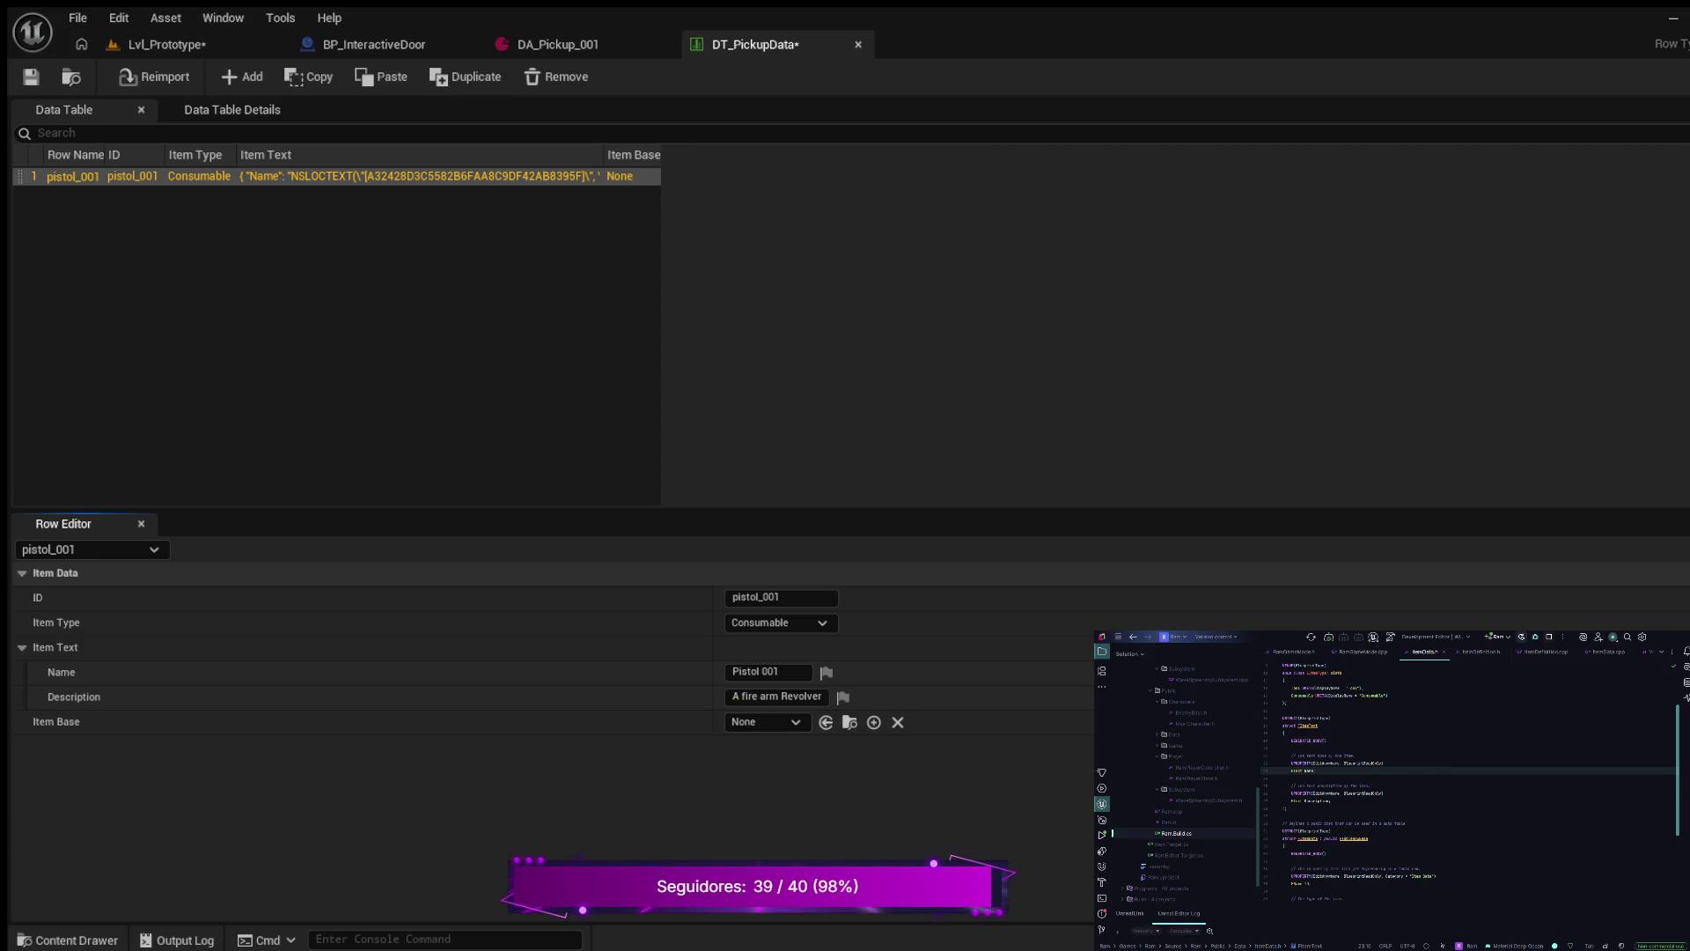